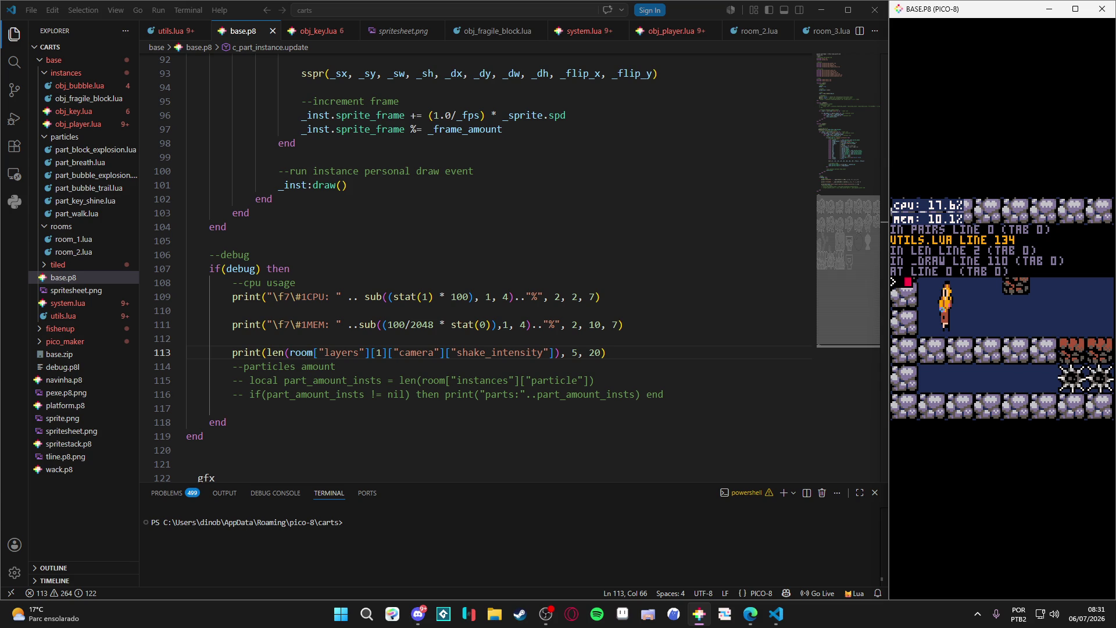
Delete the shake_intensity index from line 113 of base.p8 and rerun the cart in PICO-8.
drag(554, 353, 451, 358)
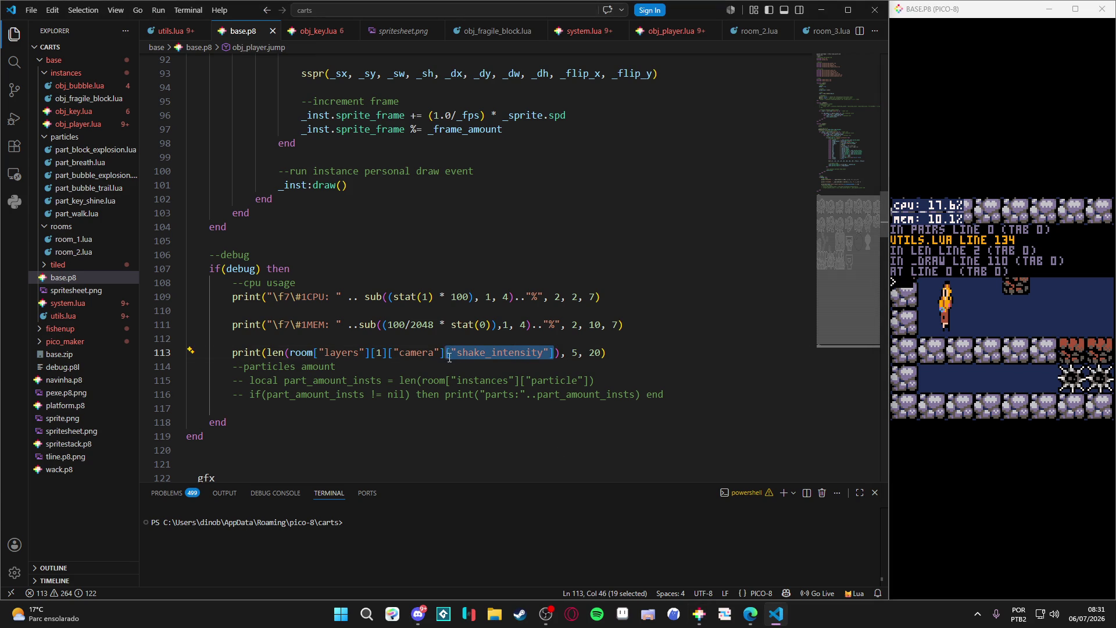
key(BackSpace)
key(BackSpace)
key(alt+Tab)
key(ctrl+r)
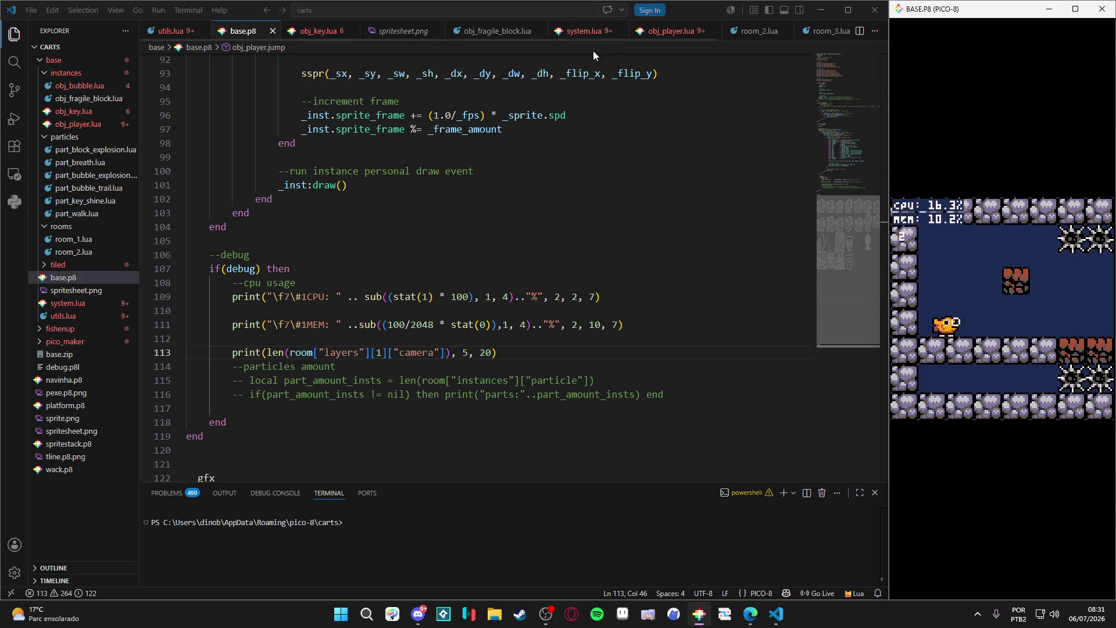
click(670, 37)
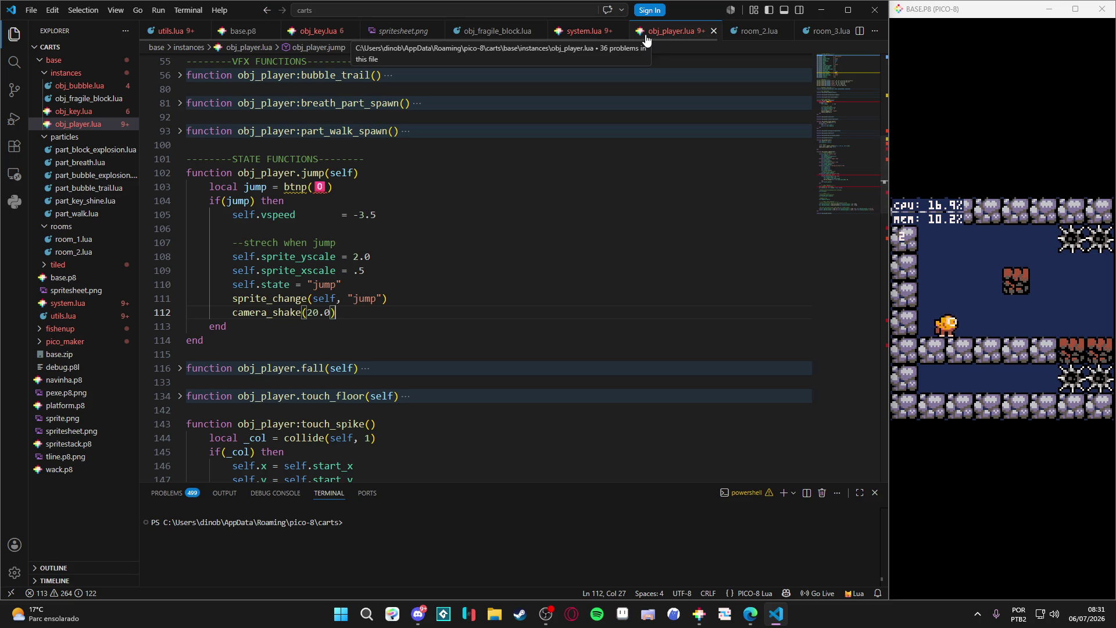
click(581, 31)
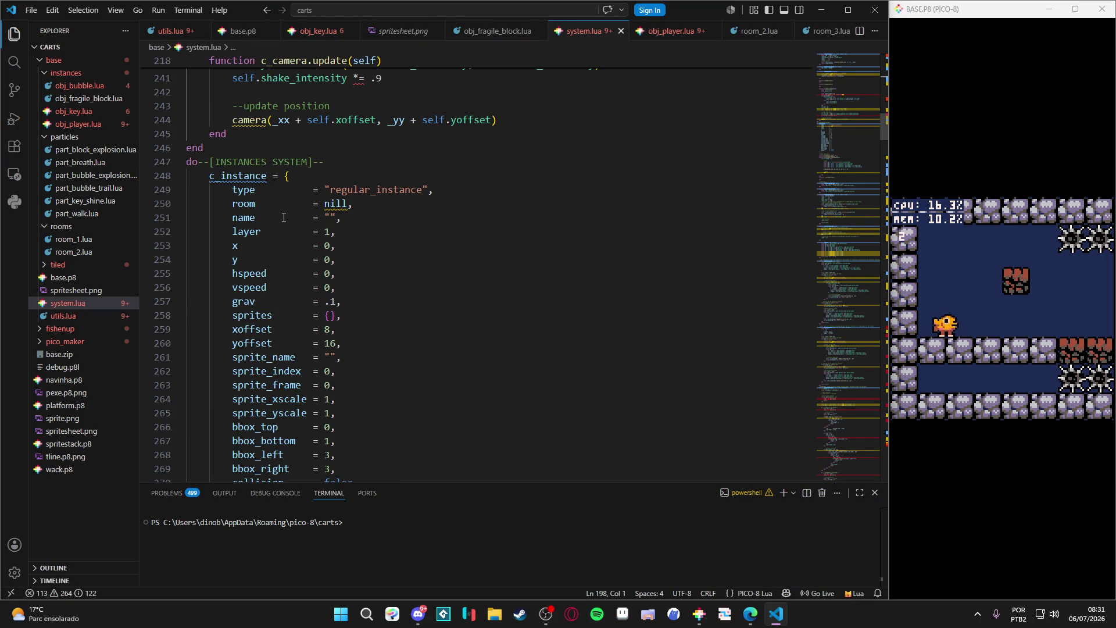
scroll(284, 217, up, 10)
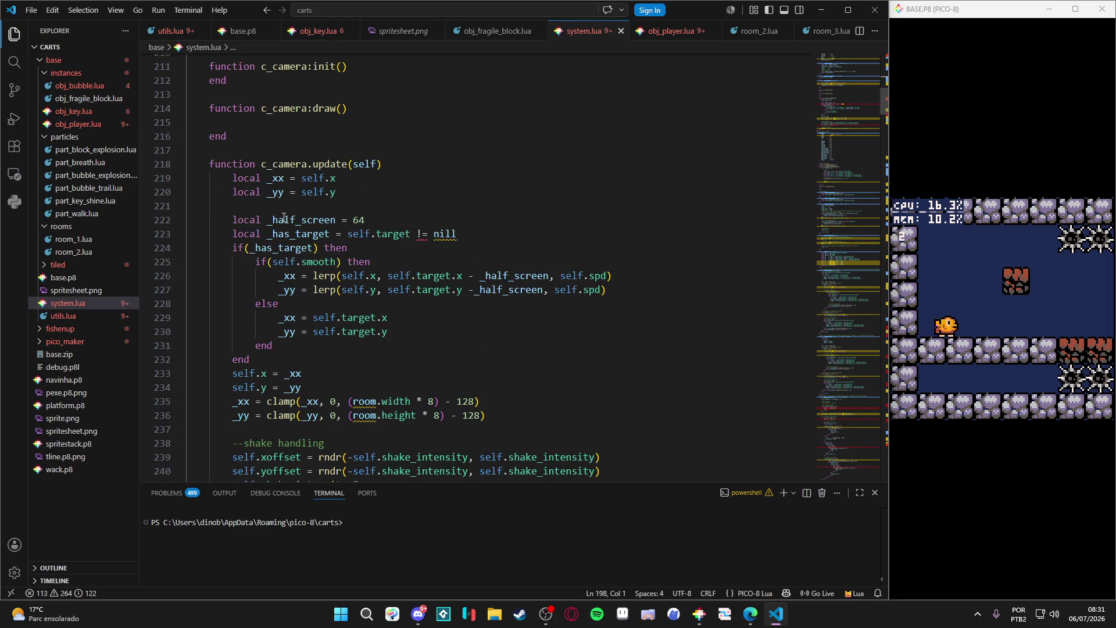
scroll(284, 217, up, 3)
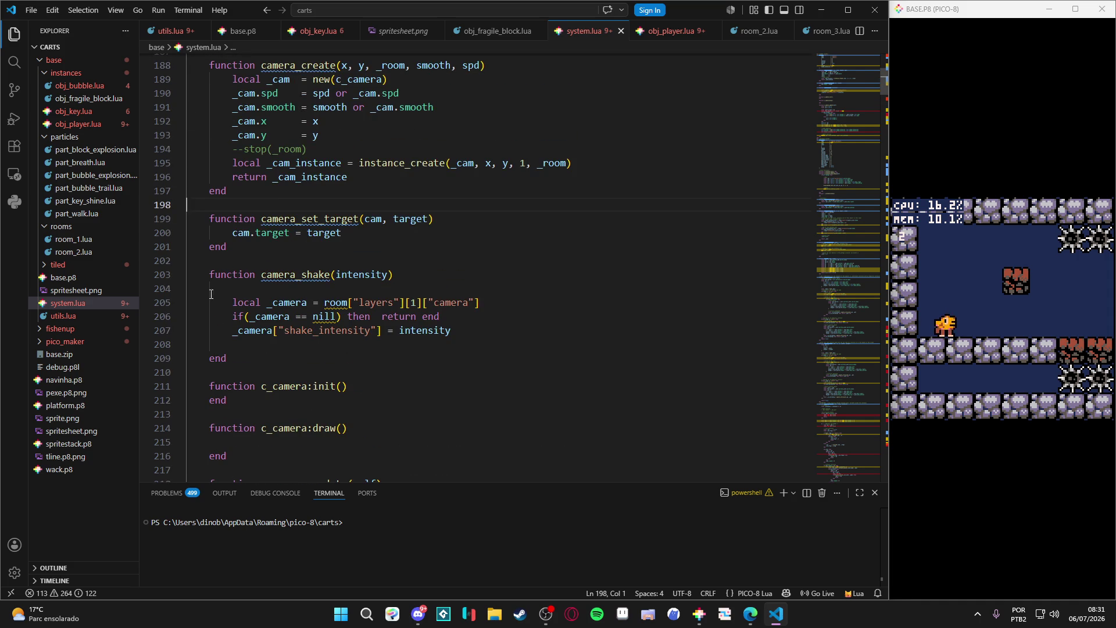
scroll(321, 215, up, 2)
click(519, 250)
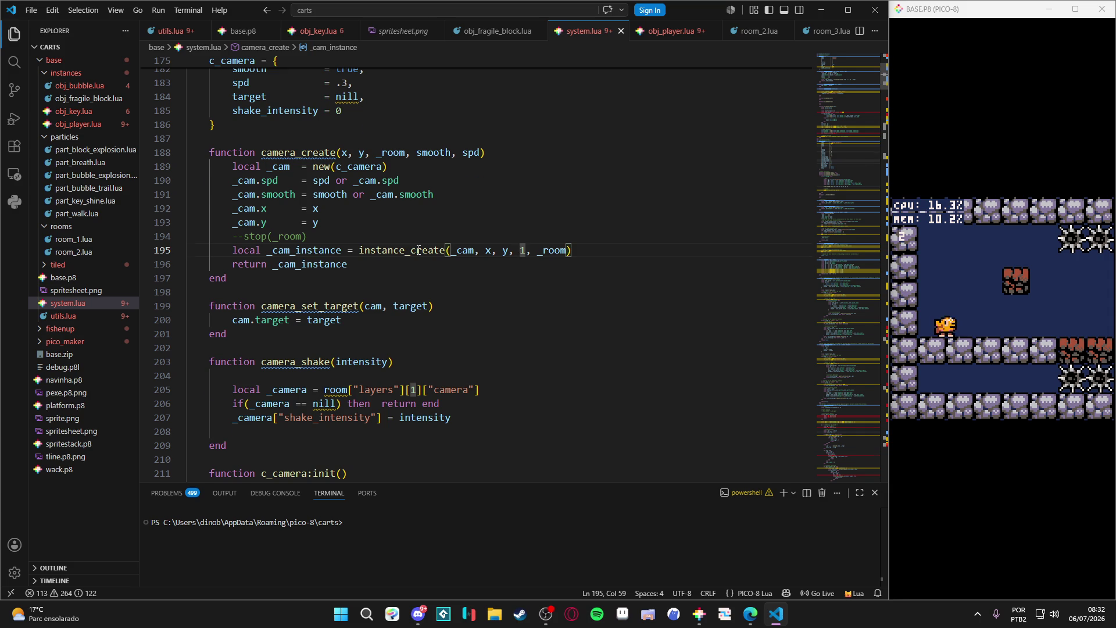
scroll(418, 250, up, 2)
scroll(418, 250, up, 1)
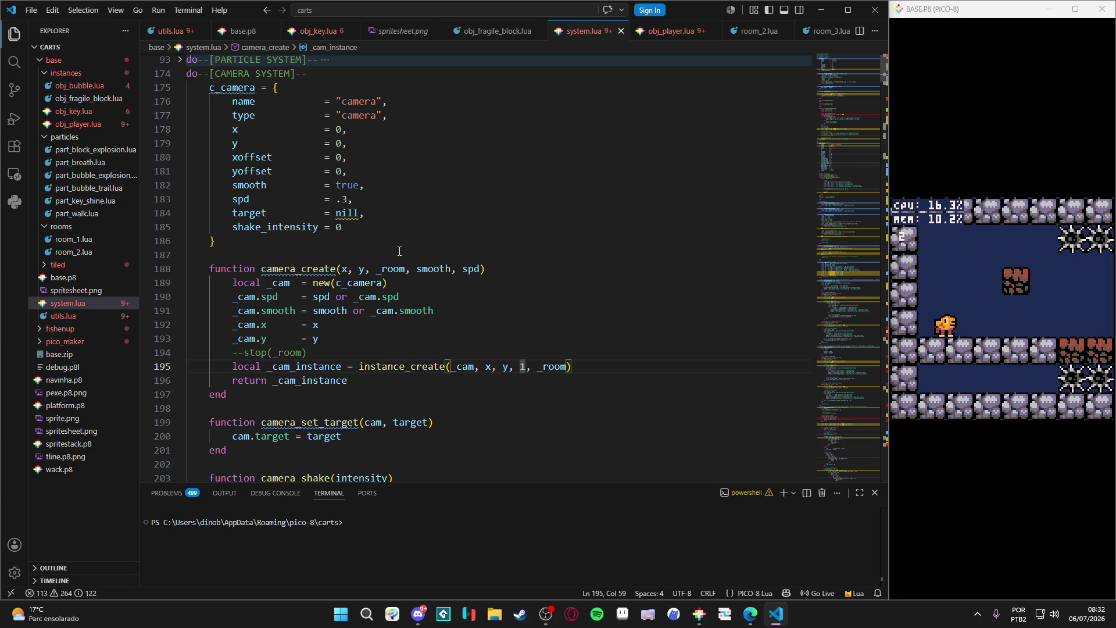
key(ctrl+Tab)
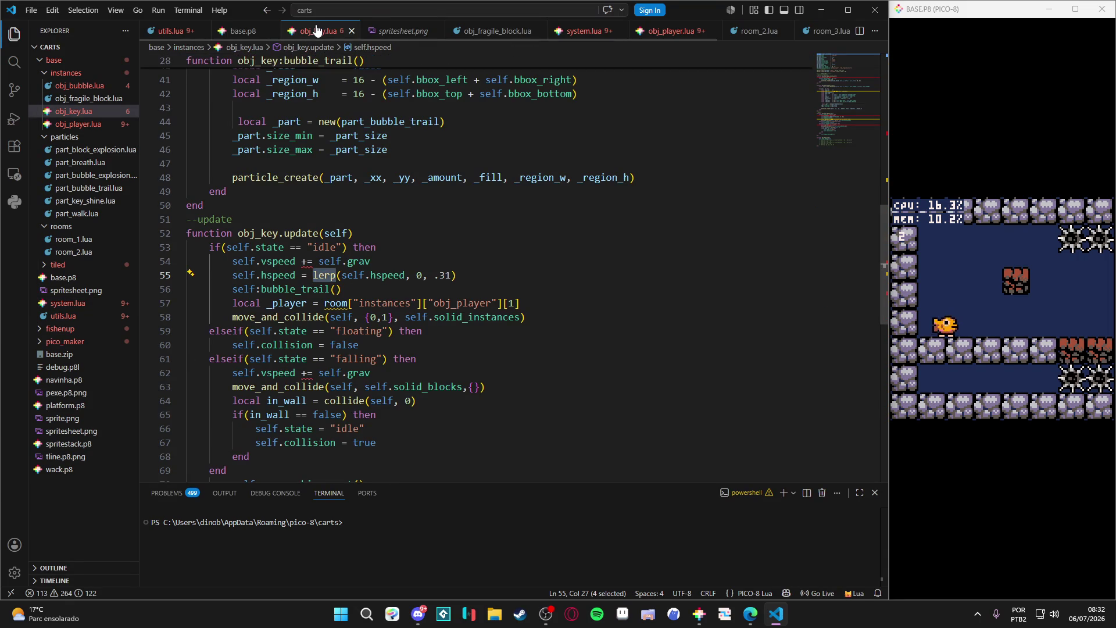
click(573, 39)
scroll(358, 388, down, 5)
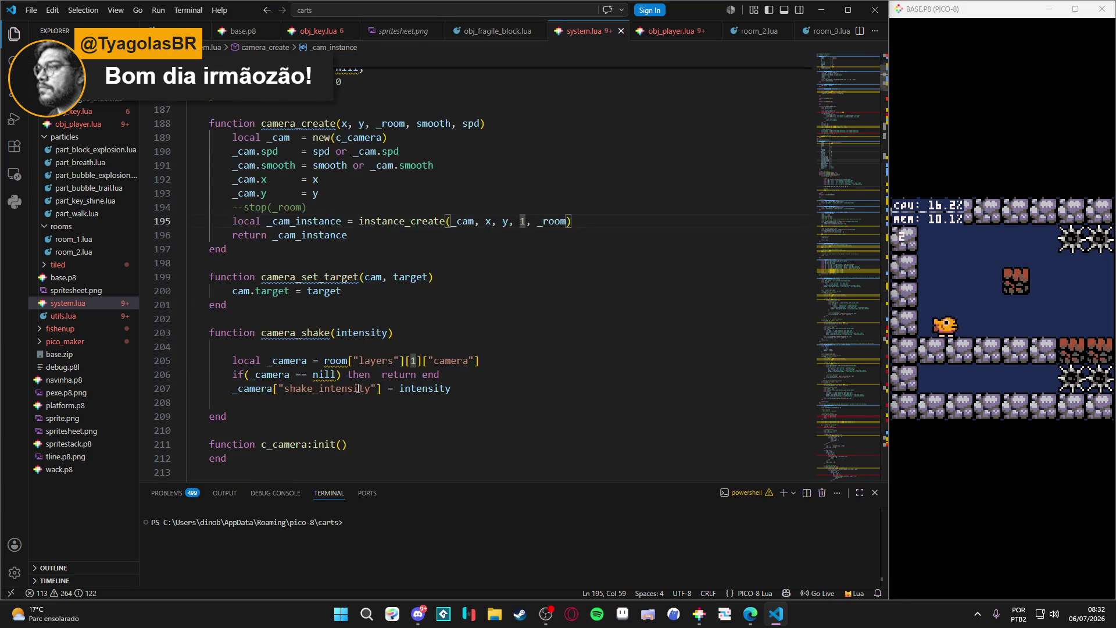
scroll(358, 387, down, 15)
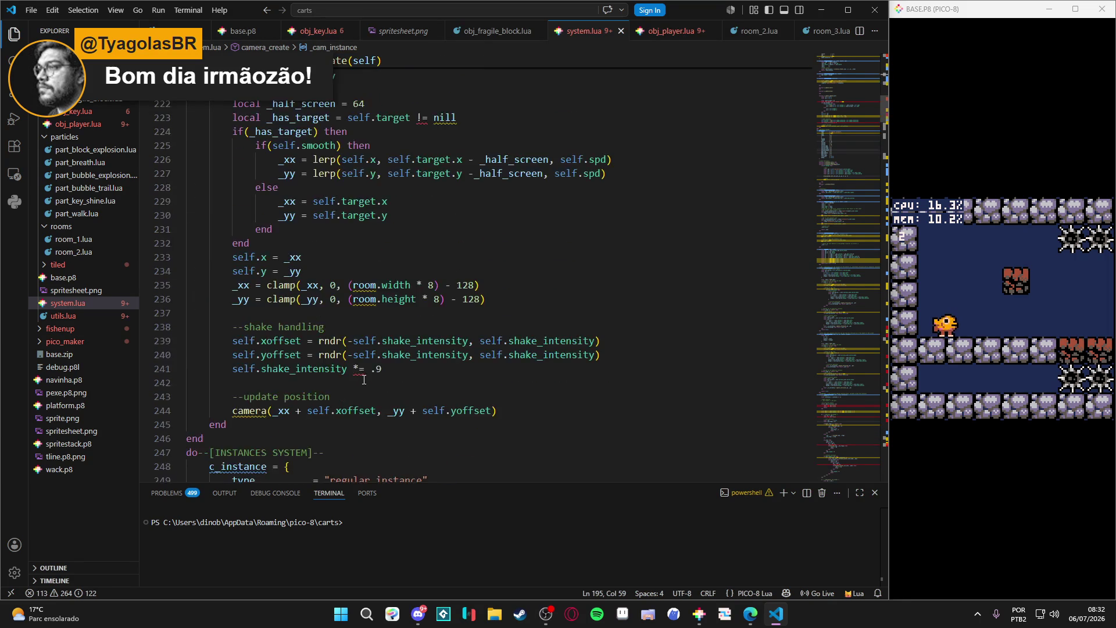
scroll(365, 379, up, 5)
click(243, 31)
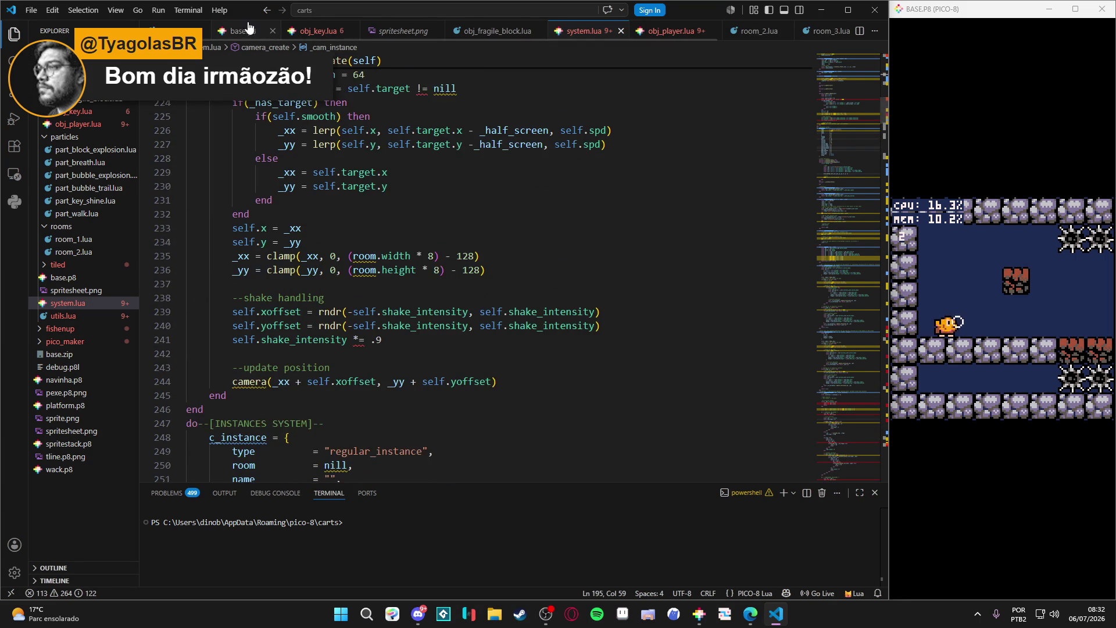
Replace len( with # on line 113, remove the extra parenthesis, save and reload in PICO-8.
drag(291, 351, 269, 348)
text(#)
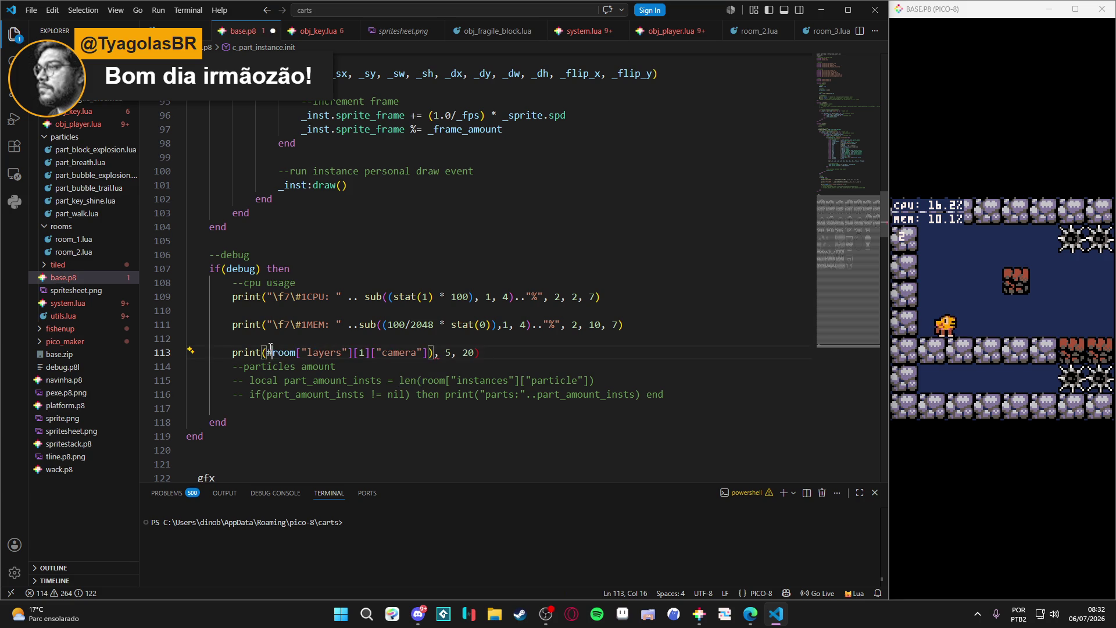
key(Right)
key(Right)
key(Right)
key(Right)
key(Right)
key(Right)
key(BackSpace)
key(ctrl+s)
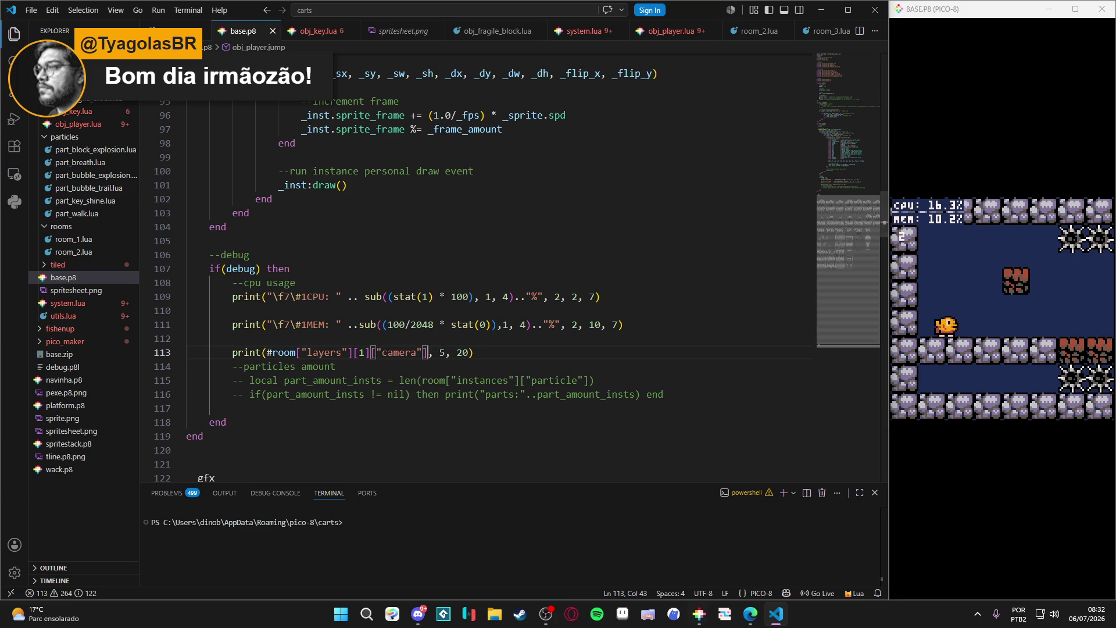
key(alt+Tab)
key(ctrl+r)
Walk the player left and right and swim upward to test the camera.
key(Right)
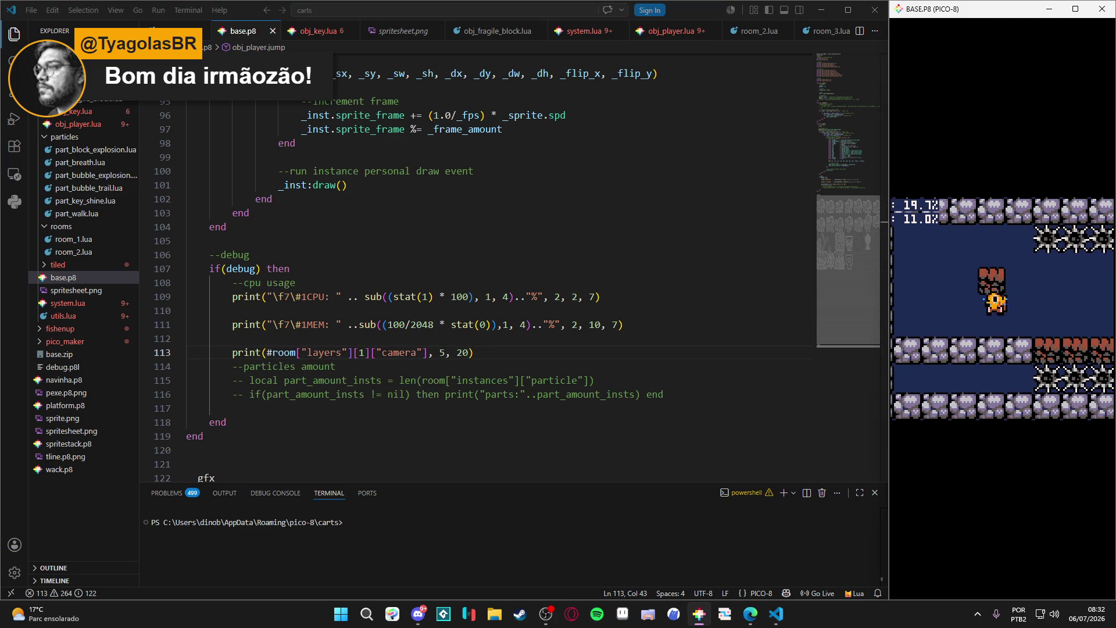
key(Left)
key(Right)
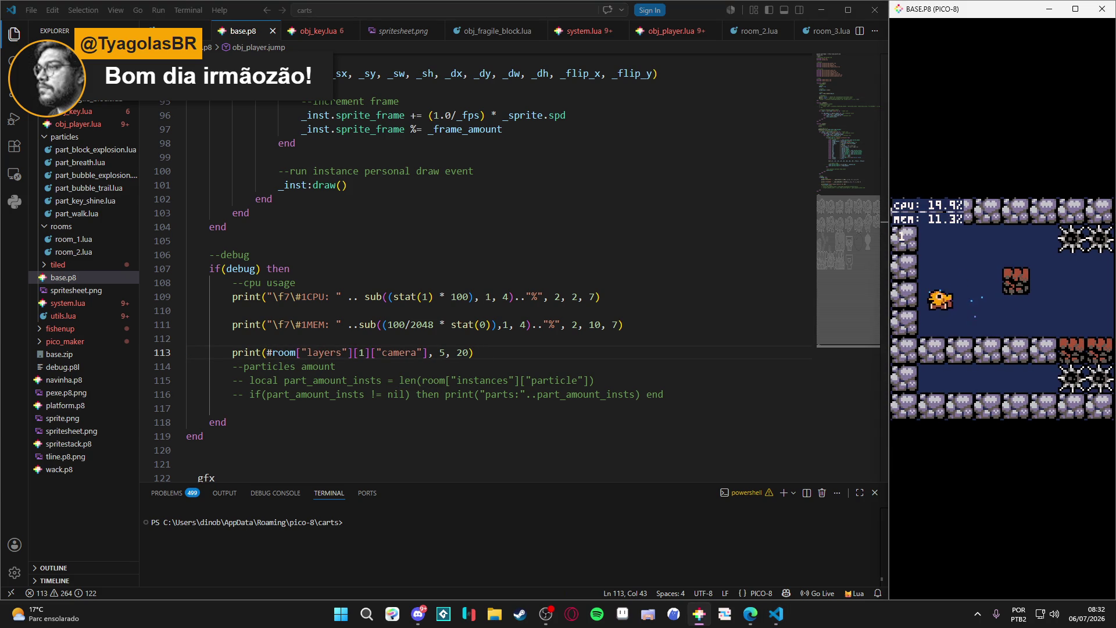
key(Right)
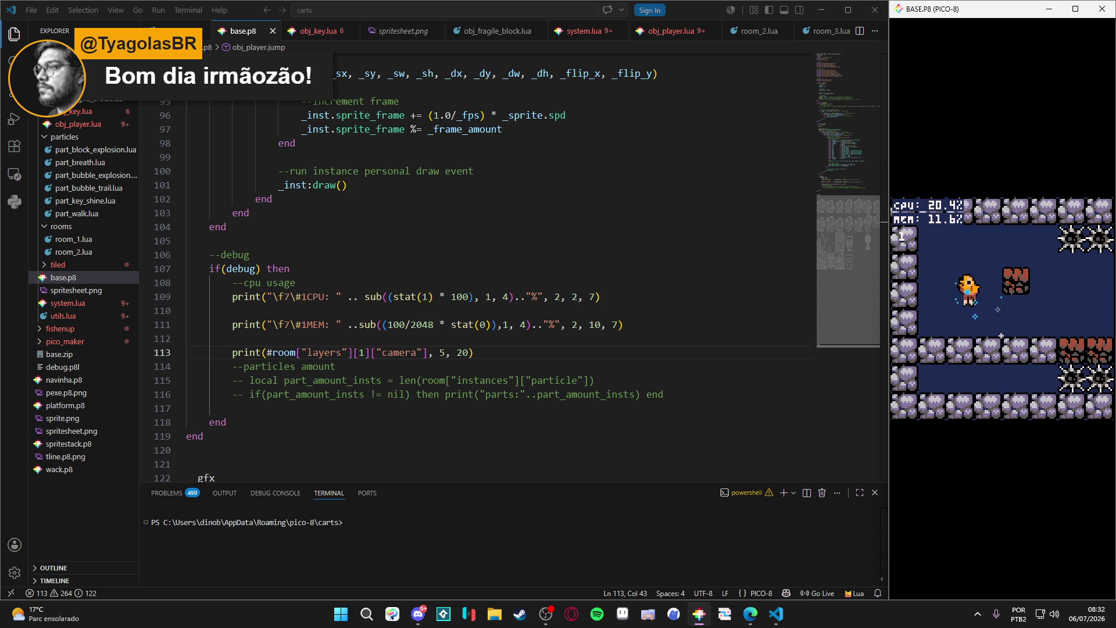
key(Left)
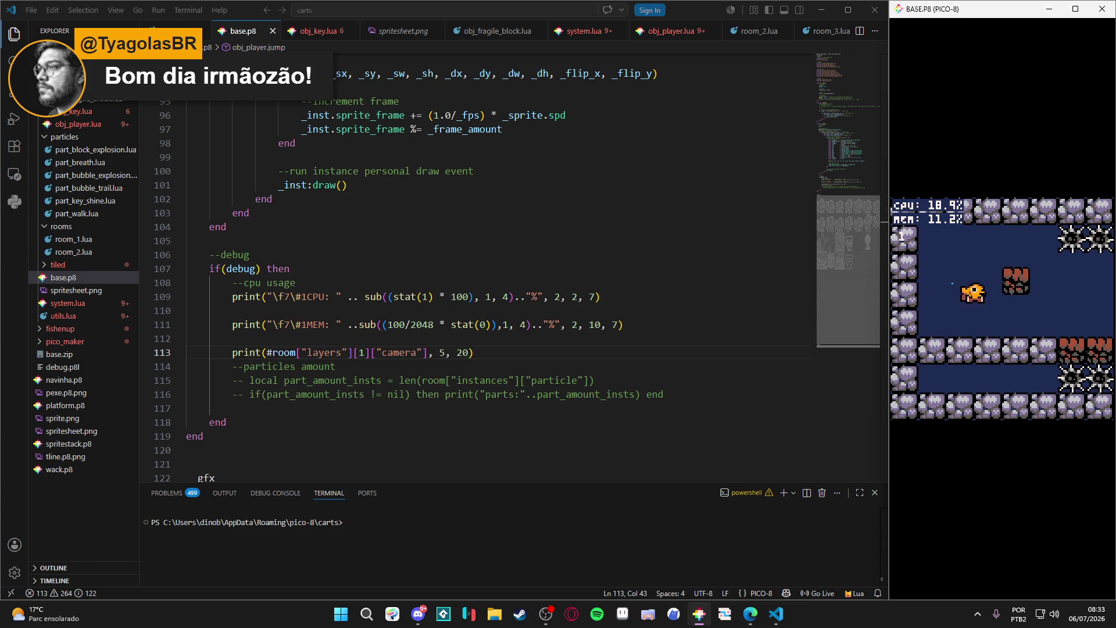
key(z)
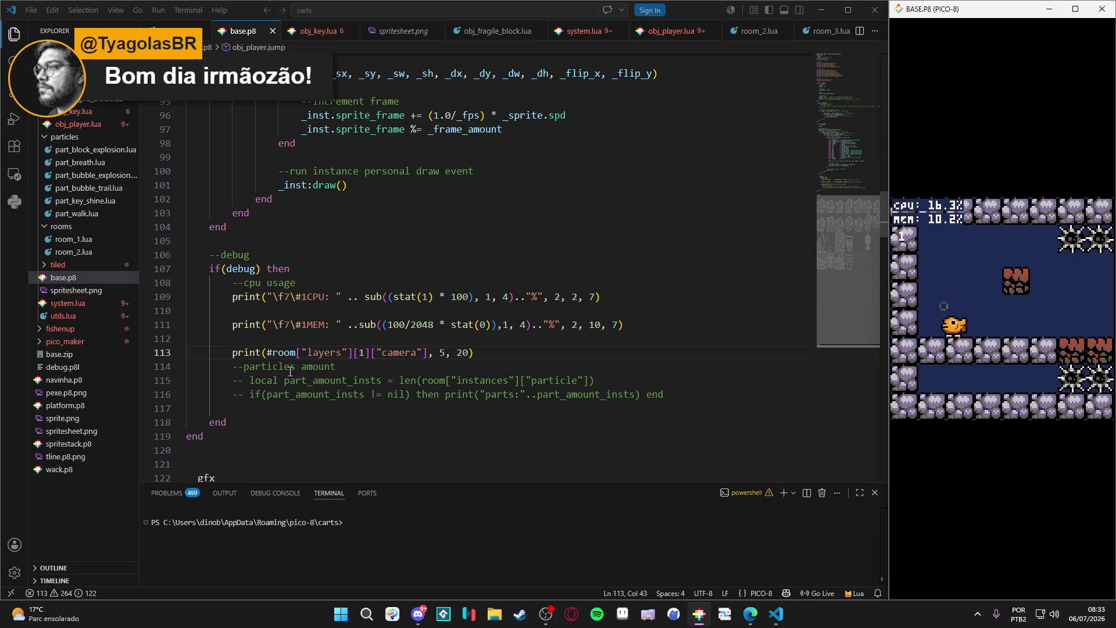
Delete the ["camera"] index from line 113, save base.p8 and reload the cart.
click(435, 355)
drag(429, 354, 370, 354)
key(BackSpace)
key(ctrl+s)
key(alt+Tab)
key(ctrl+r)
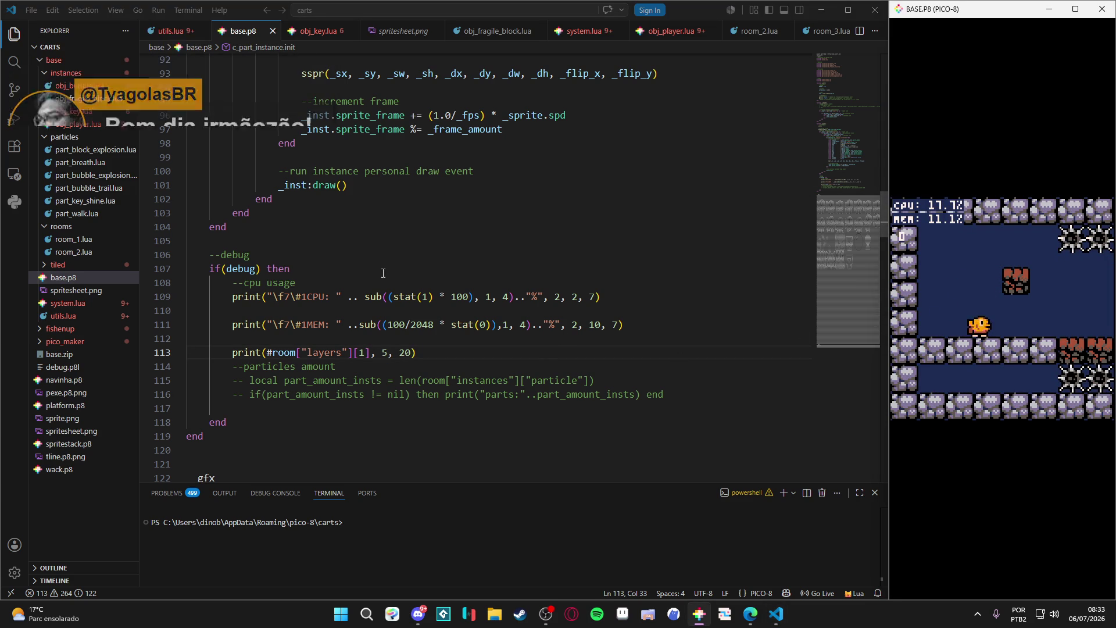
Replace the # on line 113 with a len(...) wrapper, save, and reload the cart in PICO-8.
click(271, 352)
key(BackSpace)
text(len()
key(ctrl+Right)
key(ctrl+Right)
key(ctrl+Right)
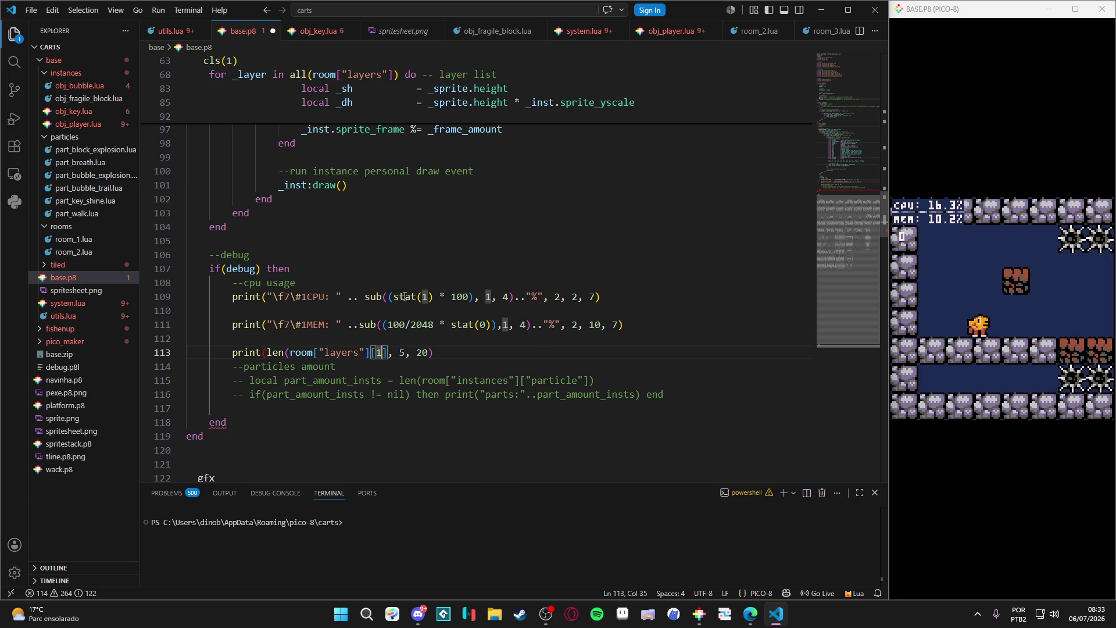
text())
key(ctrl+s)
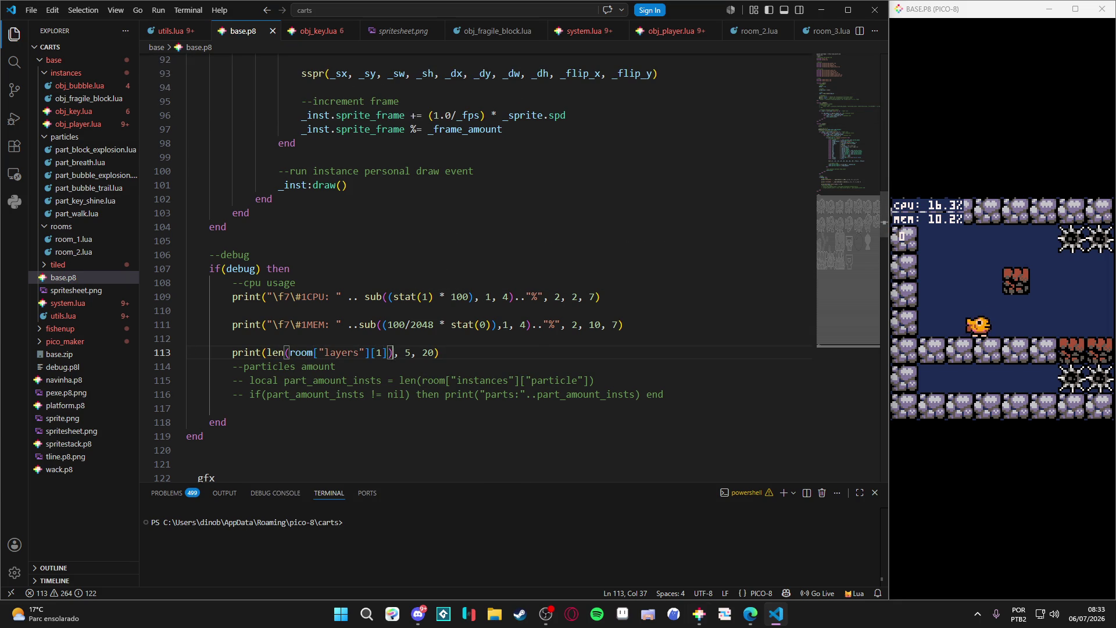
key(alt+Tab)
key(ctrl+r)
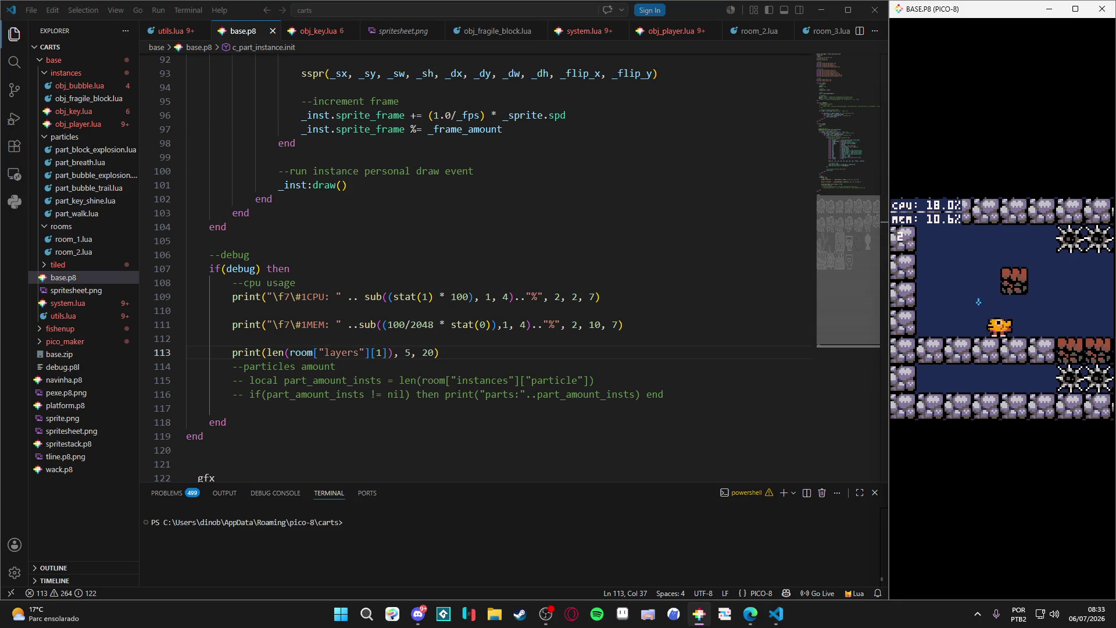
Undo the len wrapper so line 113 prints room["layers"][1] directly, and save base.p8.
click(334, 366)
key(ctrl+z)
key(ctrl+z)
key(ctrl+s)
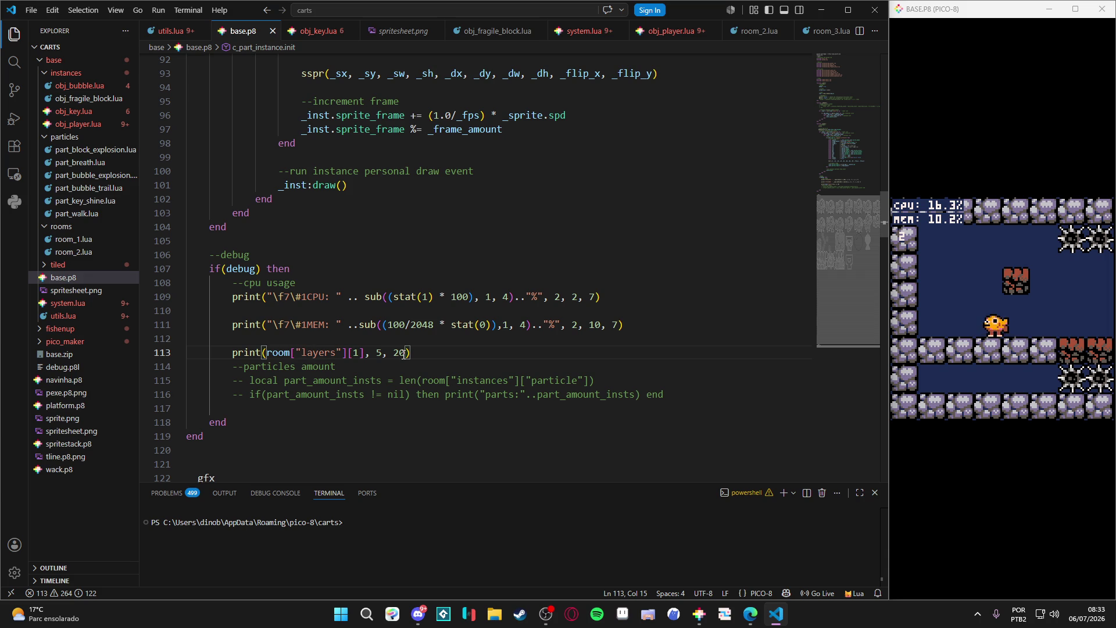
click(584, 31)
scroll(279, 178, up, 4)
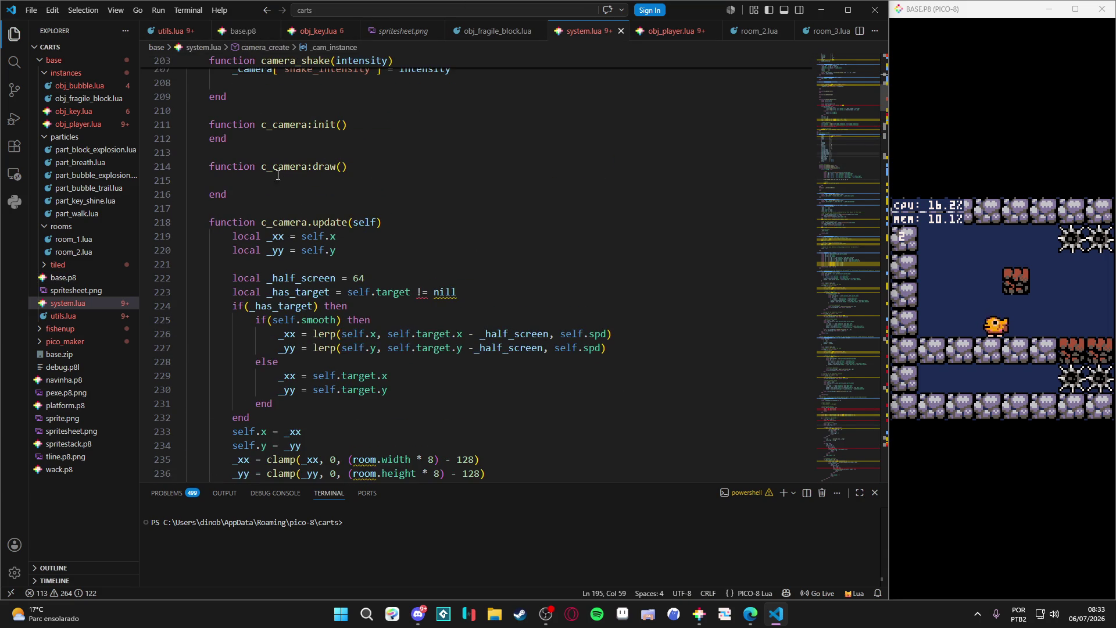
scroll(280, 178, up, 10)
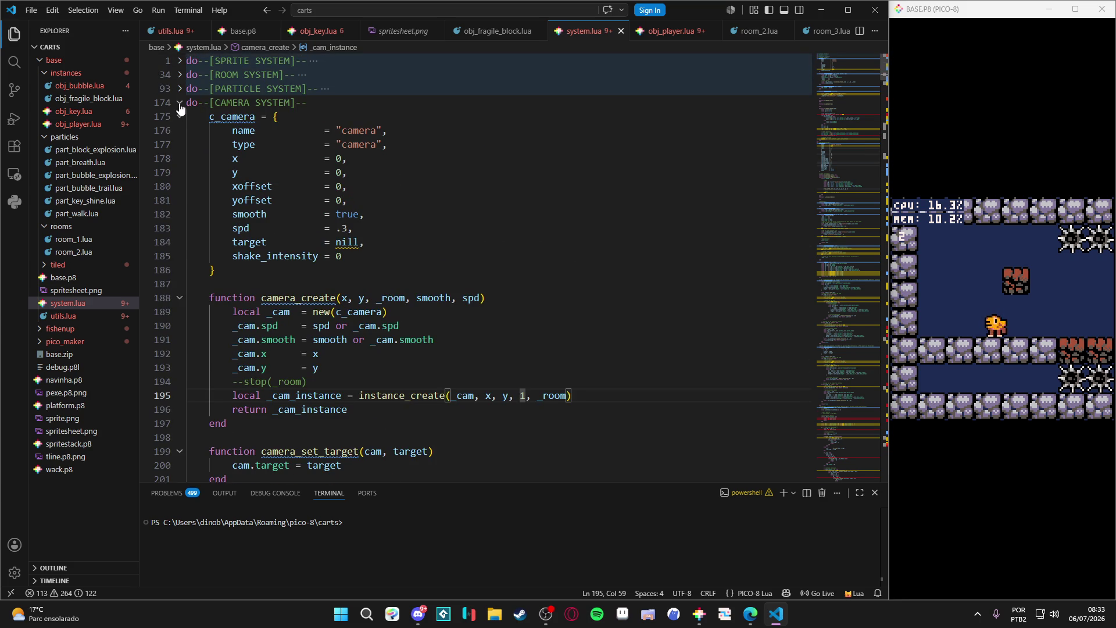
click(179, 104)
scroll(220, 165, down, 6)
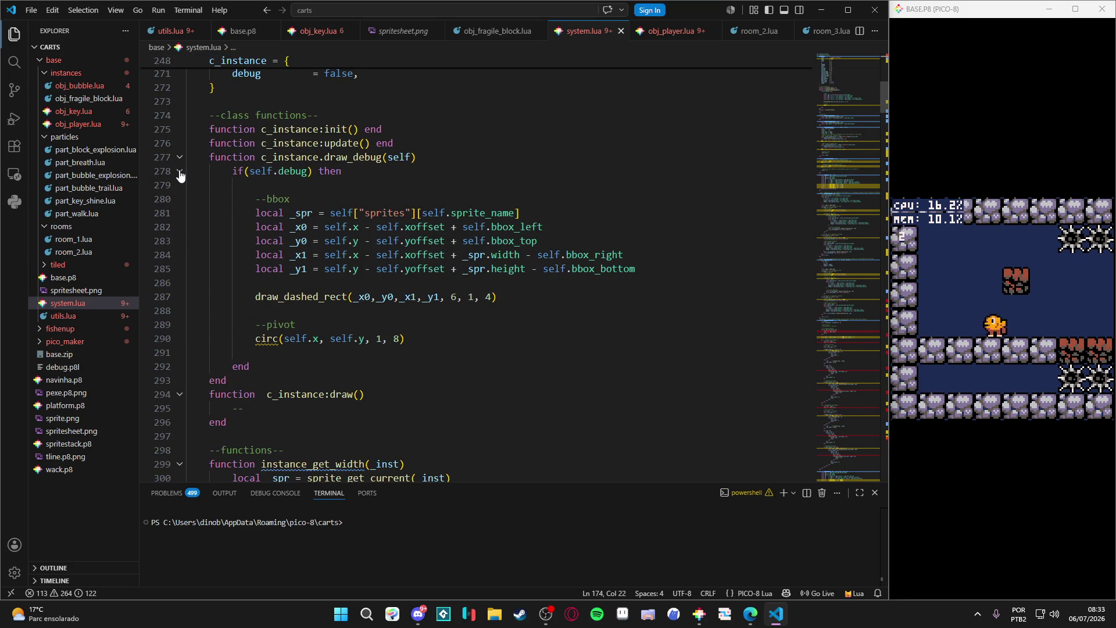
click(180, 171)
click(180, 157)
scroll(197, 212, down, 2)
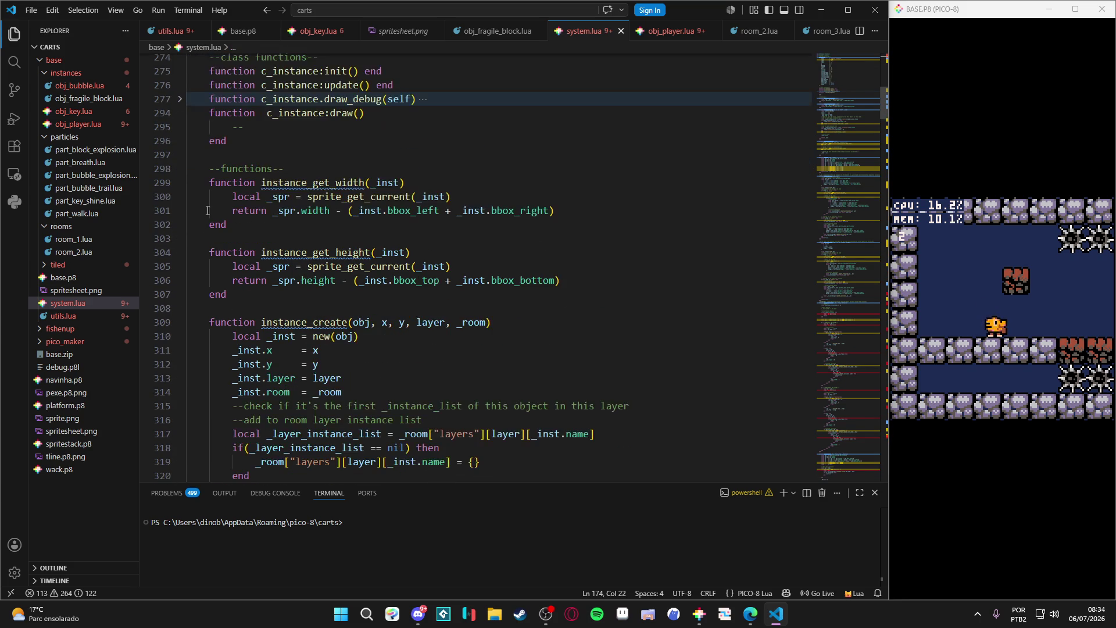
click(179, 182)
click(180, 211)
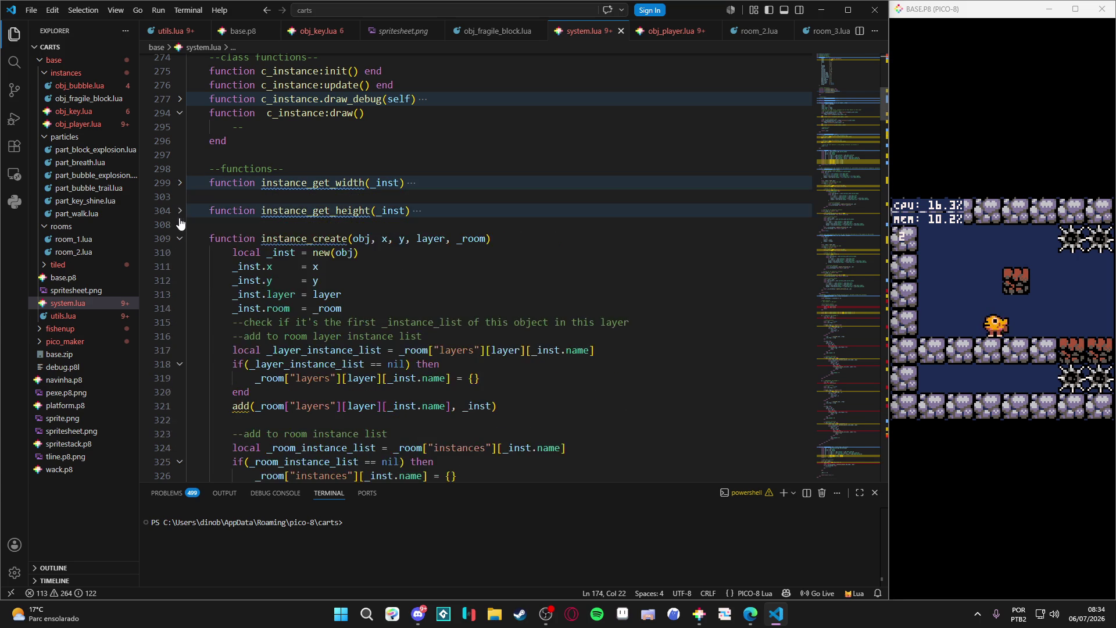
scroll(280, 273, down, 4)
click(384, 124)
click(401, 123)
click(426, 125)
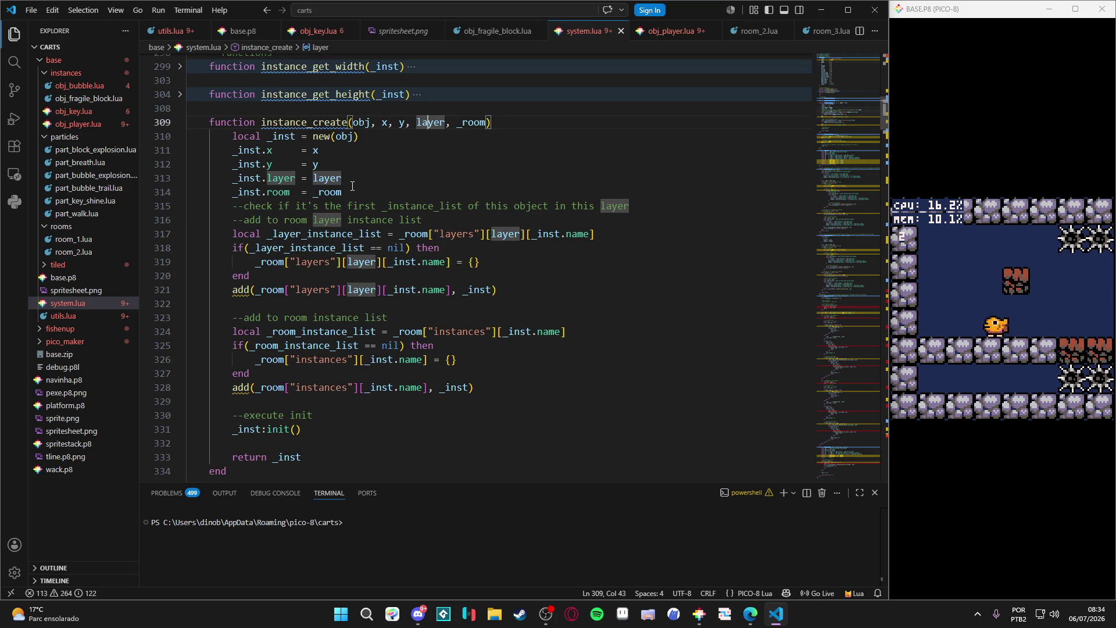
click(381, 234)
click(418, 234)
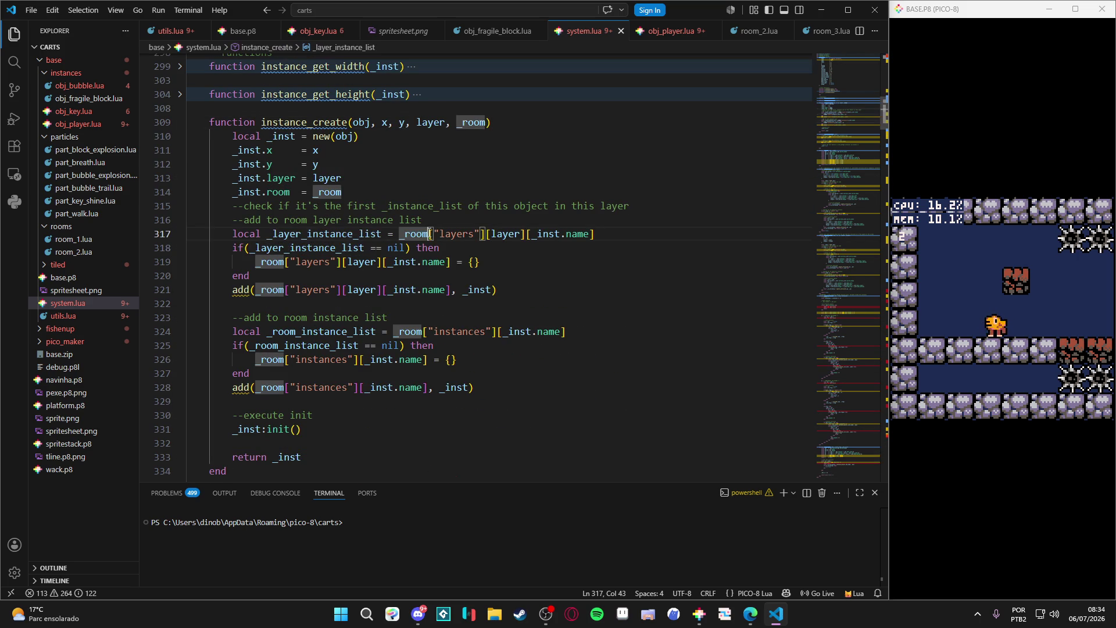
click(449, 234)
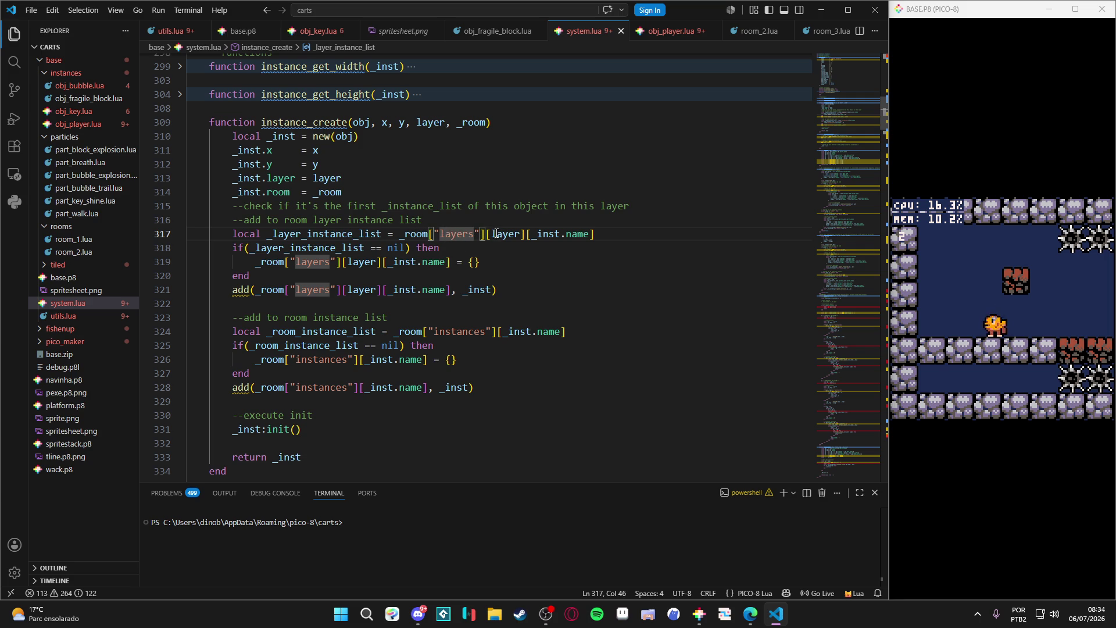
click(497, 233)
click(549, 233)
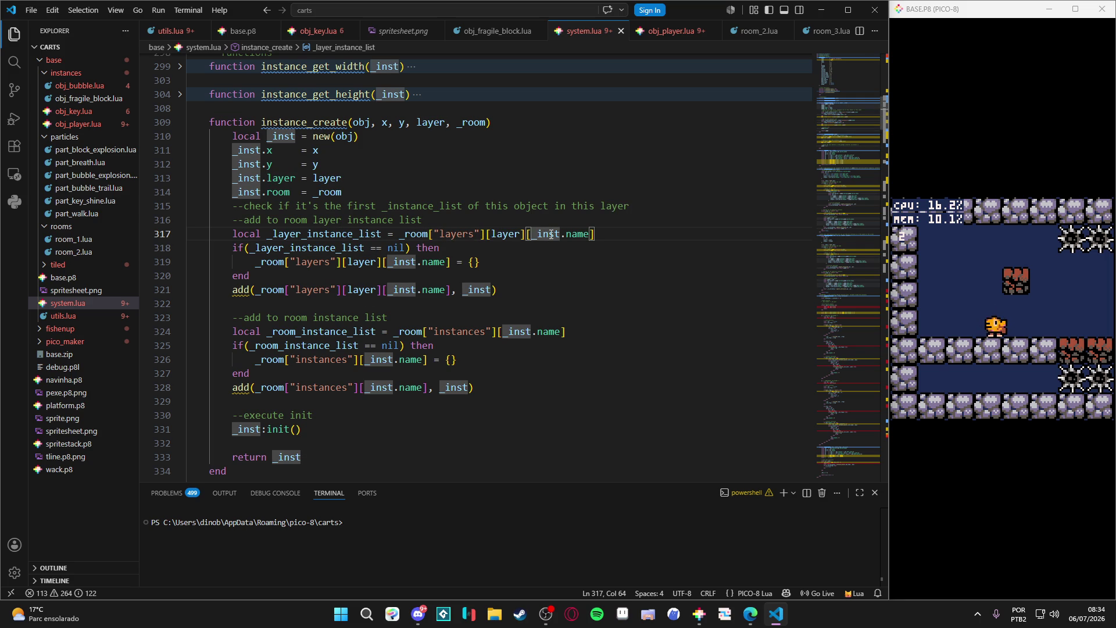
double_click(413, 248)
drag(474, 257, 328, 262)
click(480, 262)
drag(480, 261, 351, 262)
click(505, 262)
click(433, 262)
click(414, 262)
click(456, 290)
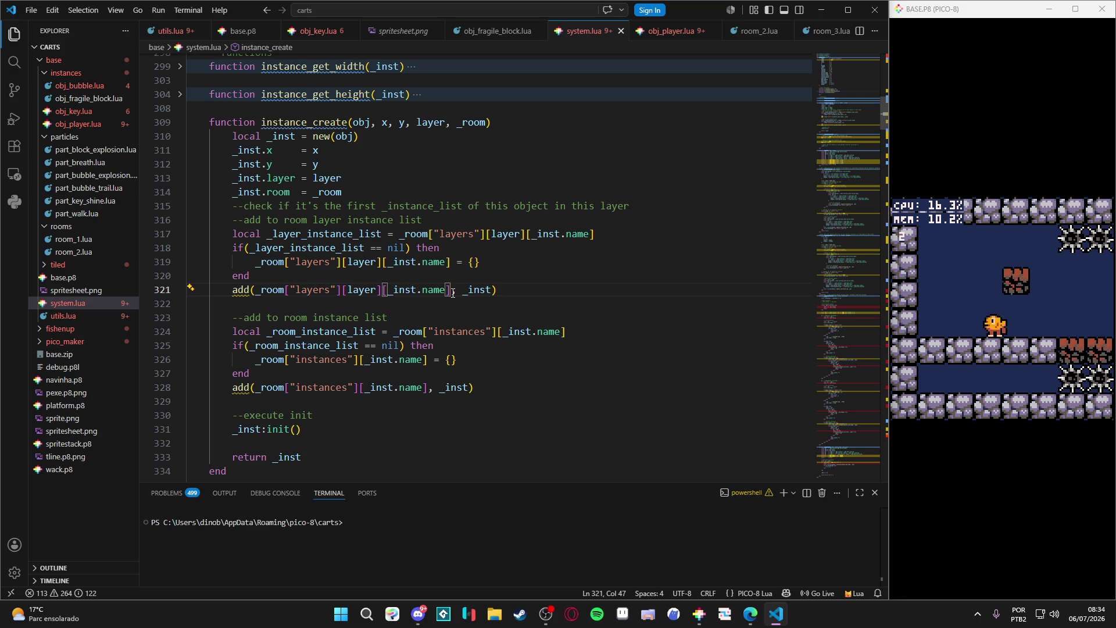
drag(490, 289, 463, 289)
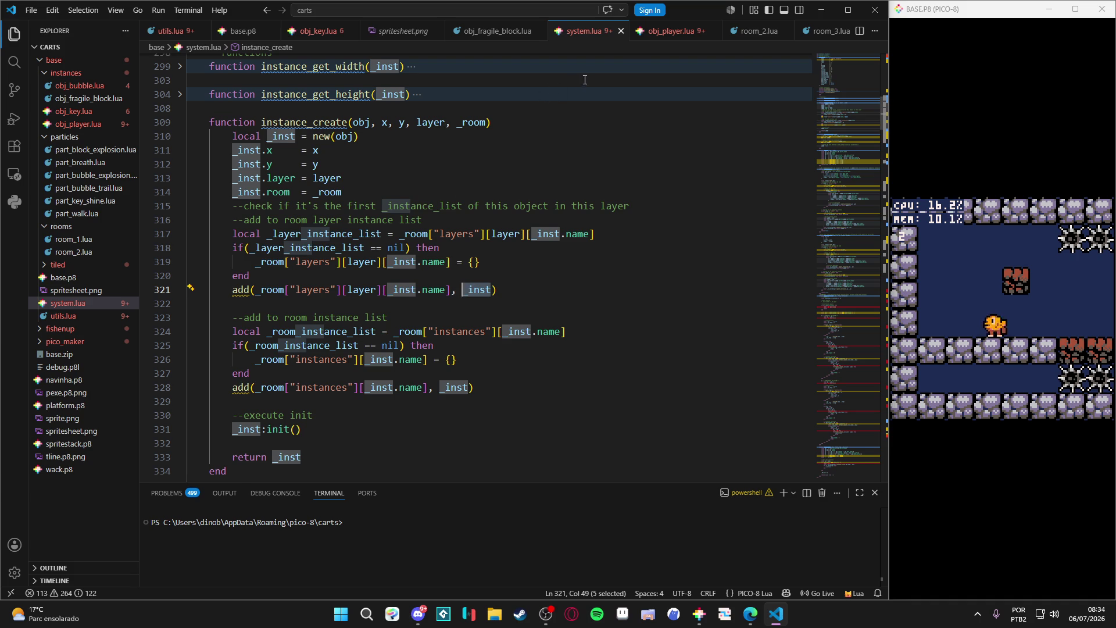
Switch through the utils.lua and base.p8 tabs to obj_key.lua.
click(178, 35)
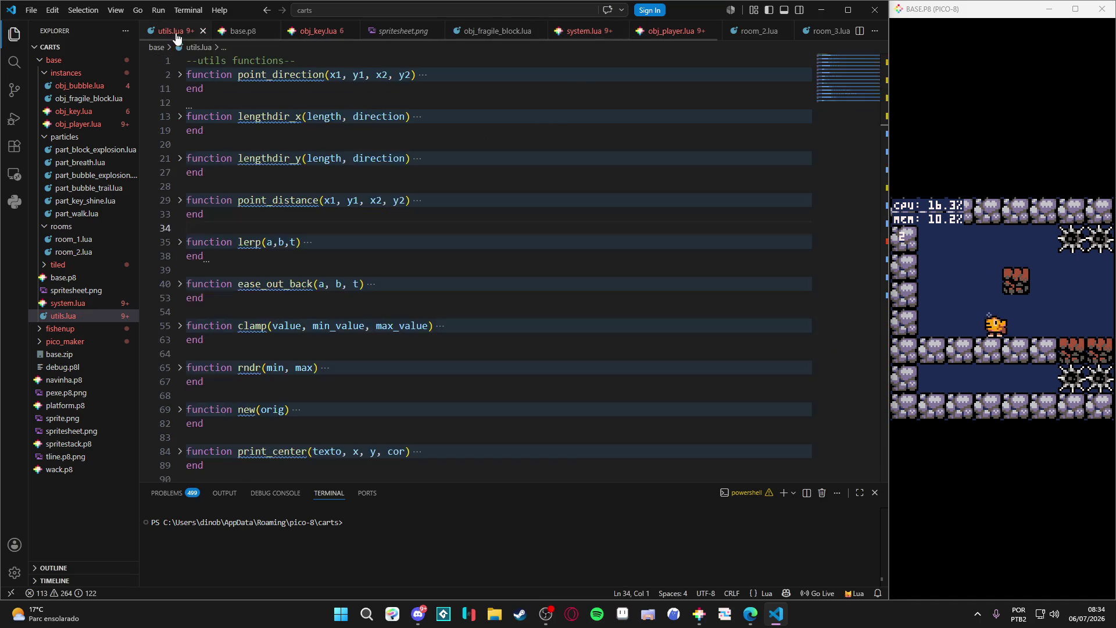
click(239, 35)
click(319, 36)
click(251, 36)
click(303, 40)
Scroll obj_key.lua back up to line 1 to read its key definitions.
scroll(427, 220, up, 3)
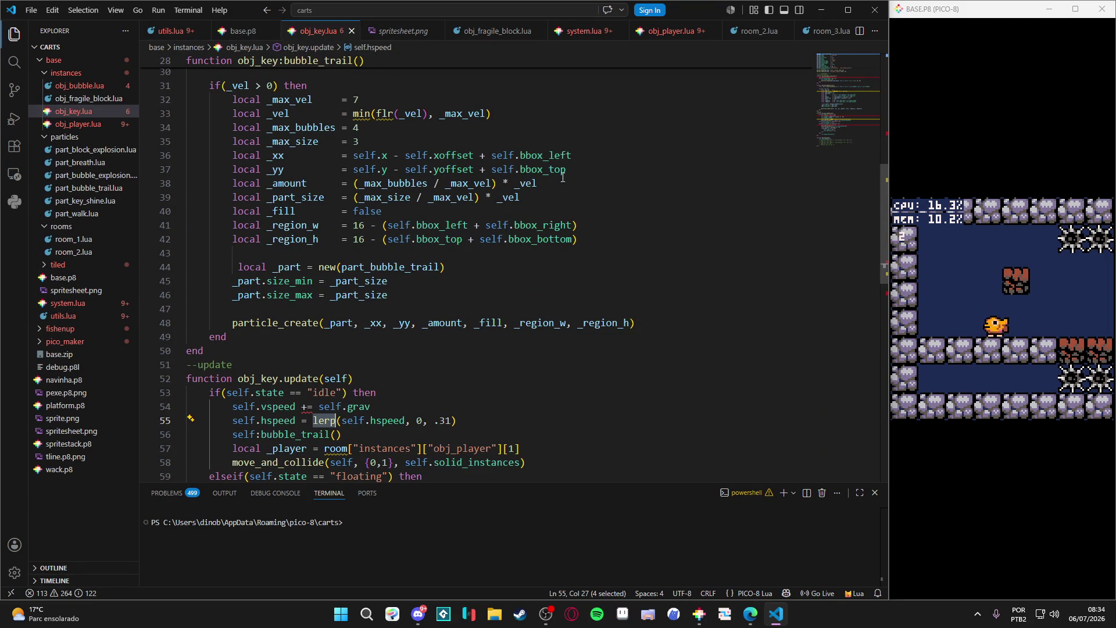
scroll(417, 215, down, 2)
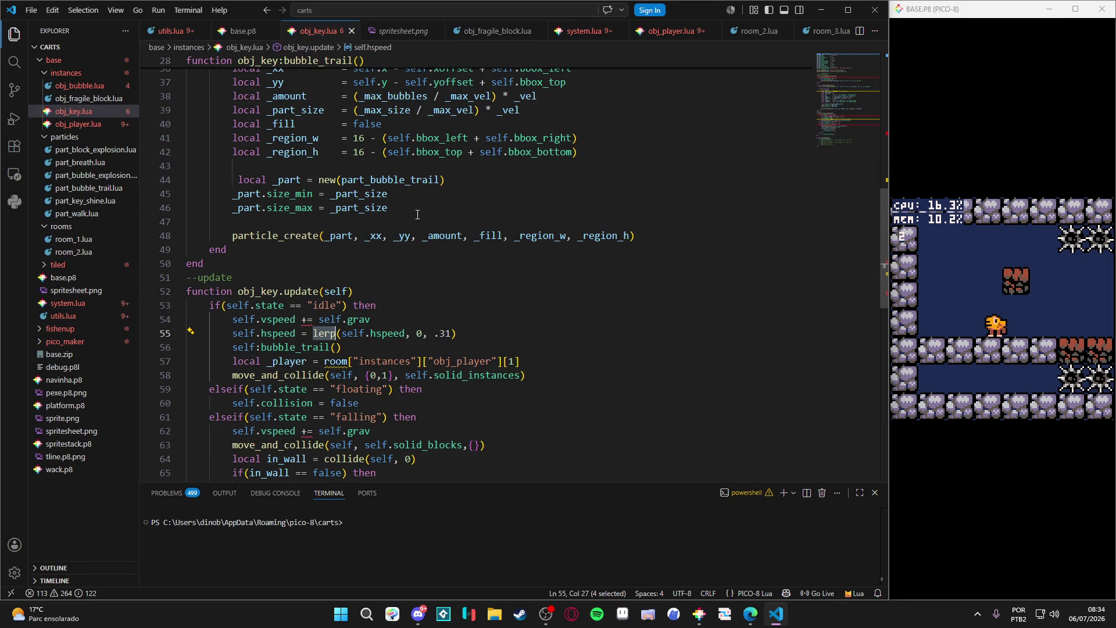
scroll(355, 198, down, 2)
scroll(354, 199, up, 4)
scroll(351, 198, down, 2)
scroll(351, 198, down, 2)
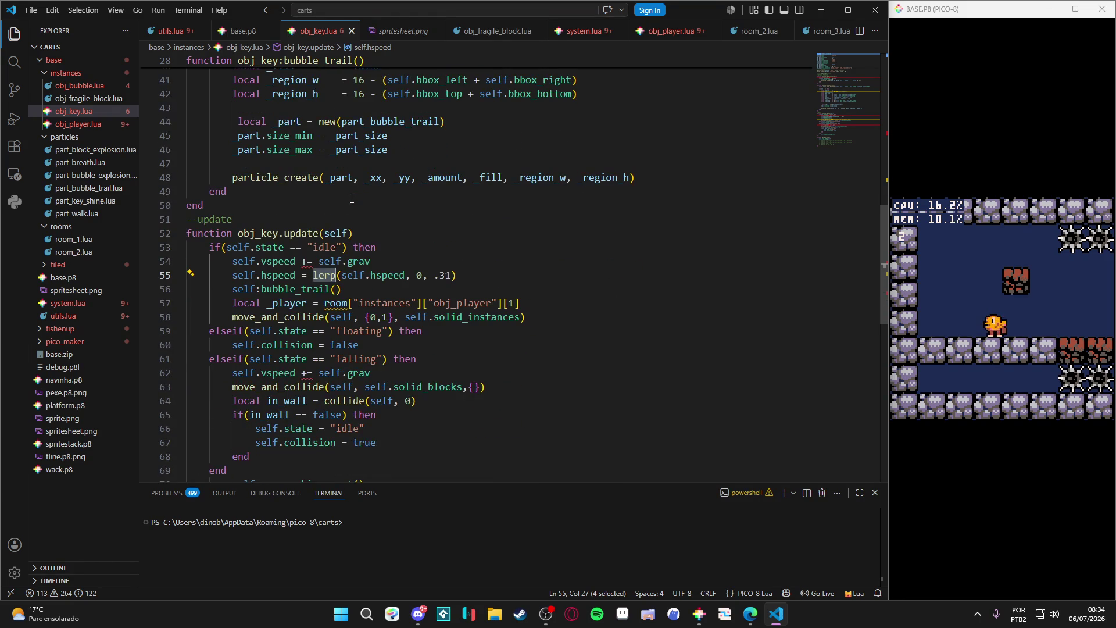
scroll(351, 199, up, 6)
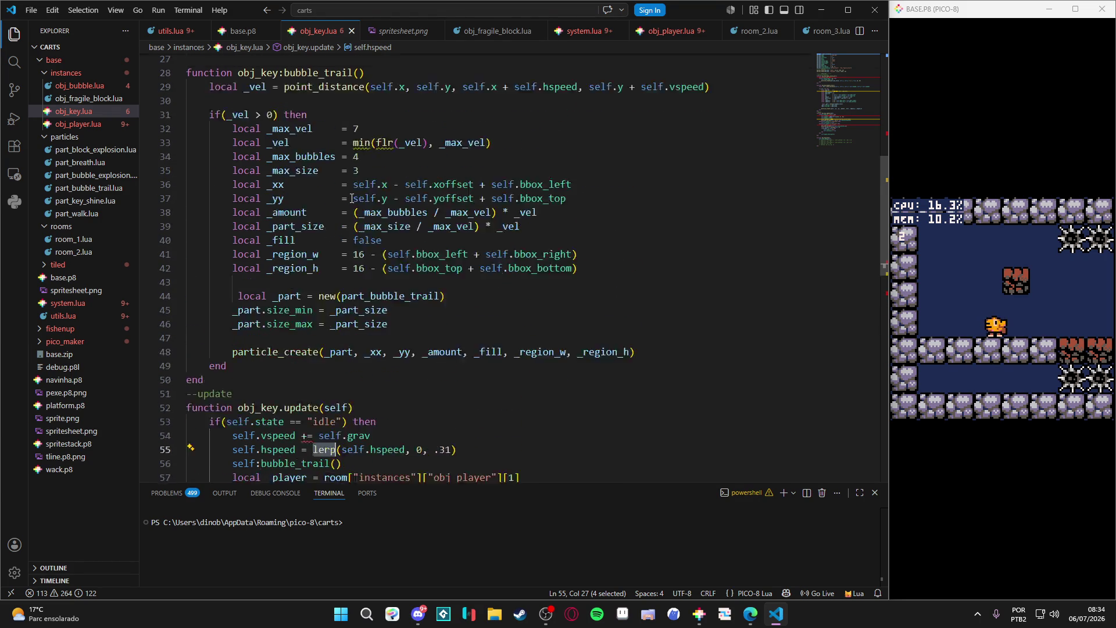
scroll(263, 230, up, 8)
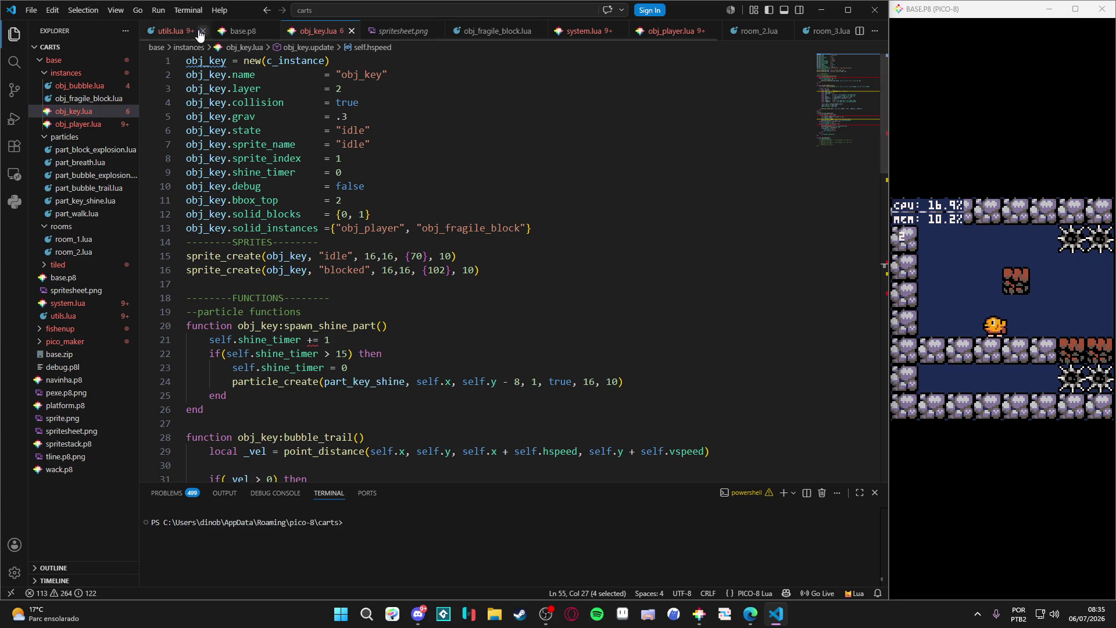
In system.lua, fold the INSTANCES SYSTEM block and unfold CAMERA SYSTEM.
click(590, 31)
scroll(242, 176, up, 3)
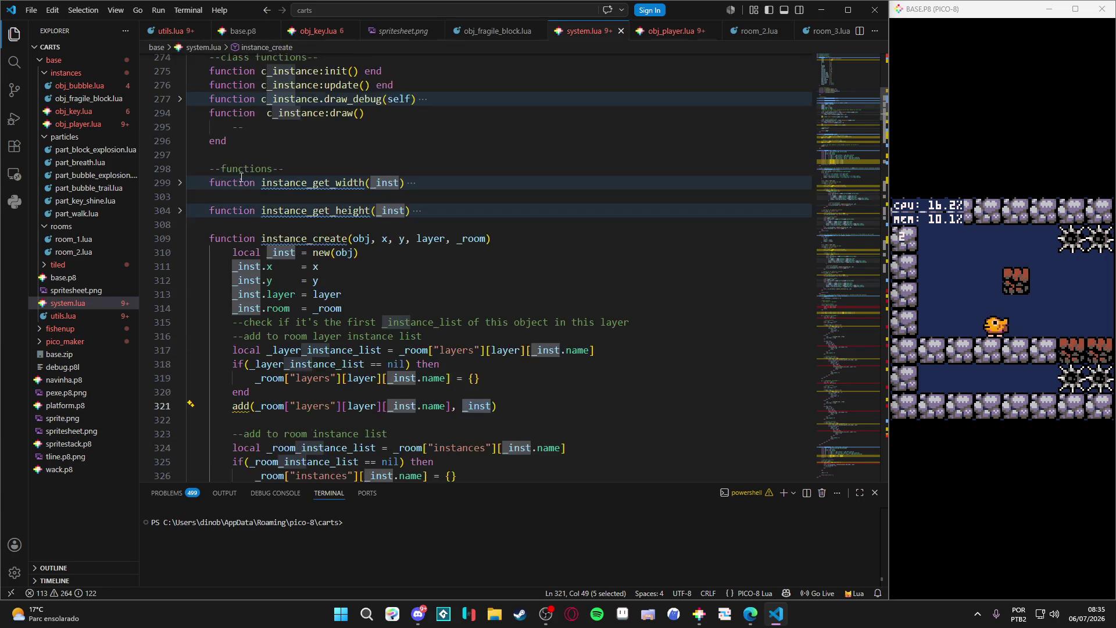
scroll(205, 177, up, 10)
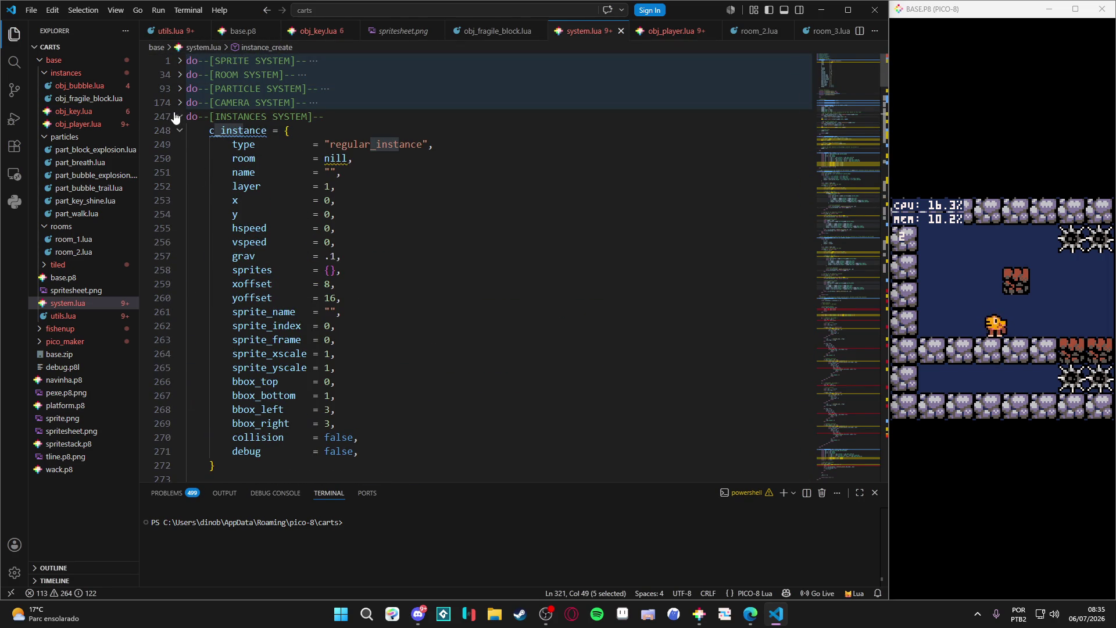
click(179, 117)
click(179, 107)
scroll(308, 233, down, 5)
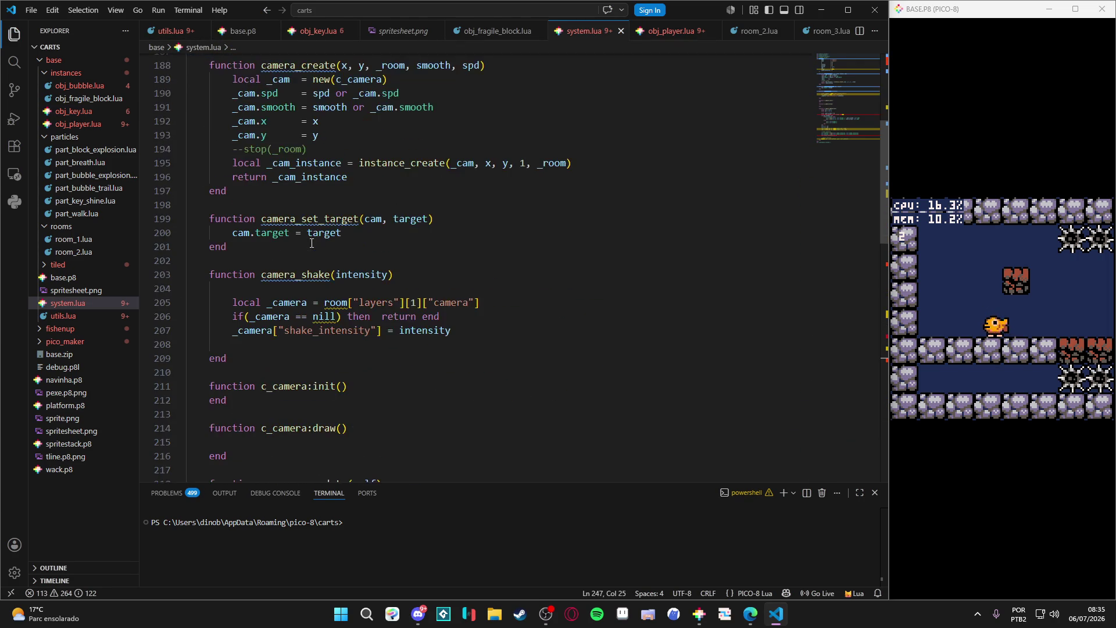
Append [1] to the camera lookup on line 205 in camera_shake and save system.lua.
click(487, 305)
text([1])
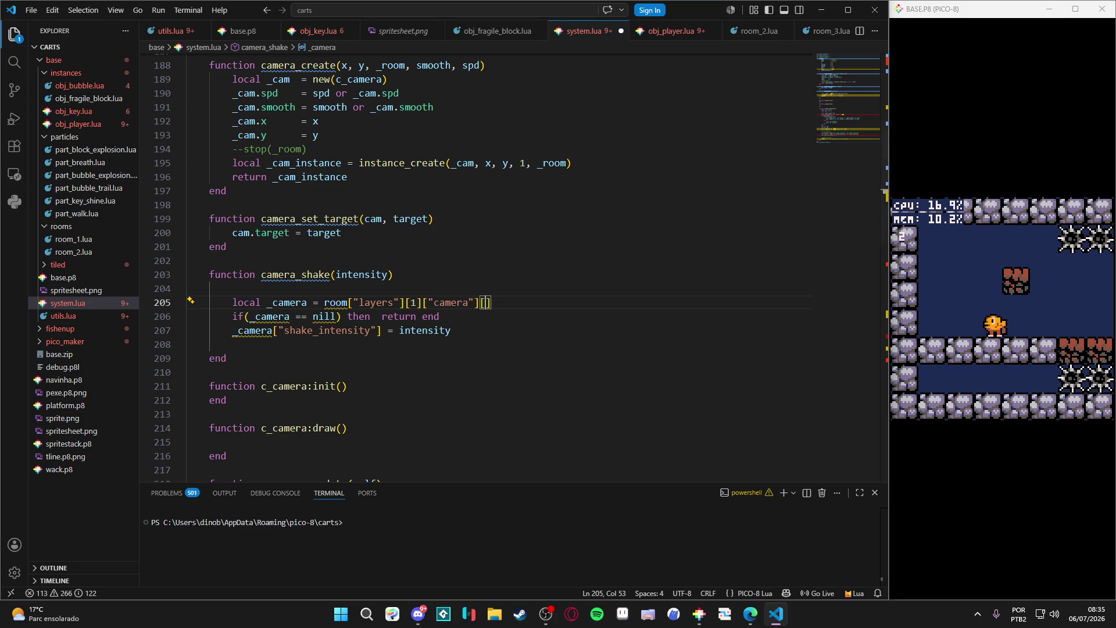
click(512, 330)
click(505, 305)
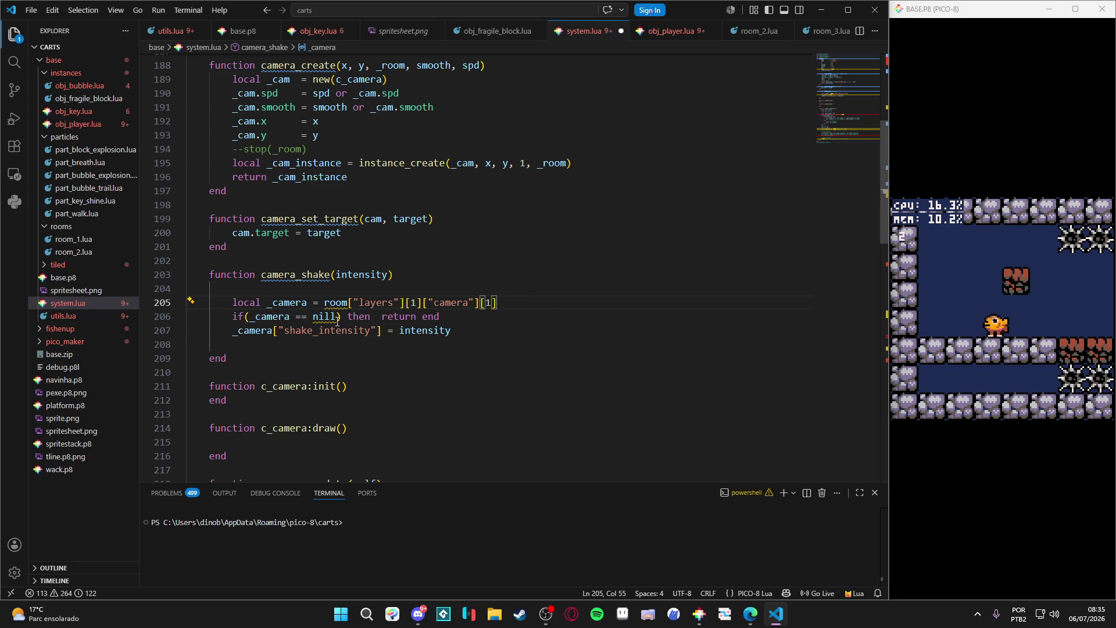
click(455, 330)
key(ctrl+s)
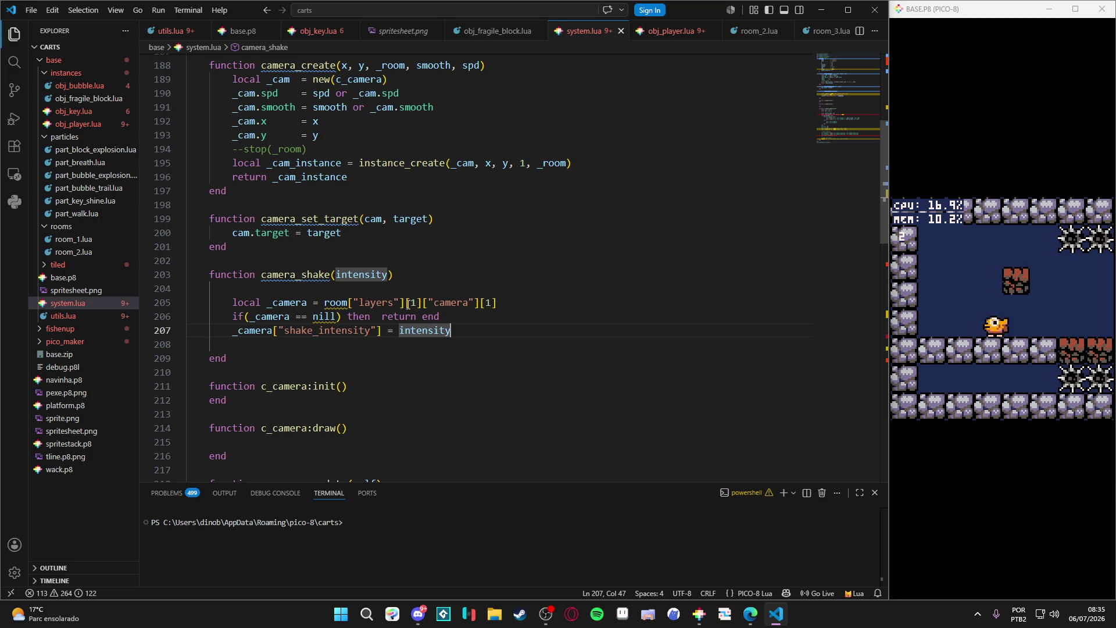
Review the new [1] on line 205 and reload the game in PICO-8 to test it.
scroll(374, 276, up, 1)
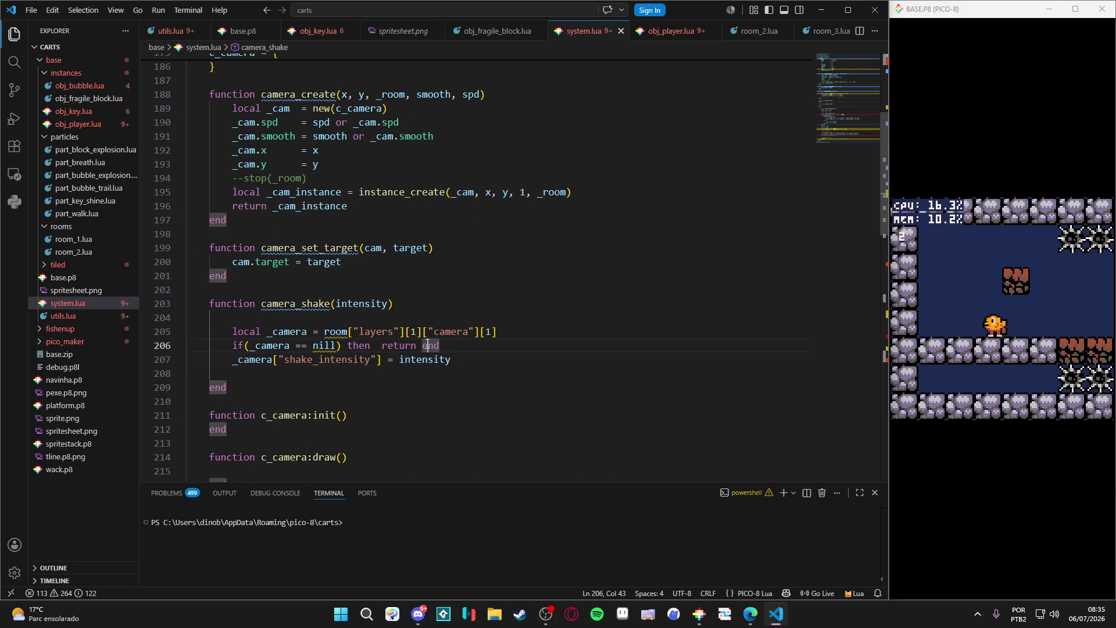
mouse_move(498, 332)
mouse_down()
mouse_move(301, 333)
mouse_move(313, 332)
mouse_up()
click(425, 321)
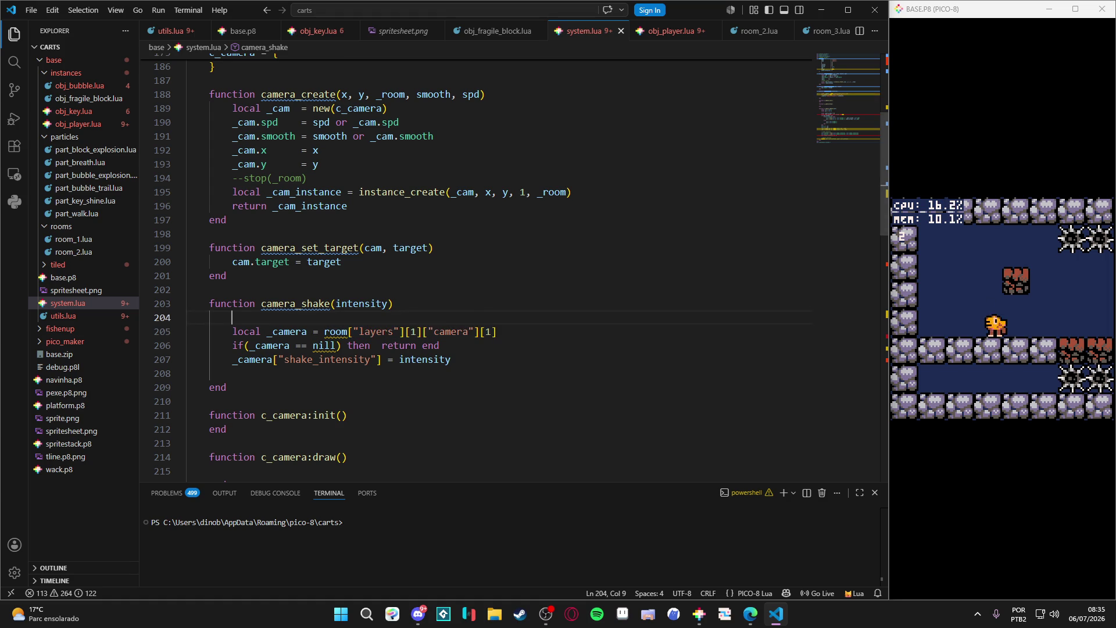
key(alt+Tab)
key(ctrl+r)
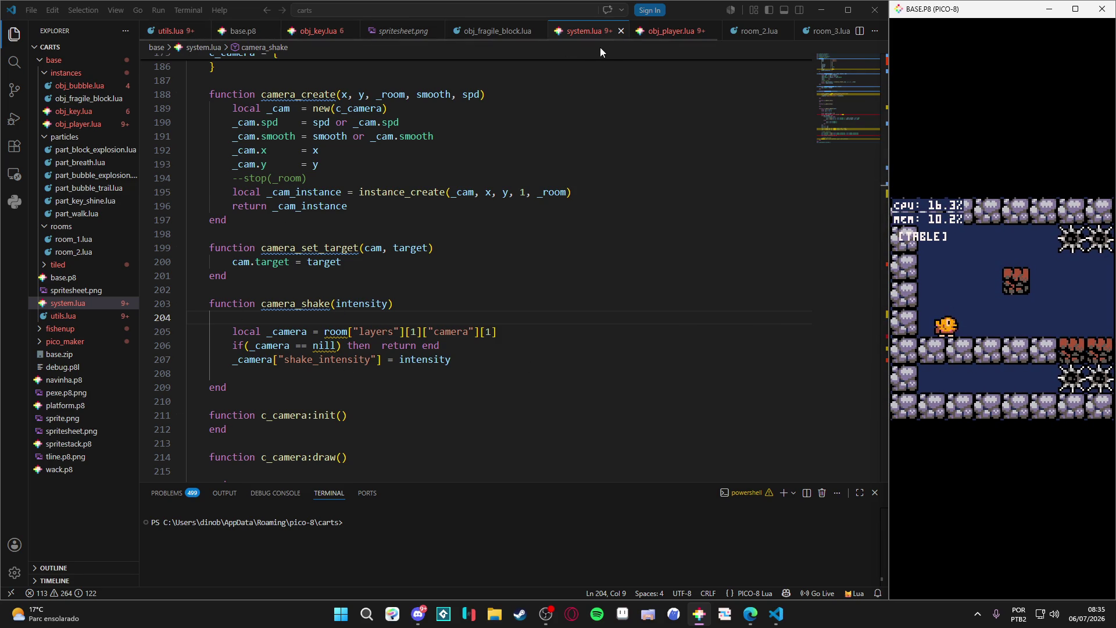
In obj_player.lua, lower the camera_shake strength from 20 to 5 and rerun the game.
click(662, 32)
drag(318, 312, 308, 312)
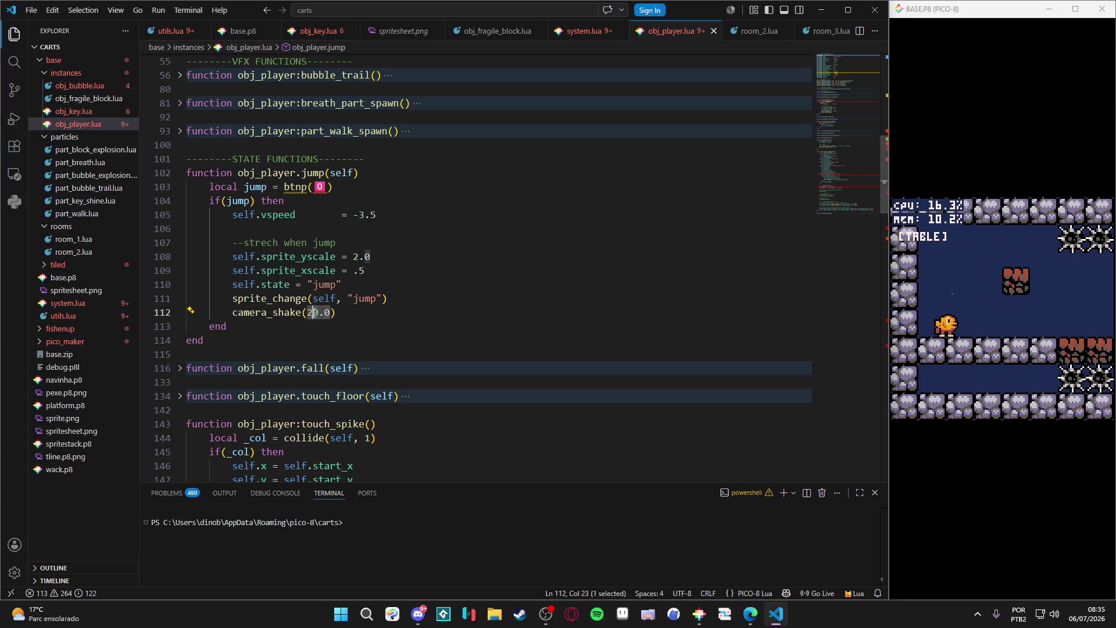
text(5)
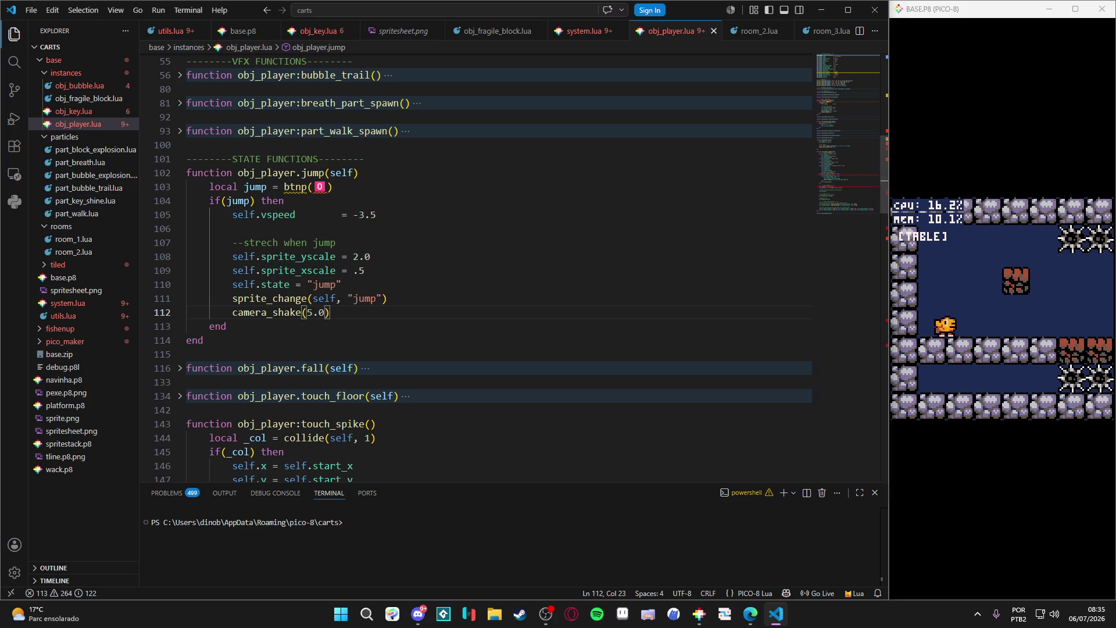
key(alt+Tab)
key(Left)
key(Left)
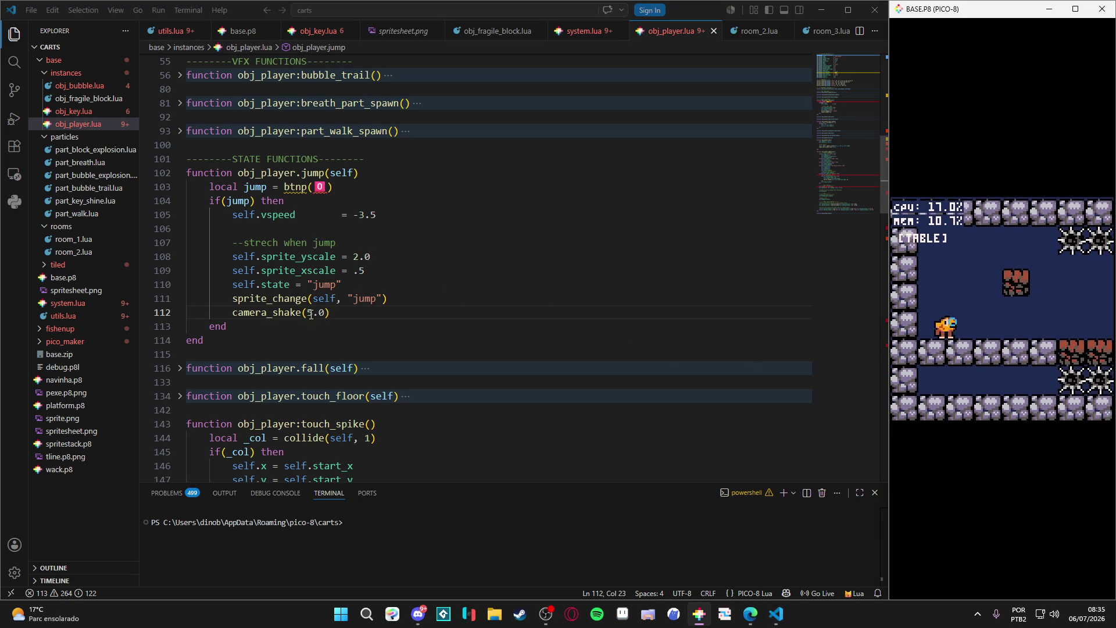
Reduce the jump shake strength to 1 and jump repeatedly in PICO-8 to judge it.
drag(314, 312, 308, 312)
text(1)
key(alt+Tab)
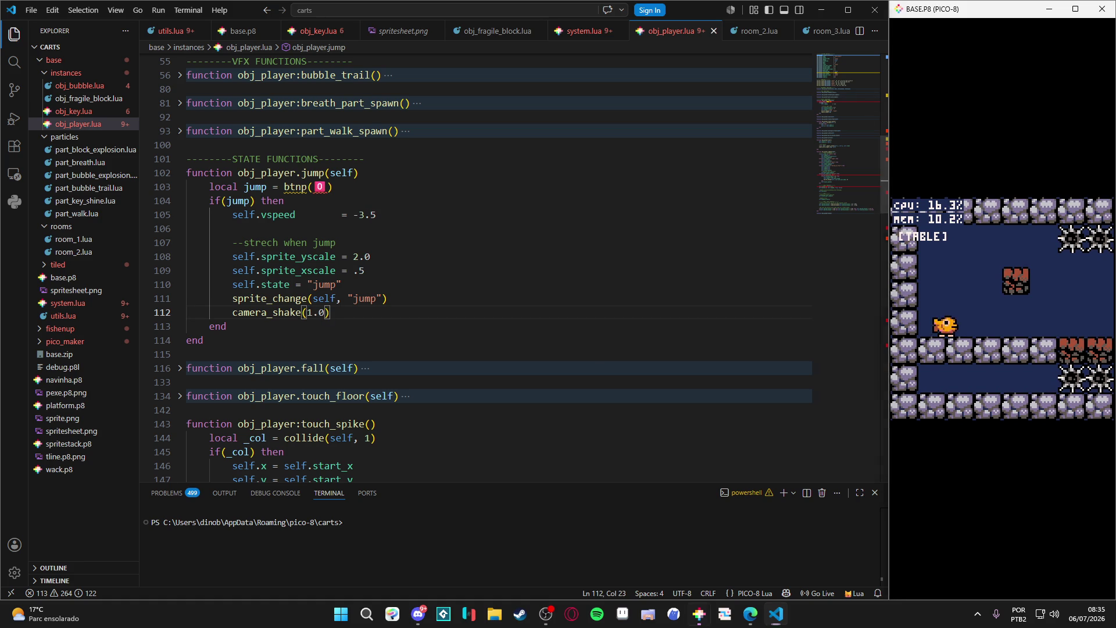
key(Left)
key(z)
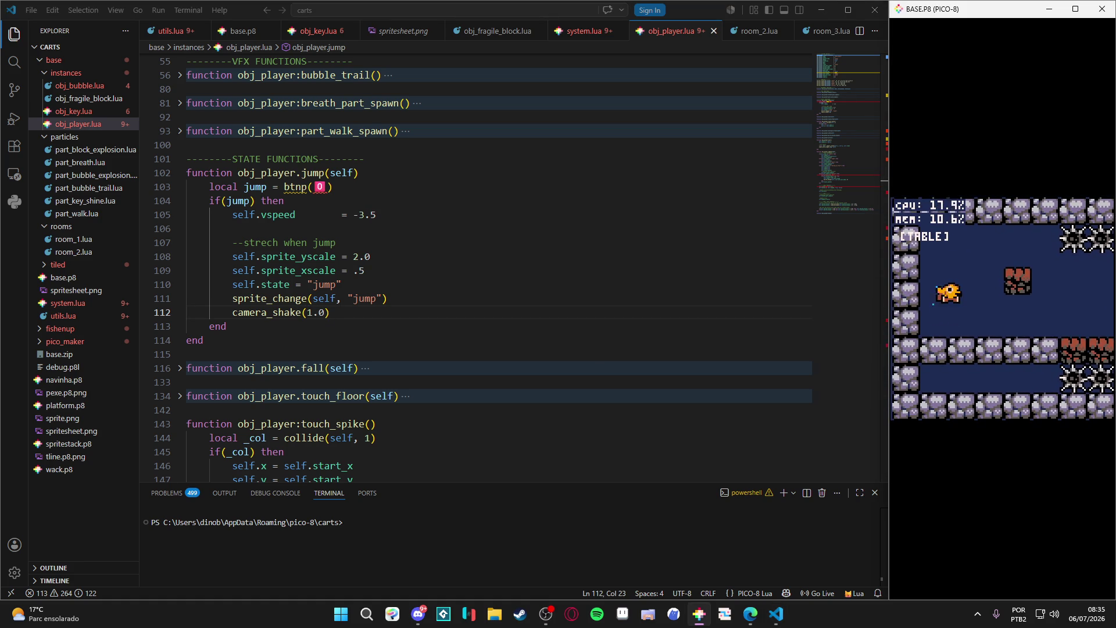
key(z)
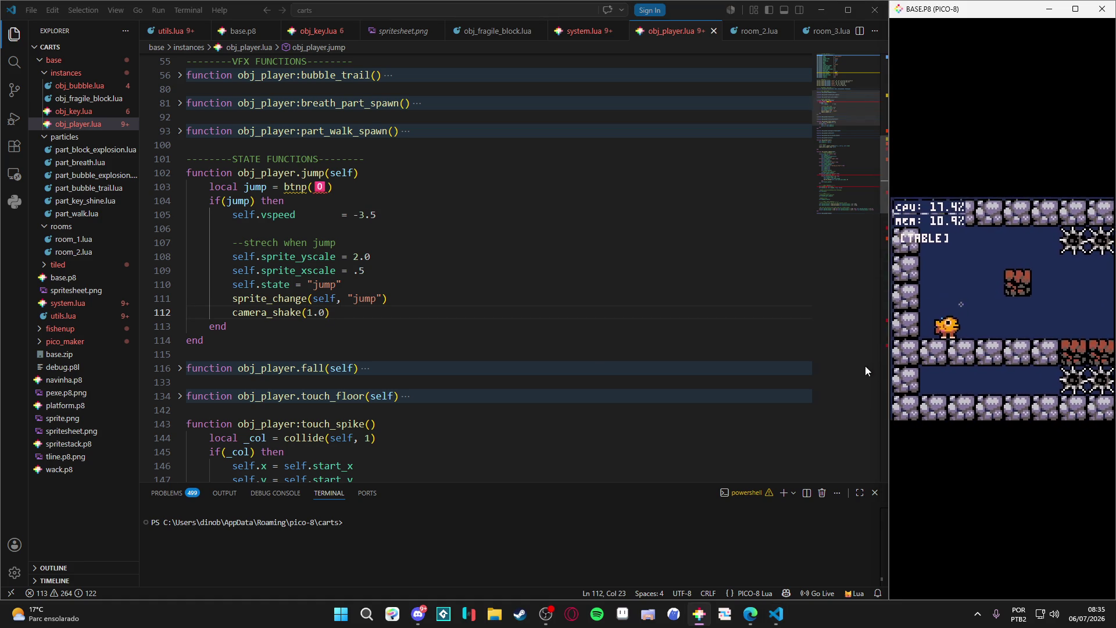
key(Left)
key(Left)
key(Left)
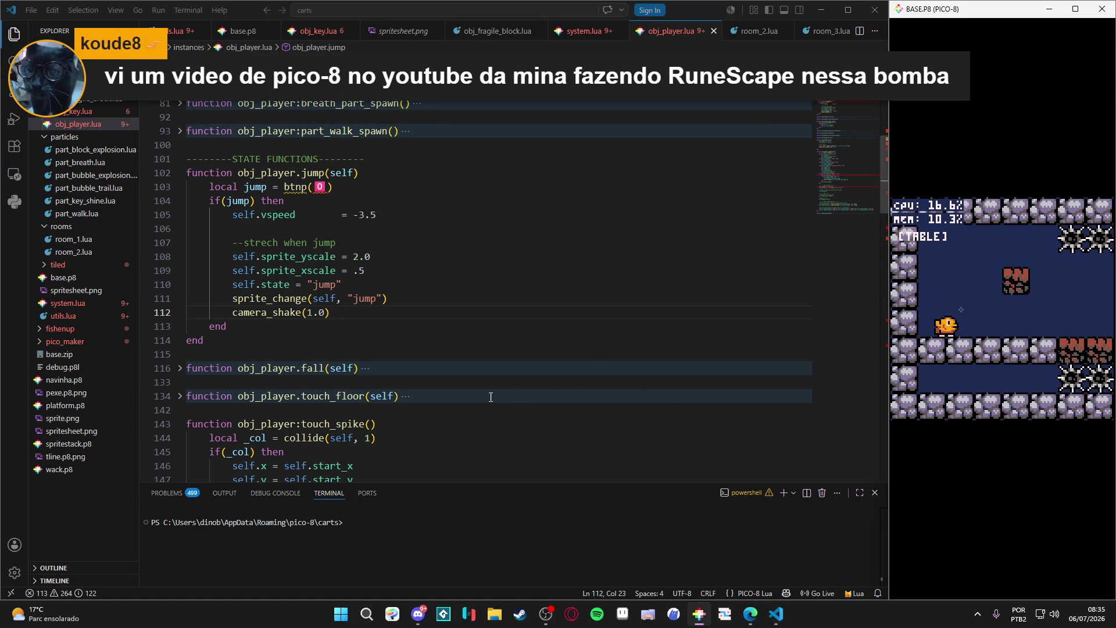
key(Left)
key(Left)
Trim the decimal so the shake value is 1, then jump again to check the shake.
key(alt+Tab)
key(Delete)
key(Delete)
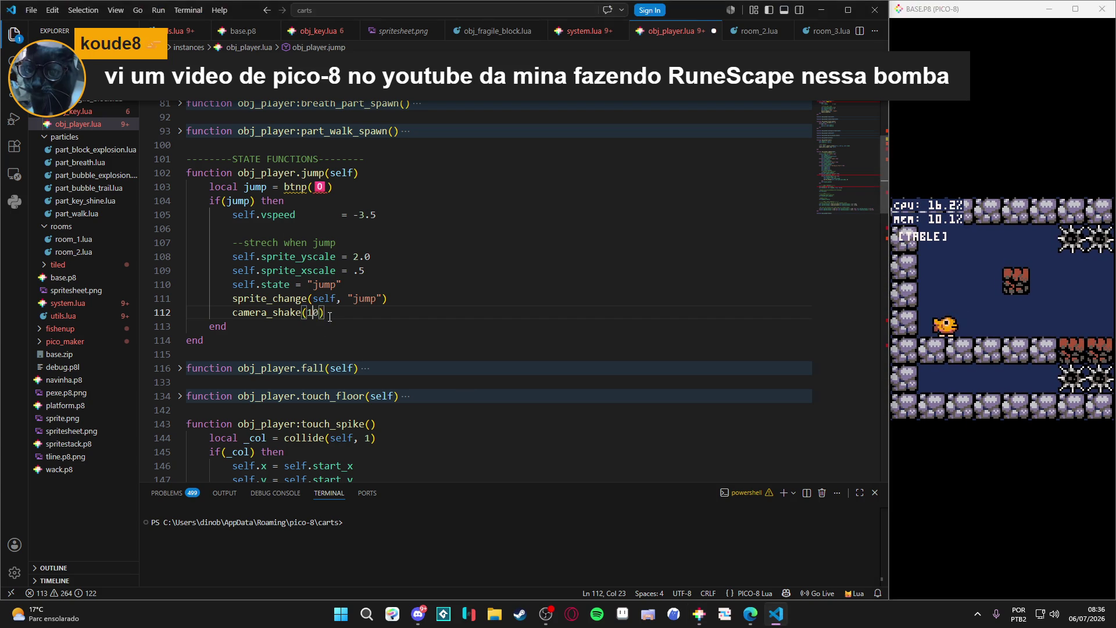
key(alt+Tab)
key(Left)
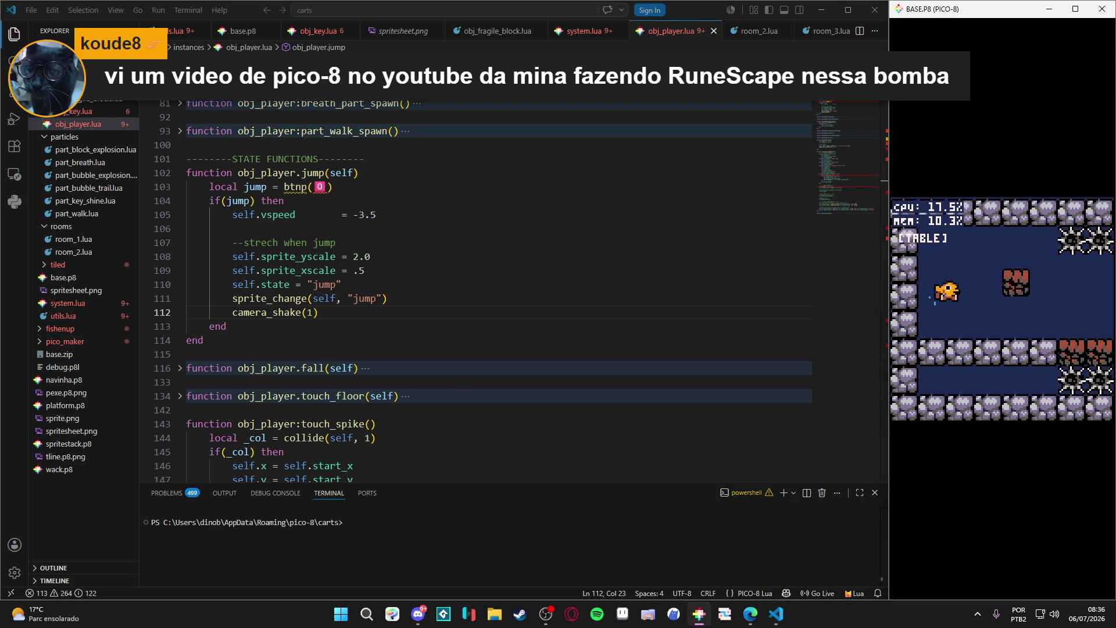
key(Left)
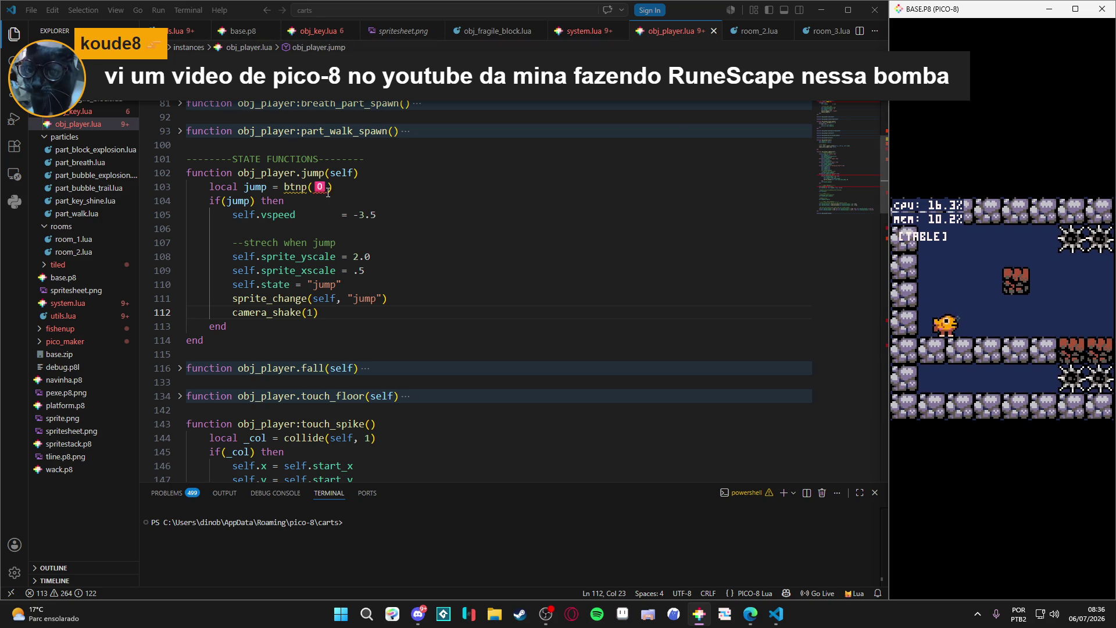
Scroll through obj_player.jump, then bring up camera_shake in system.lua.
scroll(246, 196, down, 3)
scroll(246, 196, down, 3)
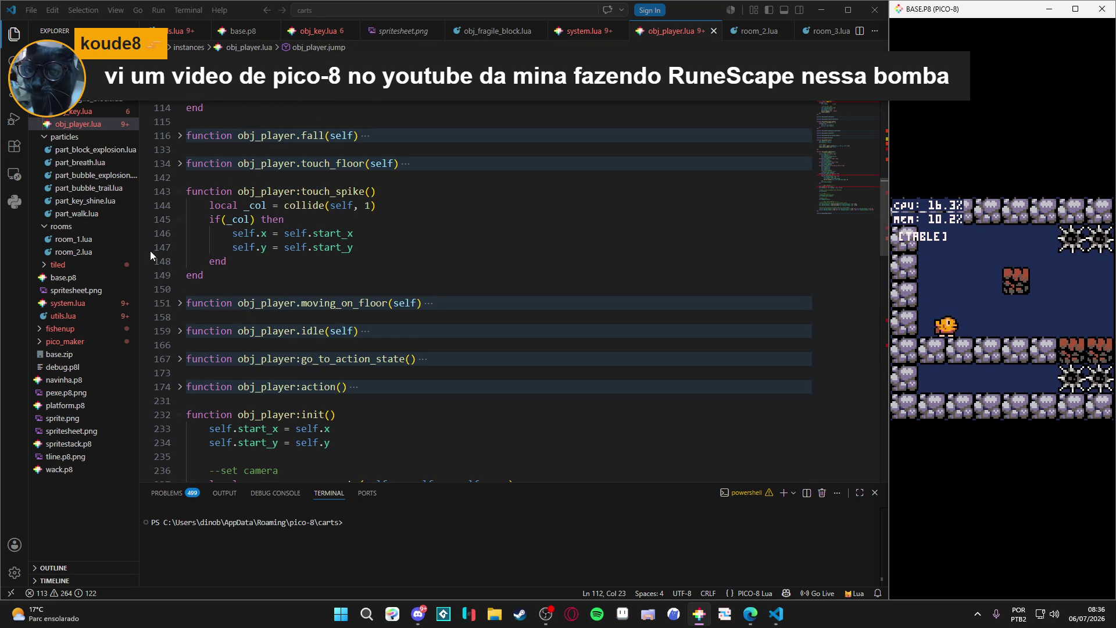
scroll(269, 252, up, 3)
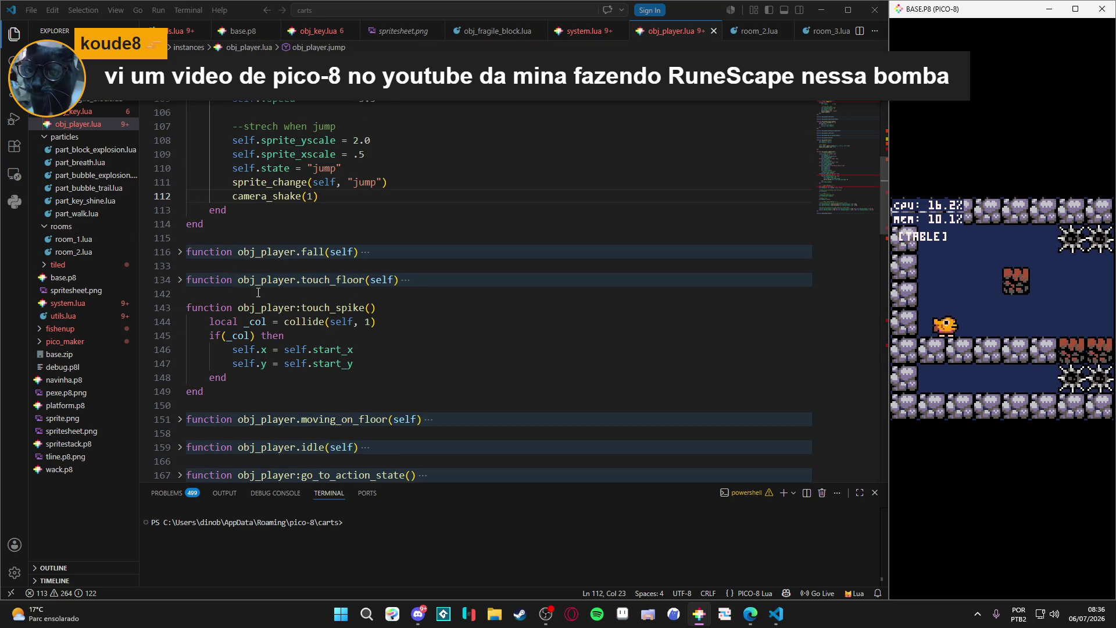
scroll(258, 292, up, 2)
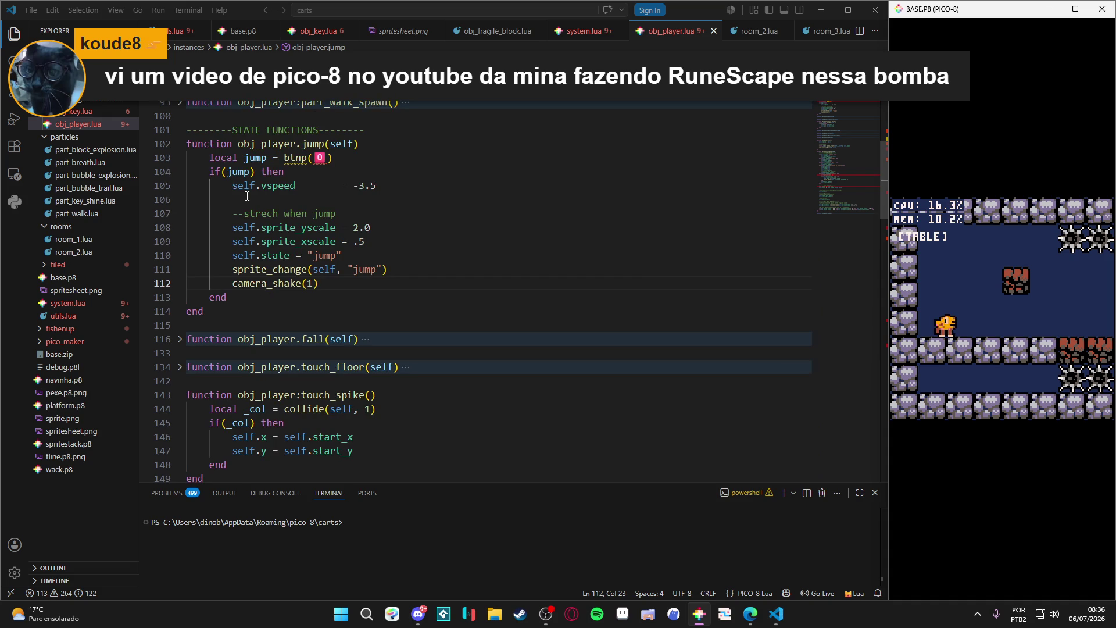
scroll(248, 197, up, 3)
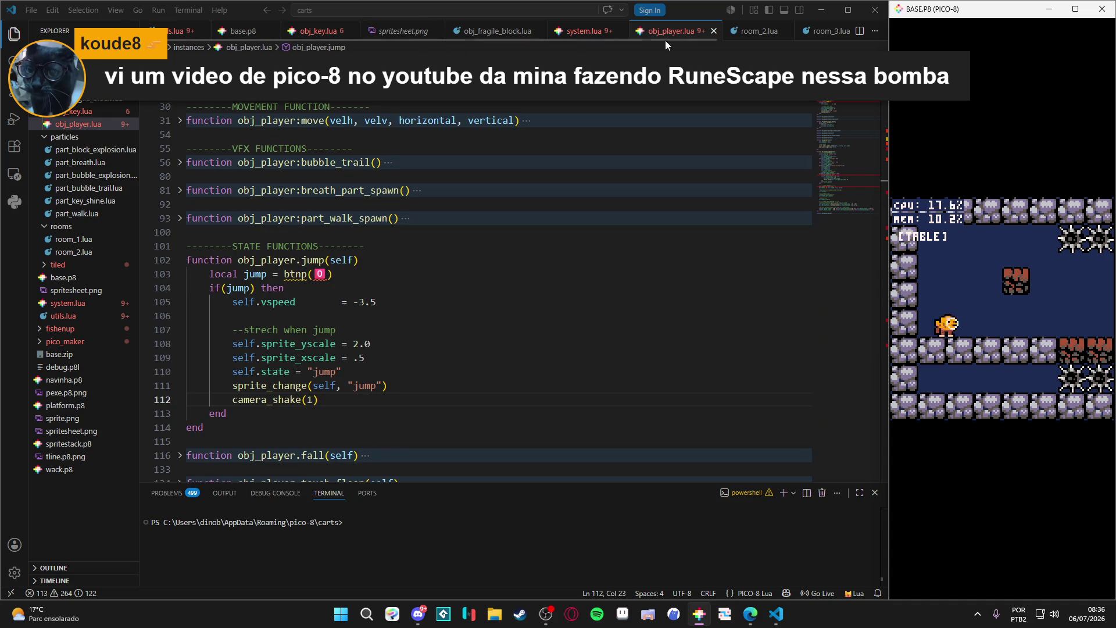
click(579, 36)
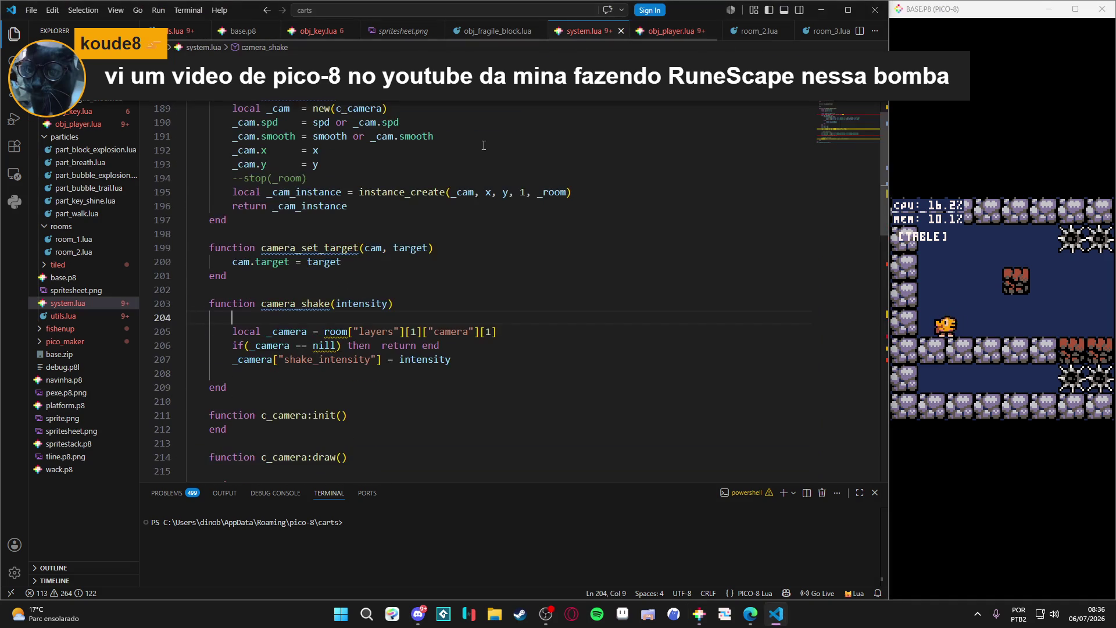
Scroll down to c_camera.update's shake block and place the caret before rndr on line 239.
scroll(312, 310, down, 2)
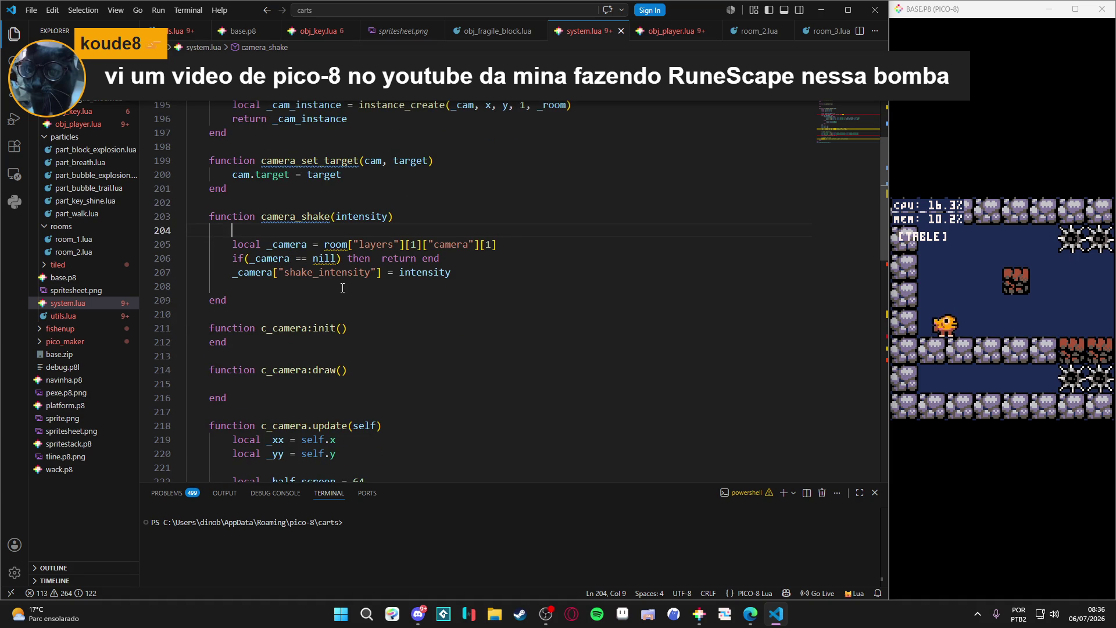
scroll(360, 282, up, 2)
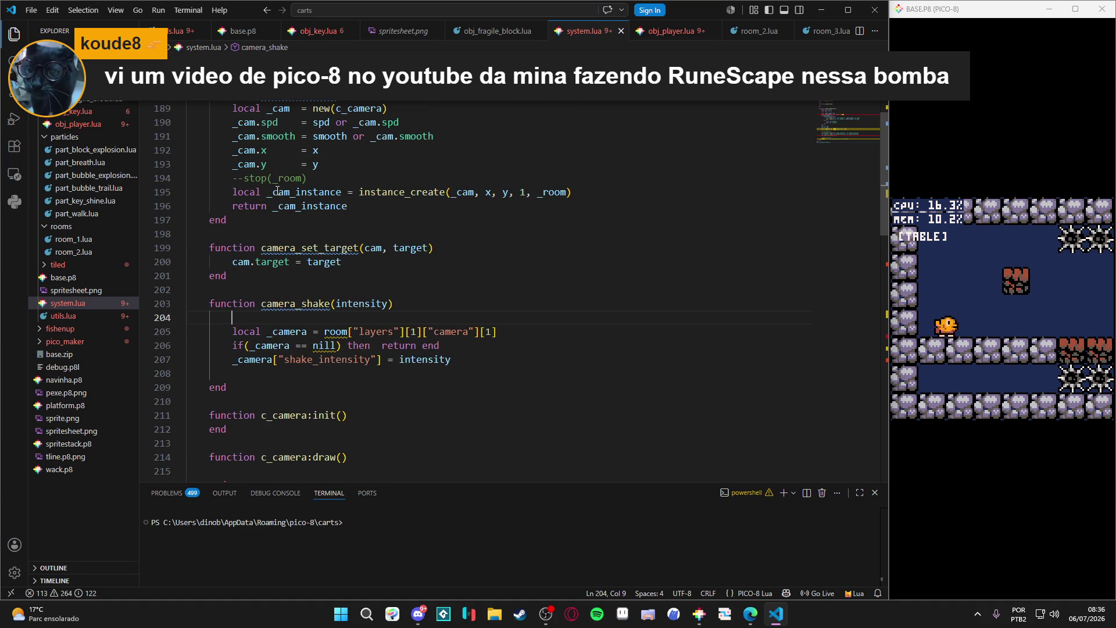
scroll(263, 251, up, 5)
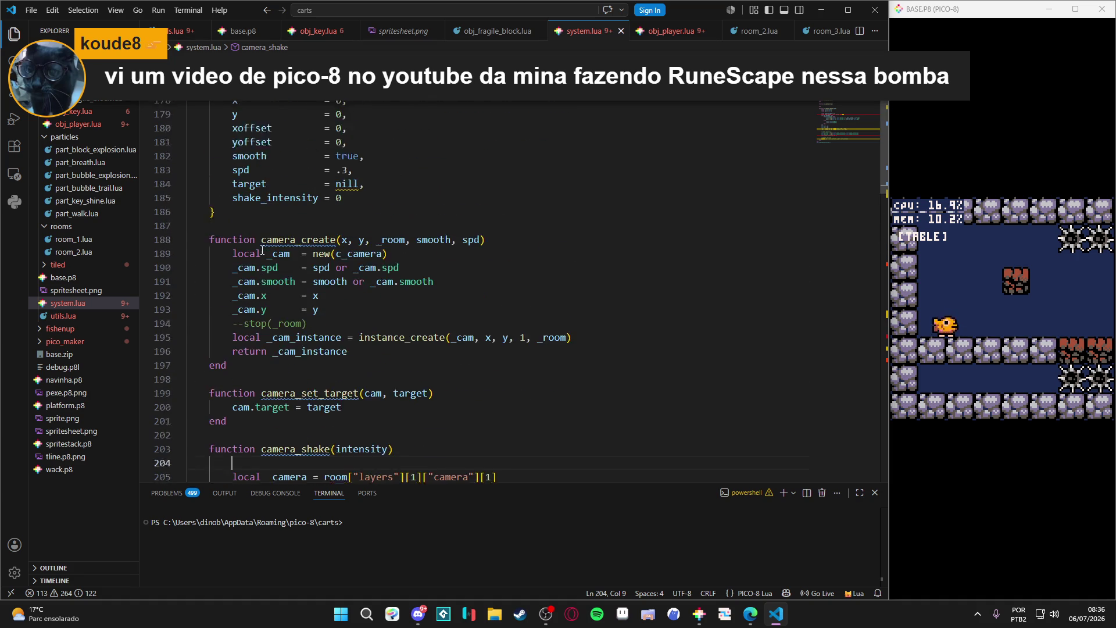
scroll(266, 253, down, 7)
scroll(267, 253, down, 6)
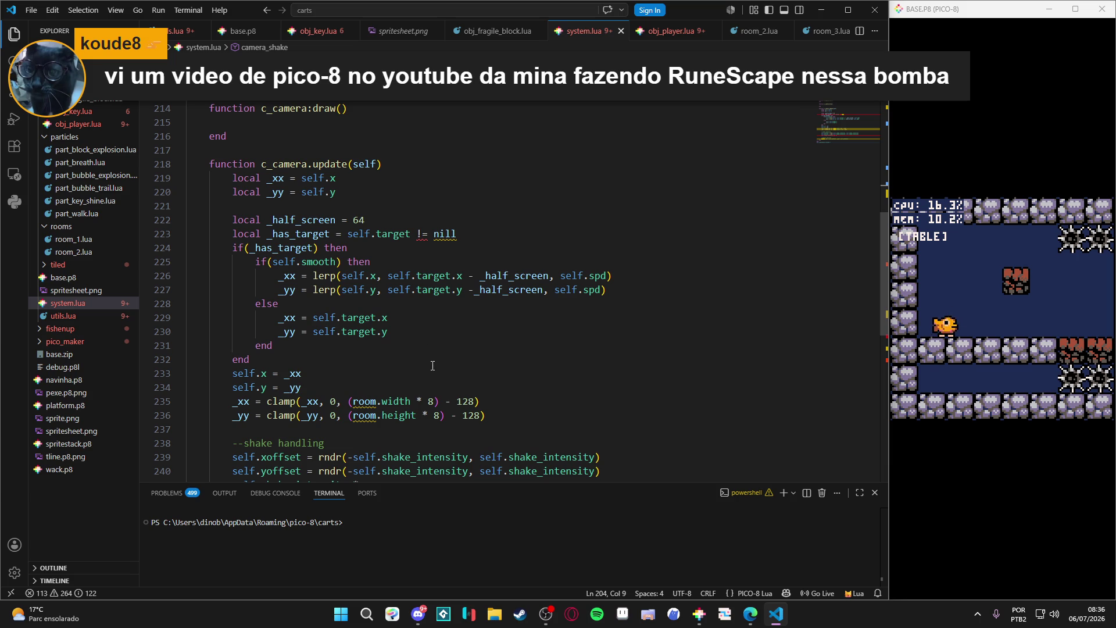
scroll(325, 305, down, 3)
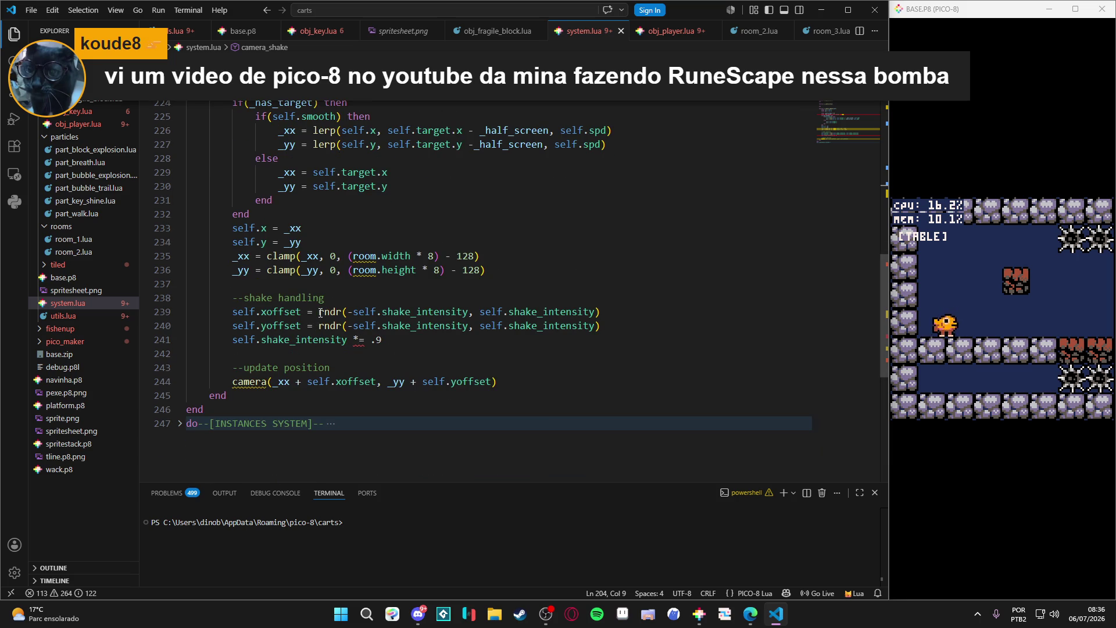
click(319, 312)
Wrap the rndr shake-offset calls on lines 239 and 240 in flr(...).
text(flr()
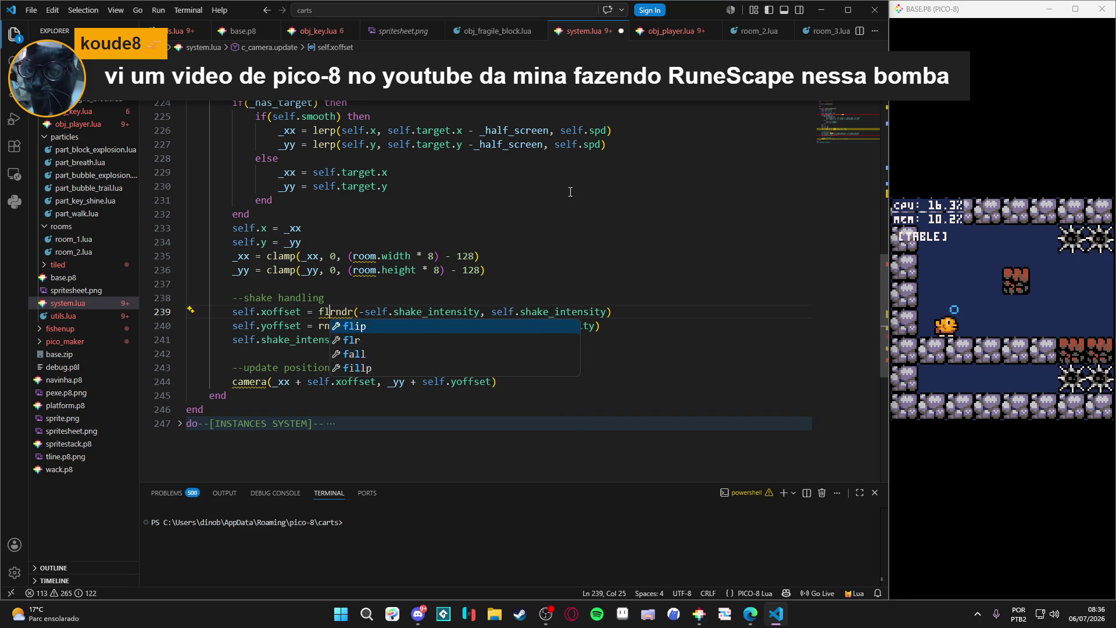
key(ctrl+Right)
key(ctrl+Left)
key(ctrl+Left)
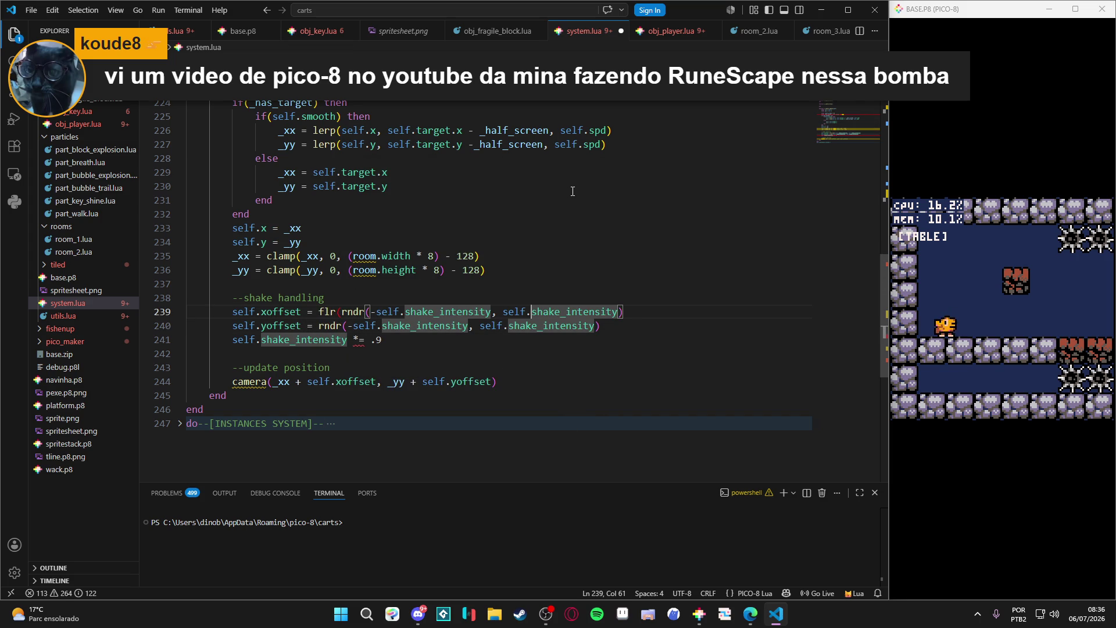
key(End)
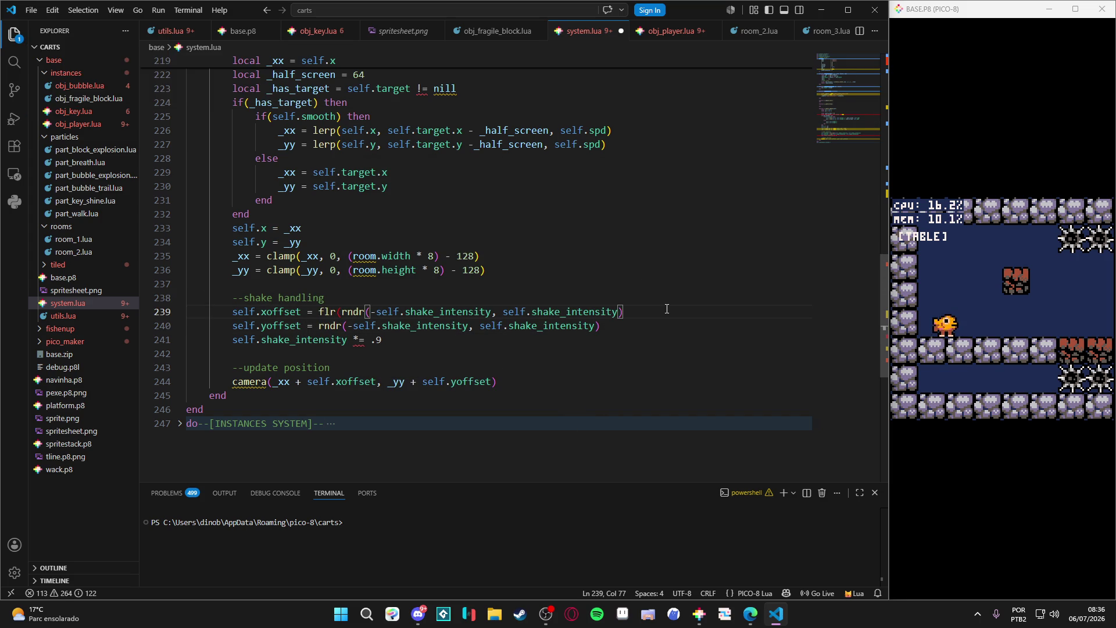
text())
key(Down)
key(ctrl+Left)
key(ctrl+Left)
key(ctrl+Left)
key(Left)
text(flr()
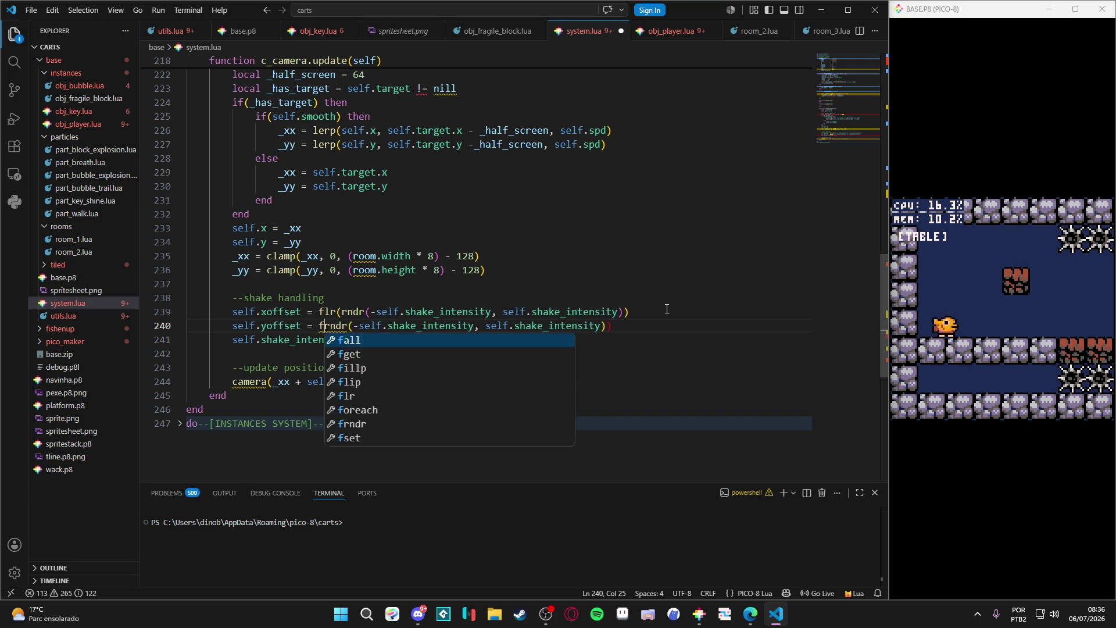
Save system.lua, reload the cart in PICO-8, and return to the shake code.
key(ctrl+s)
key(alt+Tab)
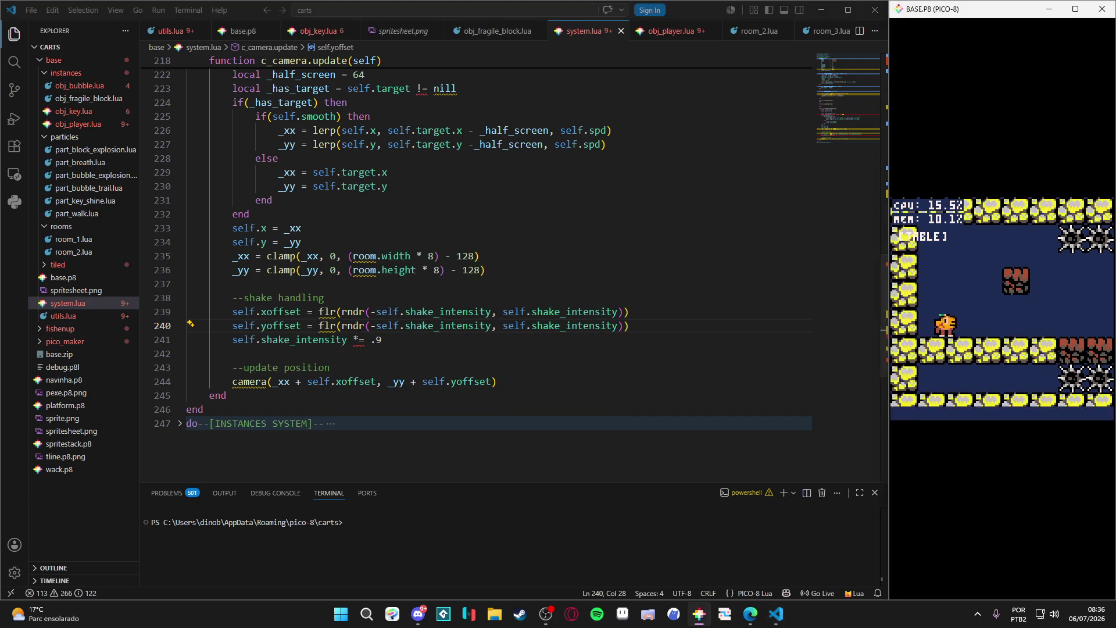
key(ctrl+r)
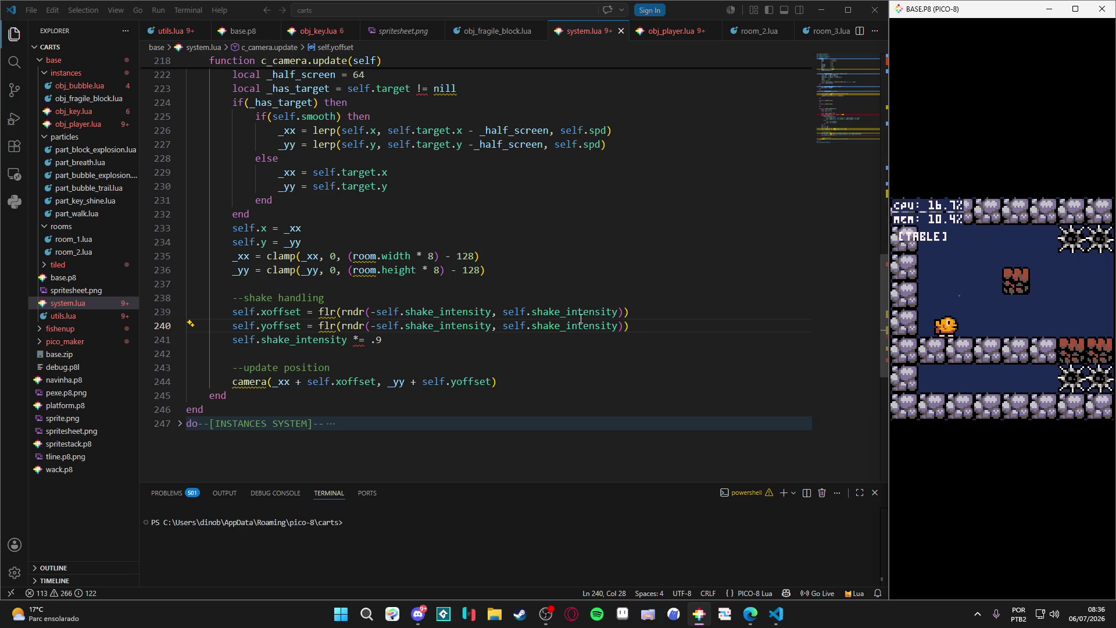
click(399, 325)
Try shake decay factors .95 and then .1 on line 241, reloading the game after each.
click(384, 340)
text(5)
key(alt+Tab)
key(ctrl+r)
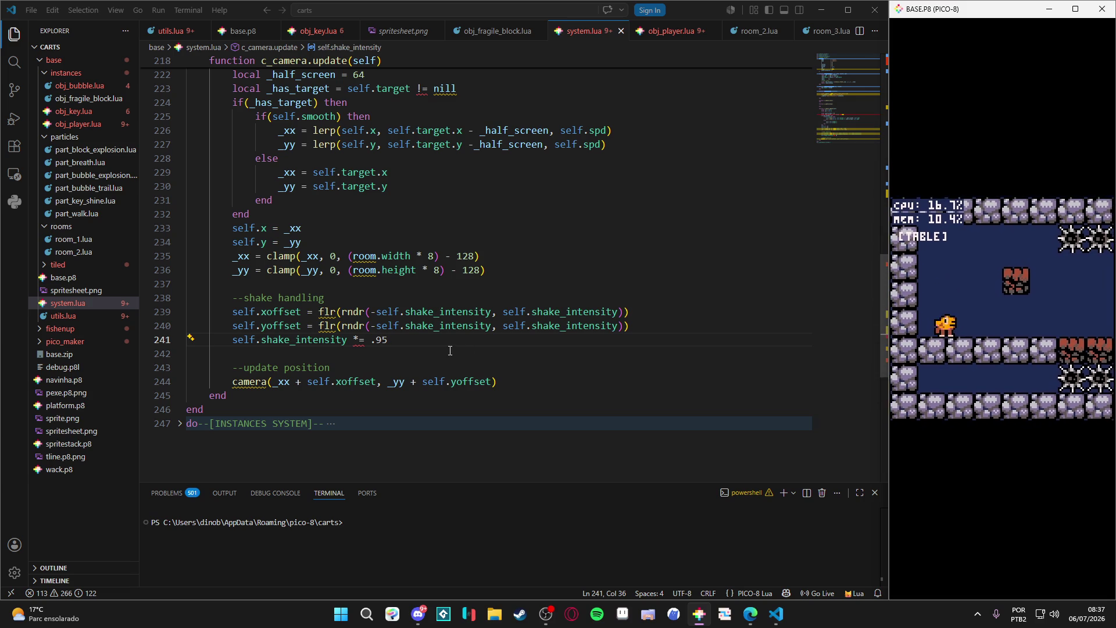
drag(388, 339, 375, 339)
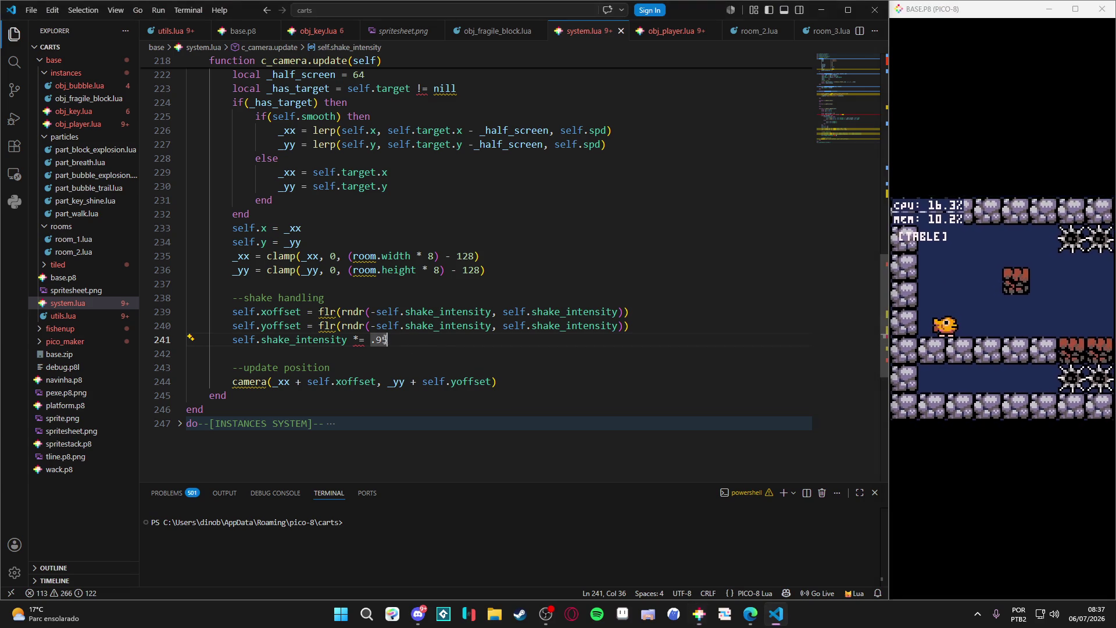
text(1)
key(alt+Tab)
key(ctrl+r)
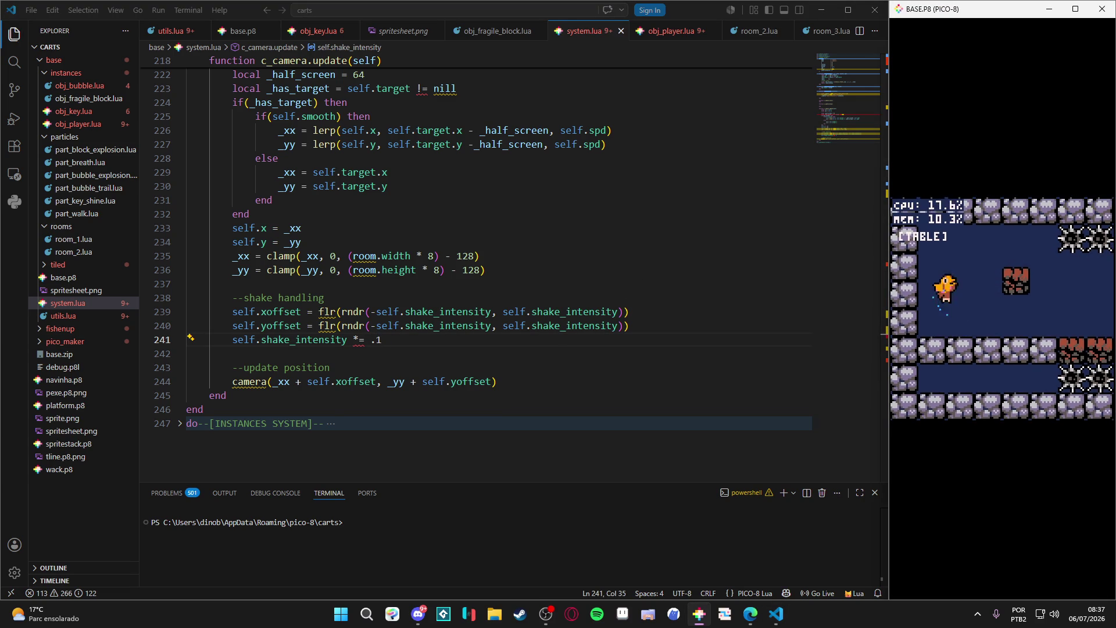
Set the decay factor to .3, reload, and move the fish to watch the shake.
click(394, 338)
key(BackSpace)
text(3)
key(alt+Tab)
key(ctrl+r)
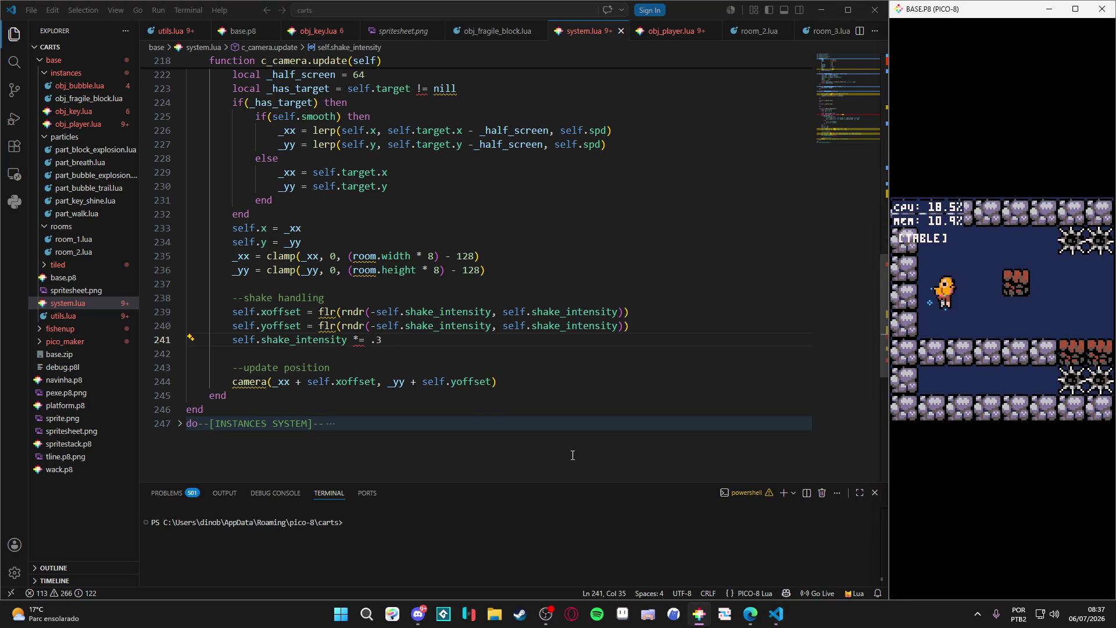
key(Up)
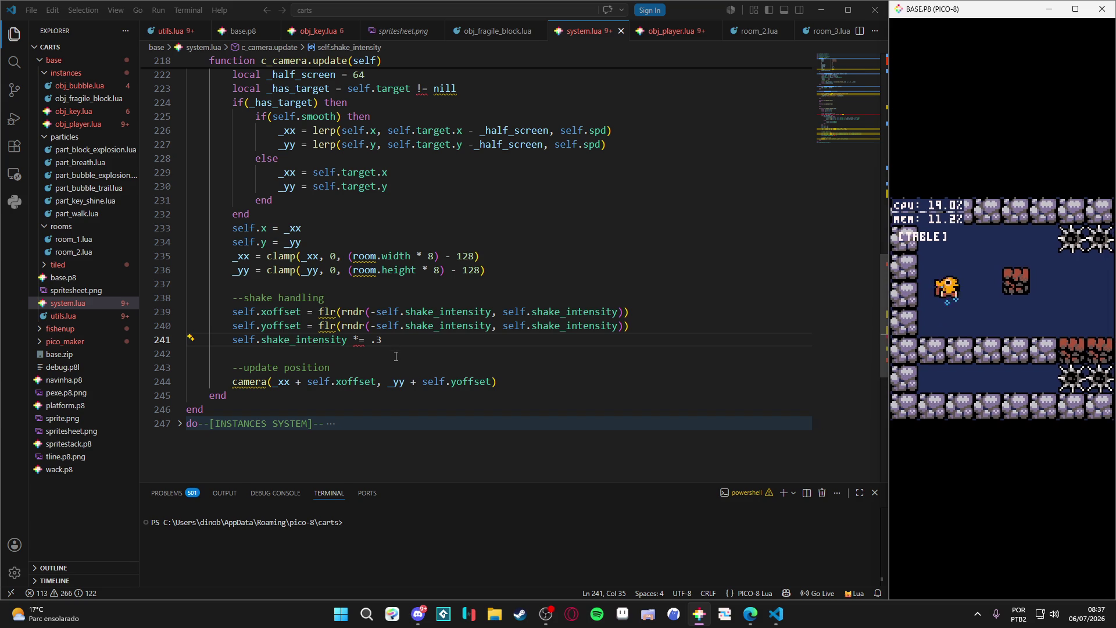
Remove the flr( wrappers and extra parentheses from lines 239–240, save, and reload the game.
mouse_move(319, 312)
mouse_down()
mouse_move(342, 312)
mouse_move(342, 326)
mouse_up()
key(Delete)
key(Delete)
click(611, 325)
key(BackSpace)
key(Up)
key(BackSpace)
key(Down)
key(Down)
key(Down)
key(ctrl+s)
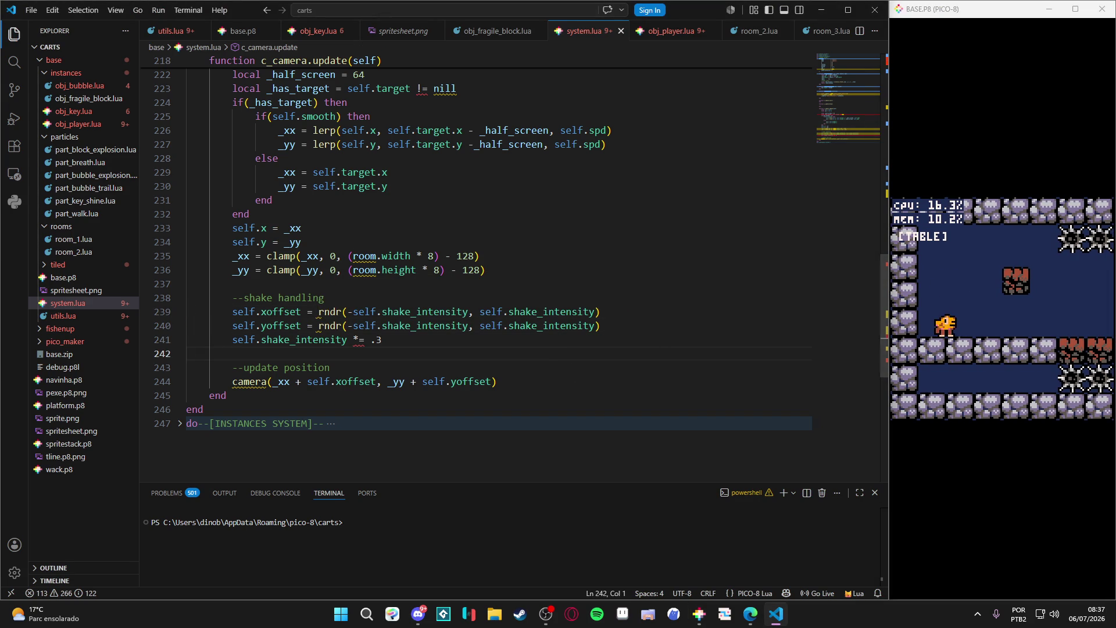
click(999, 116)
key(ctrl+r)
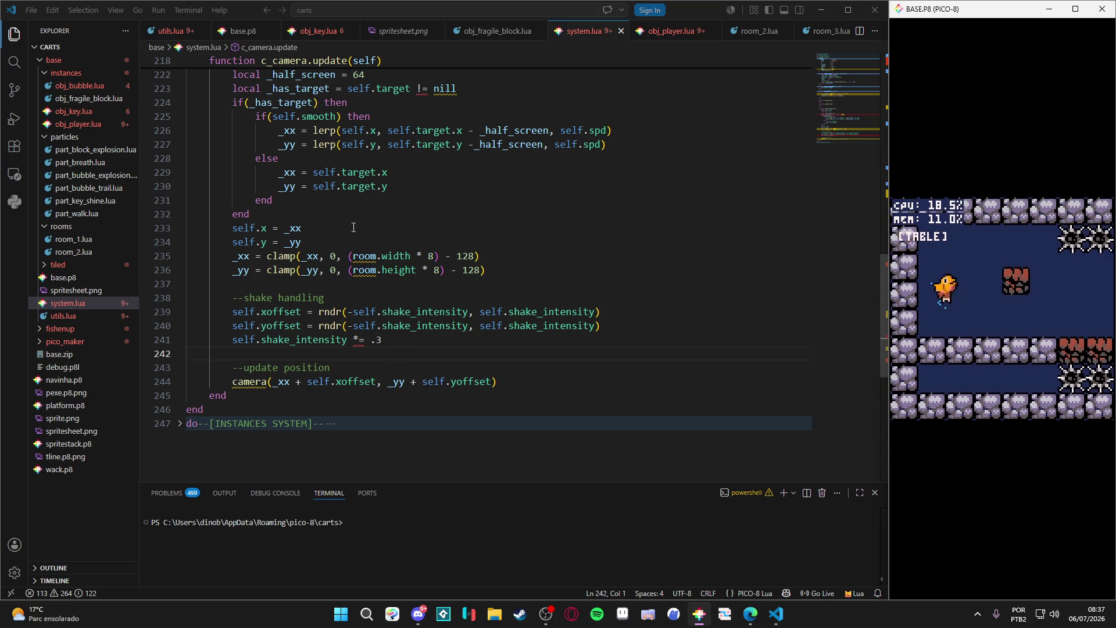
Raise the jump's camera shake intensity from 1 to 3 and reload the game to test it.
click(667, 32)
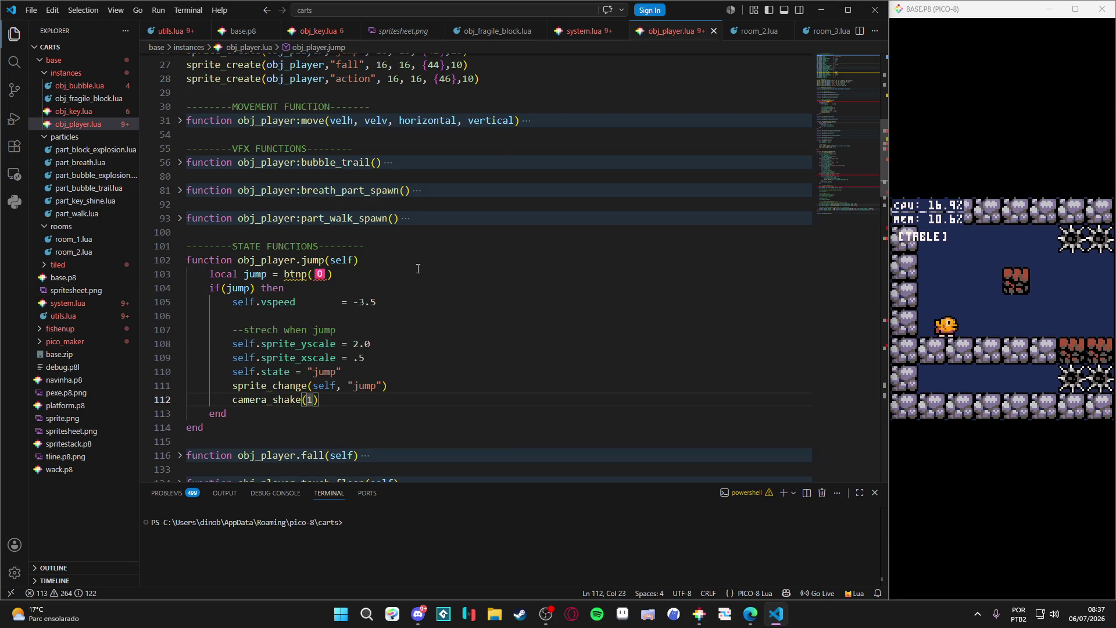
key(Left)
key(BackSpace)
text(3)
click(1002, 308)
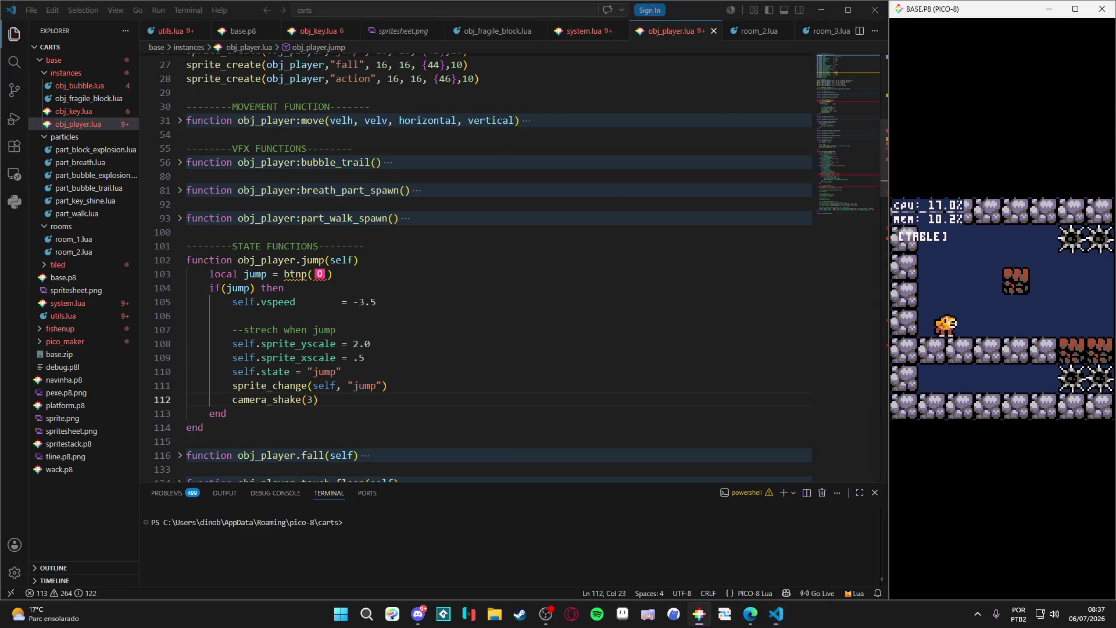
key(Left)
key(Left)
key(Left)
key(Left)
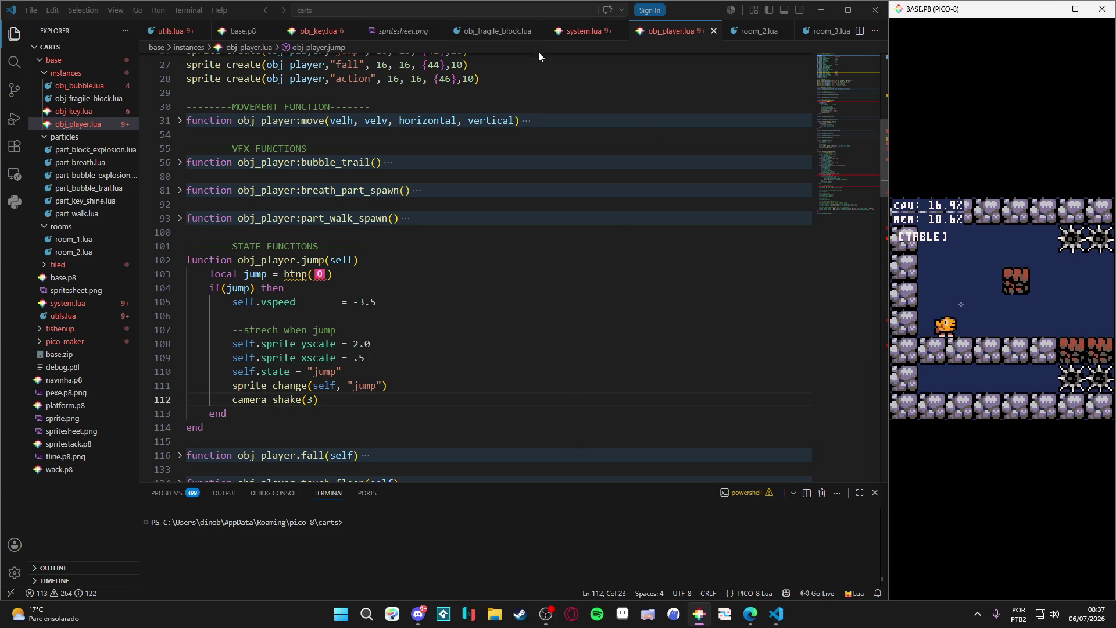
Delete the camera_shake(3) line from the jump code and minimise VS Code and the game window.
click(353, 421)
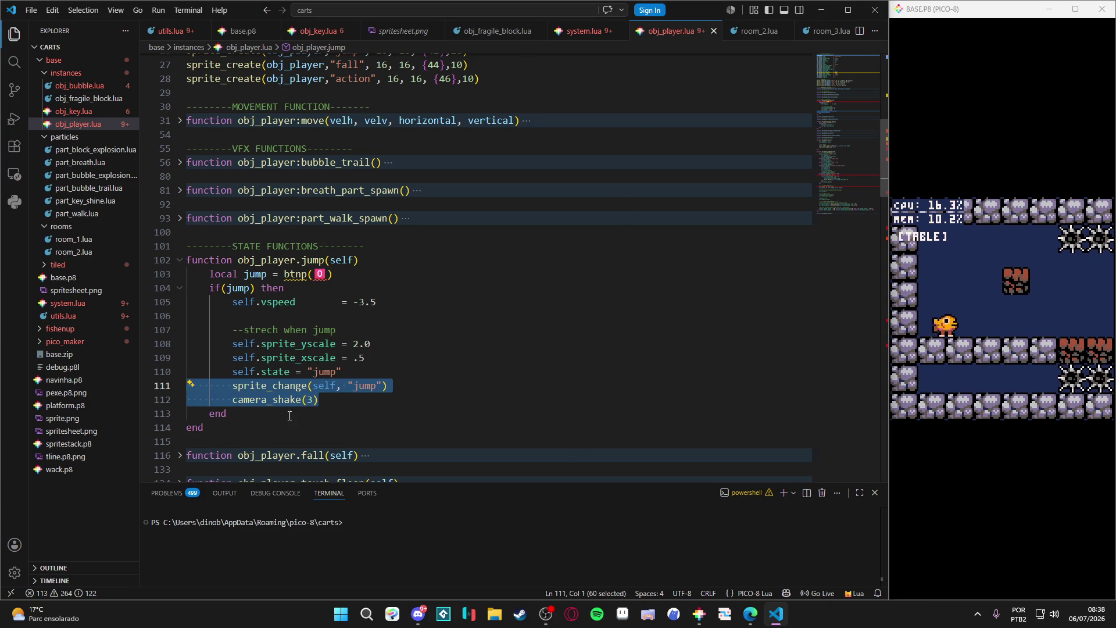
click(159, 400)
key(BackSpace)
click(384, 358)
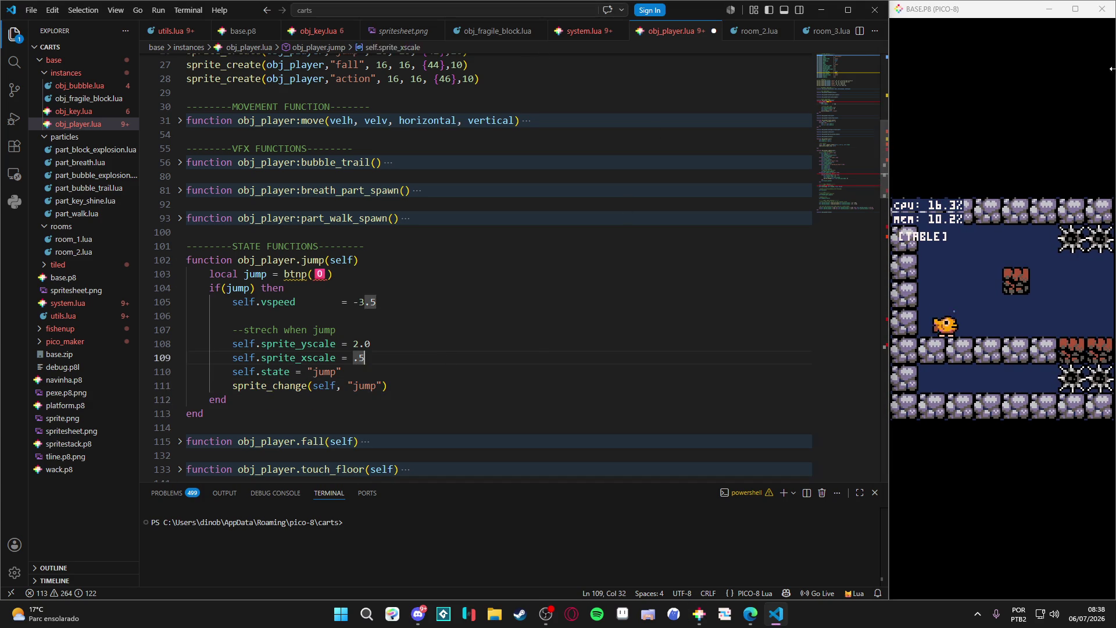
click(820, 9)
click(1049, 9)
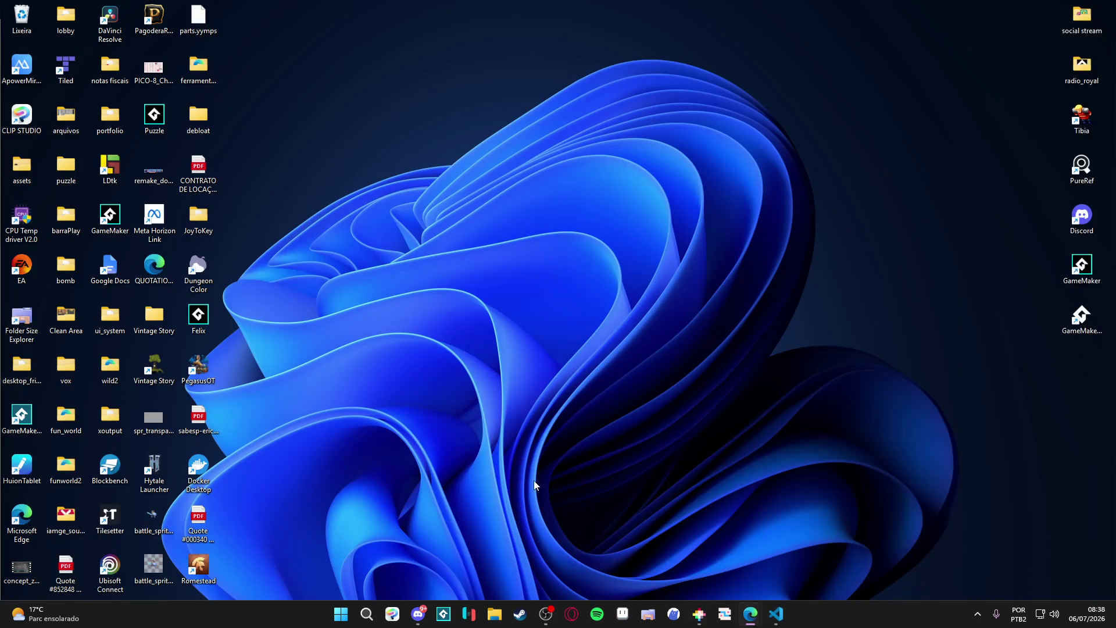
Launch Aseprite from the taskbar so its Home tab appears.
click(622, 613)
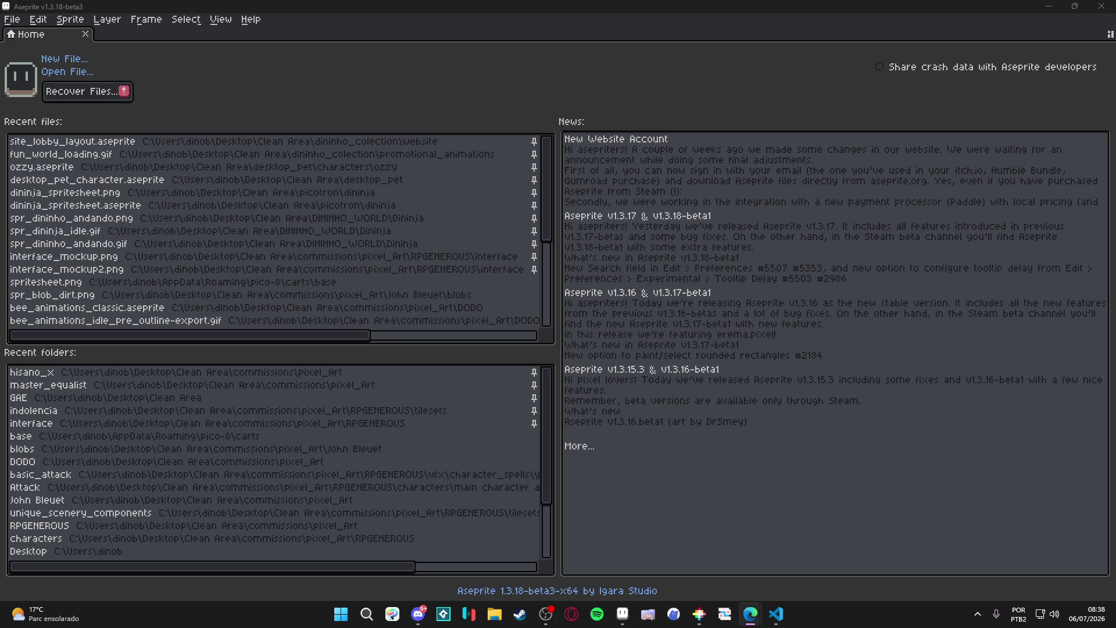
Restore the BASE.P8 window and walk right through the level to pick up the trophy.
click(700, 613)
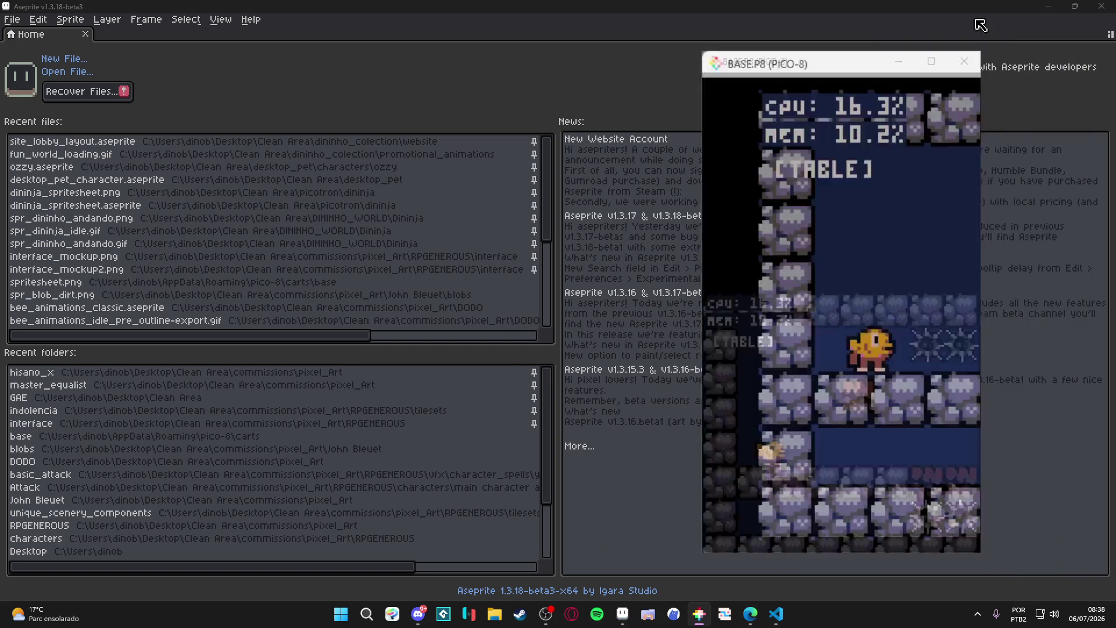
key(Right)
key(Right)
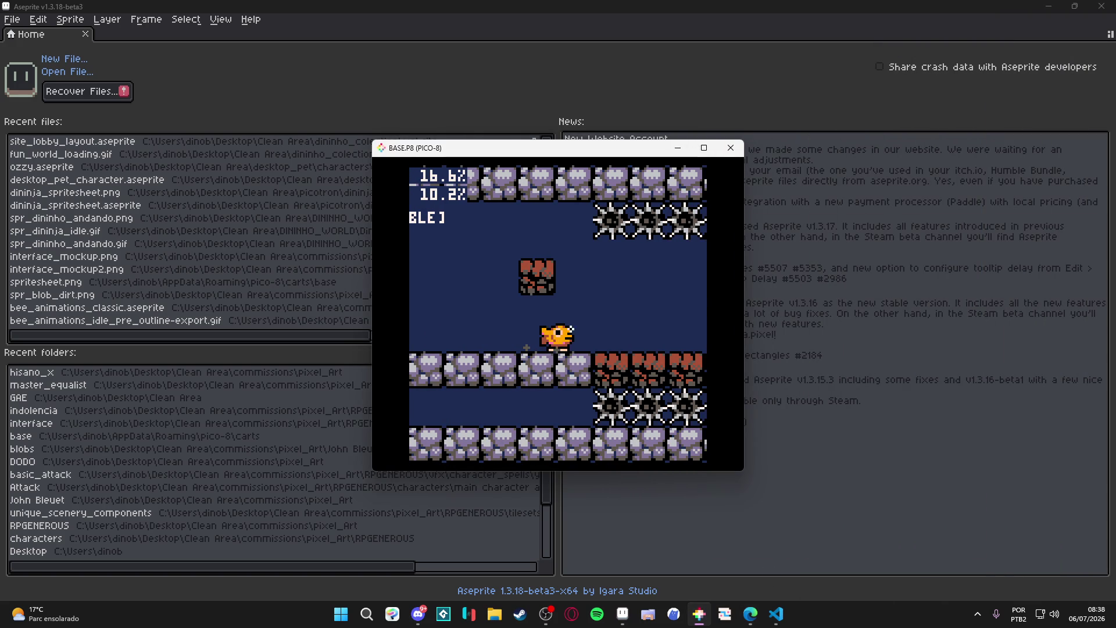
key(Right)
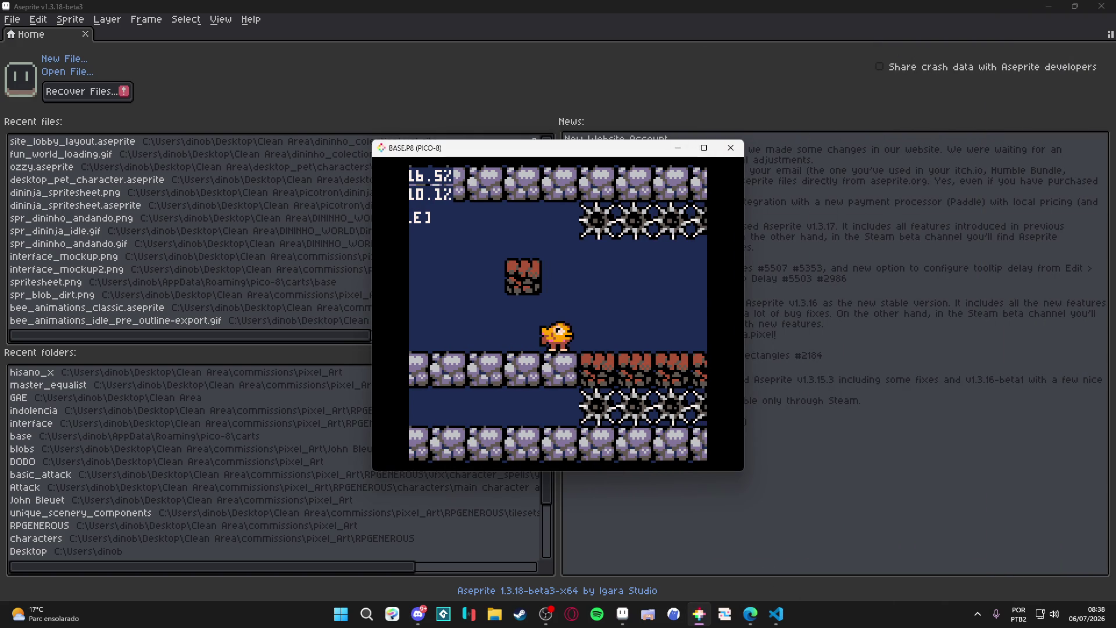
key(Right)
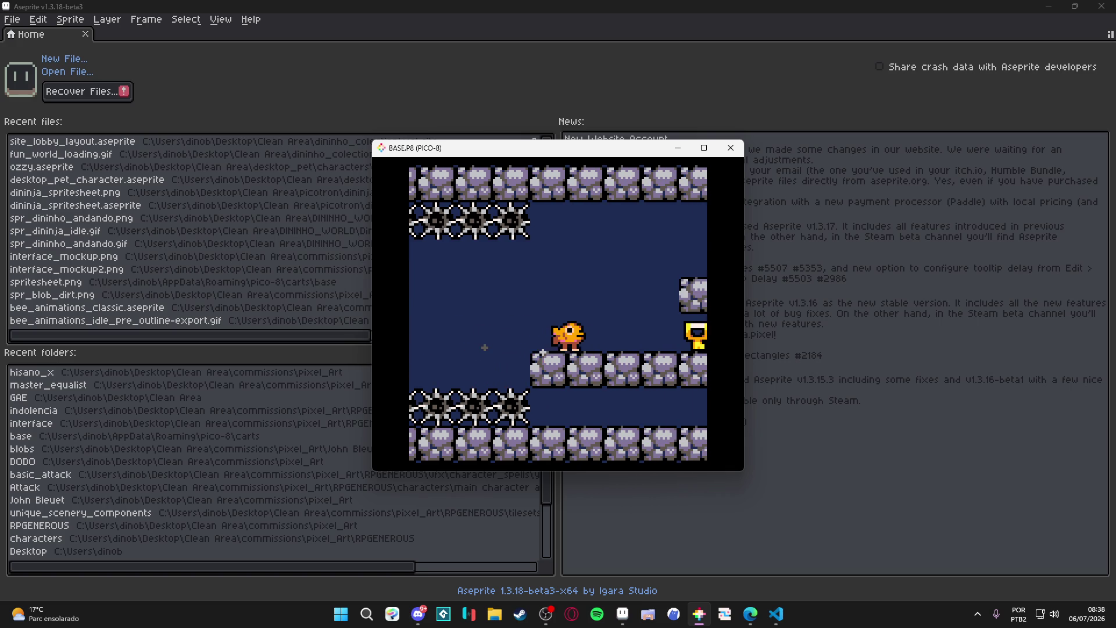
key(Right)
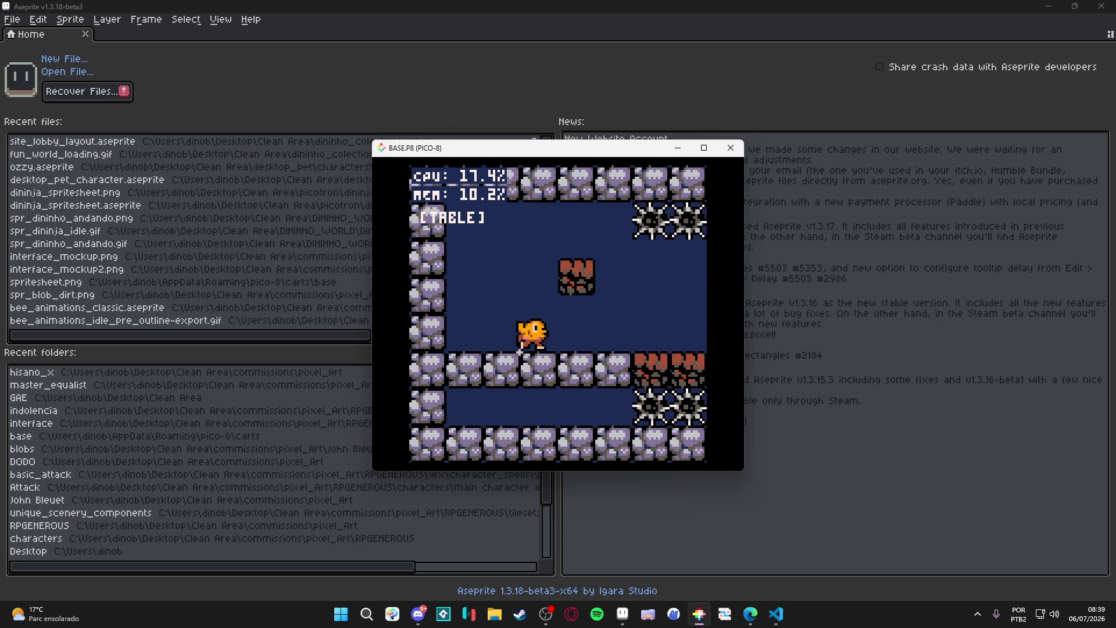
key(Right)
key(Right)
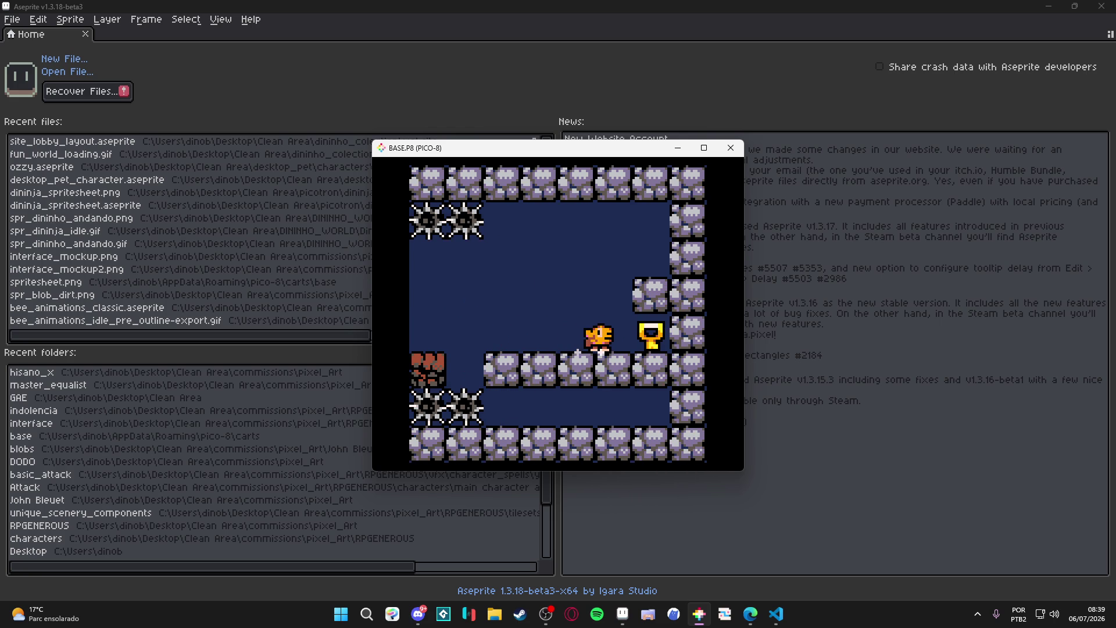
Throw, chase and re-carry the trophy left and right across the ledges.
key(x)
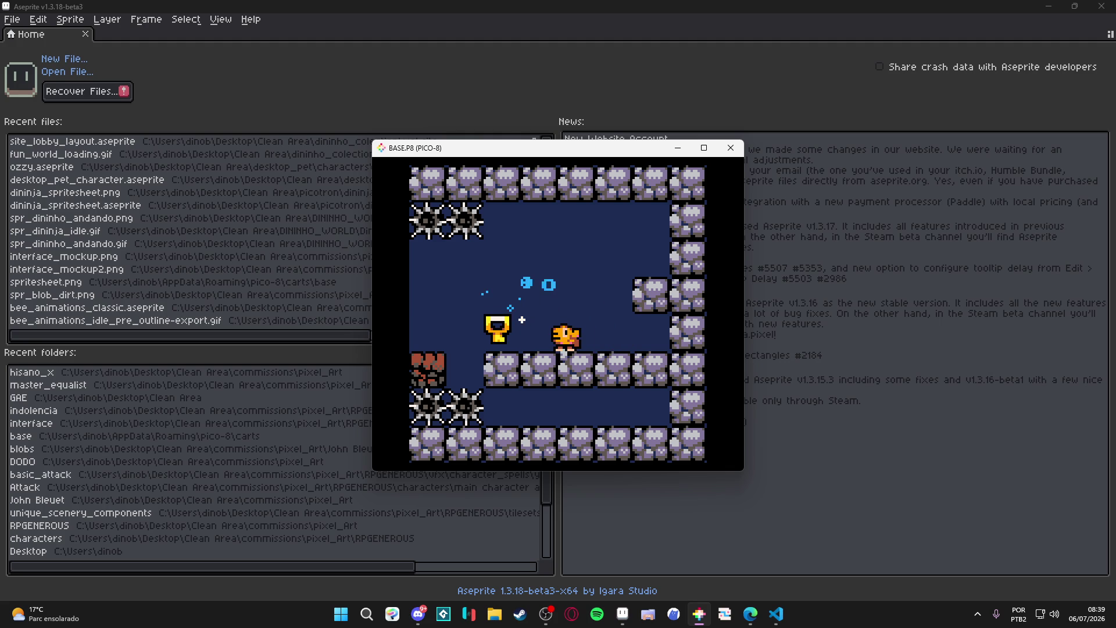
key(Left)
key(x)
key(Left)
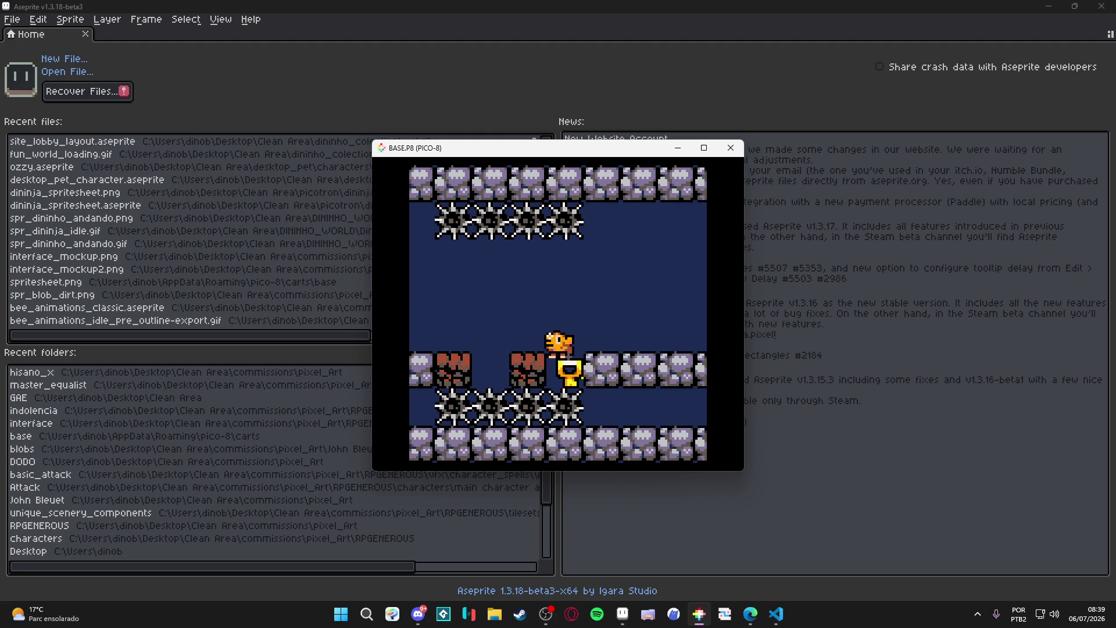
key(z)
key(Left)
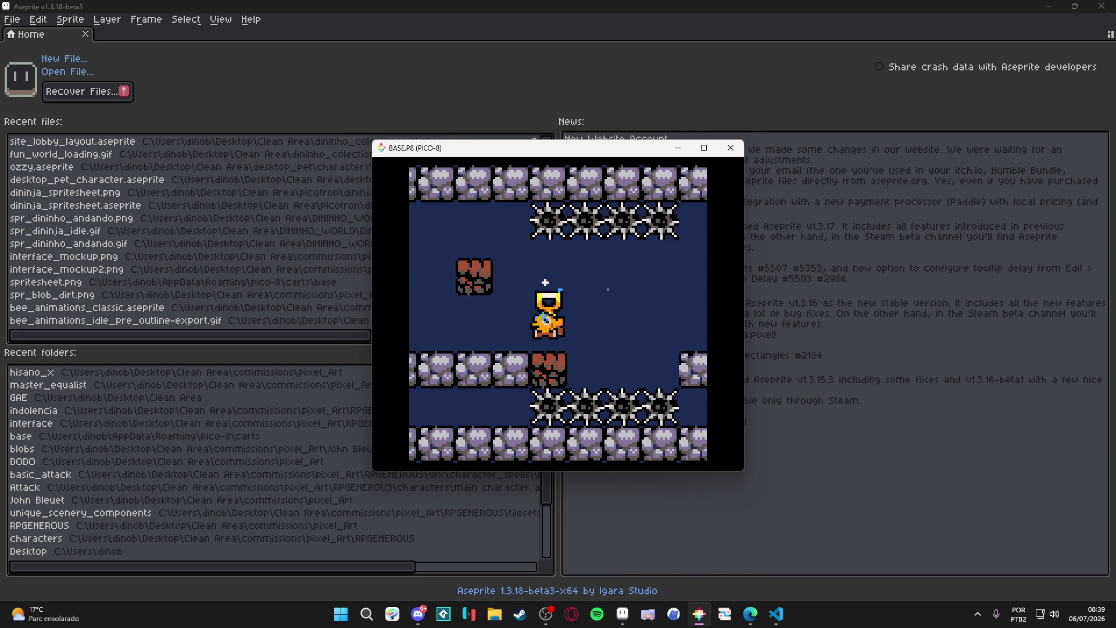
key(Left)
key(x)
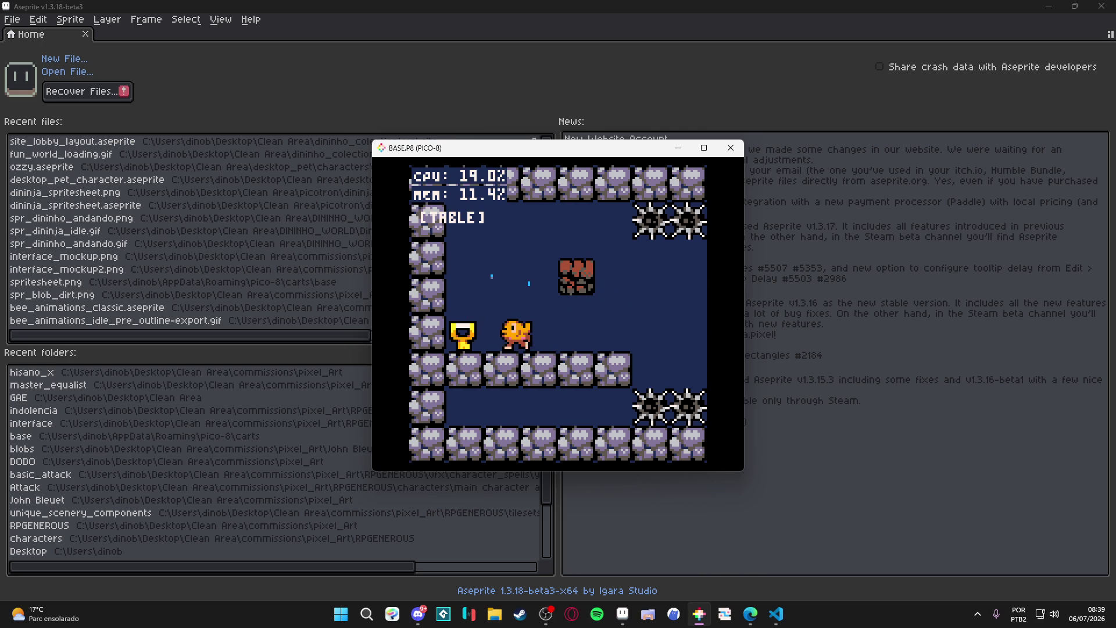
key(x)
key(Right)
key(z)
key(x)
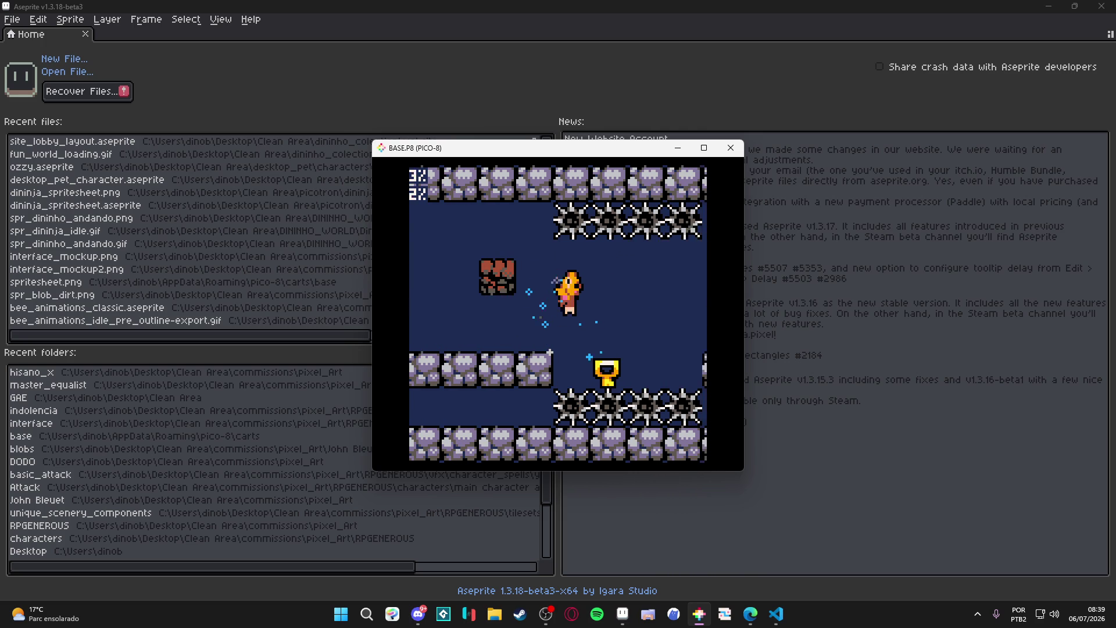
key(Right)
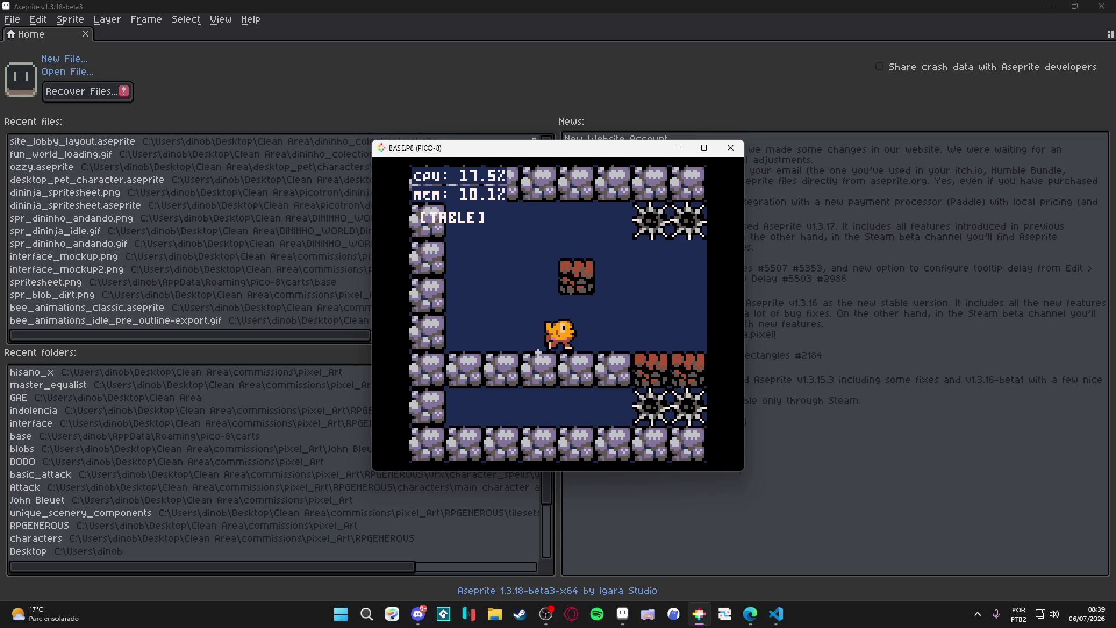
Jump over the spikes into the next room and move around inside it.
key(Right)
key(z)
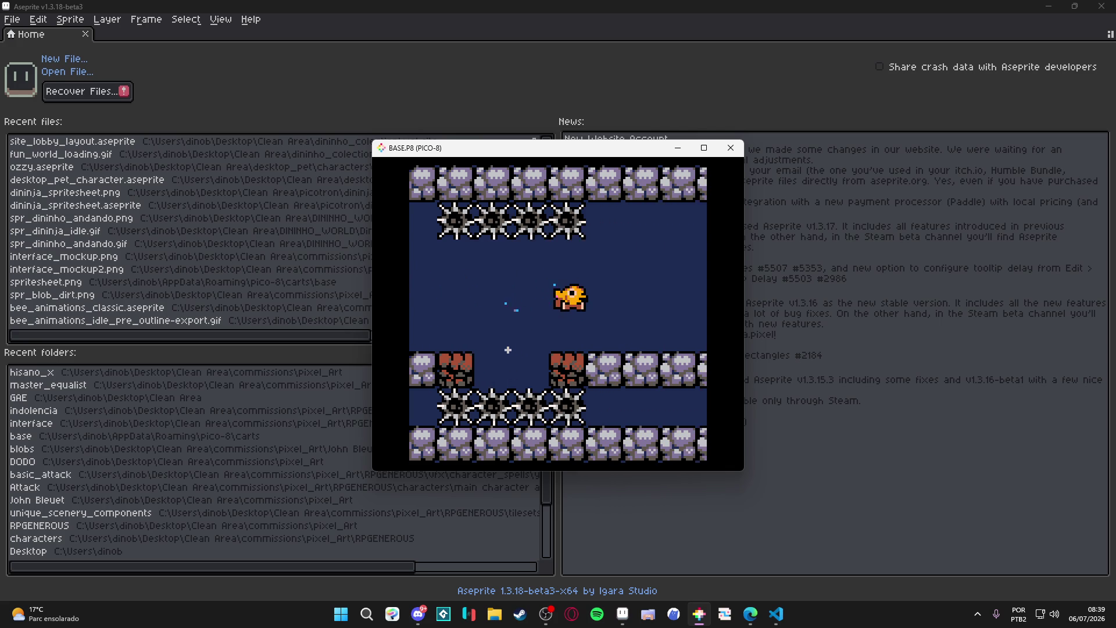
key(Right)
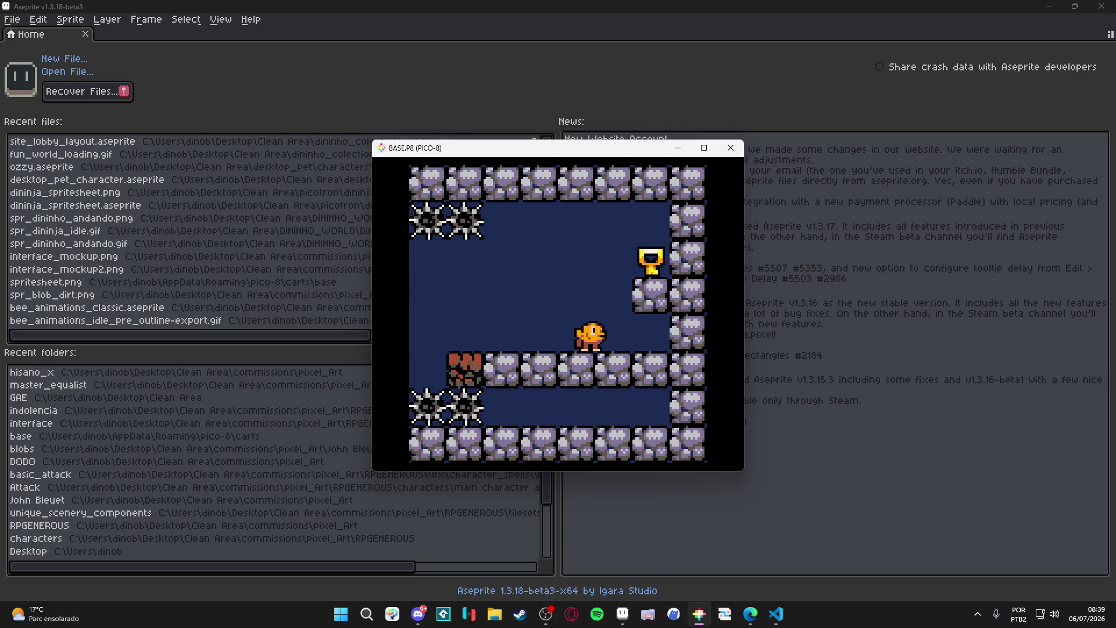
key(Left)
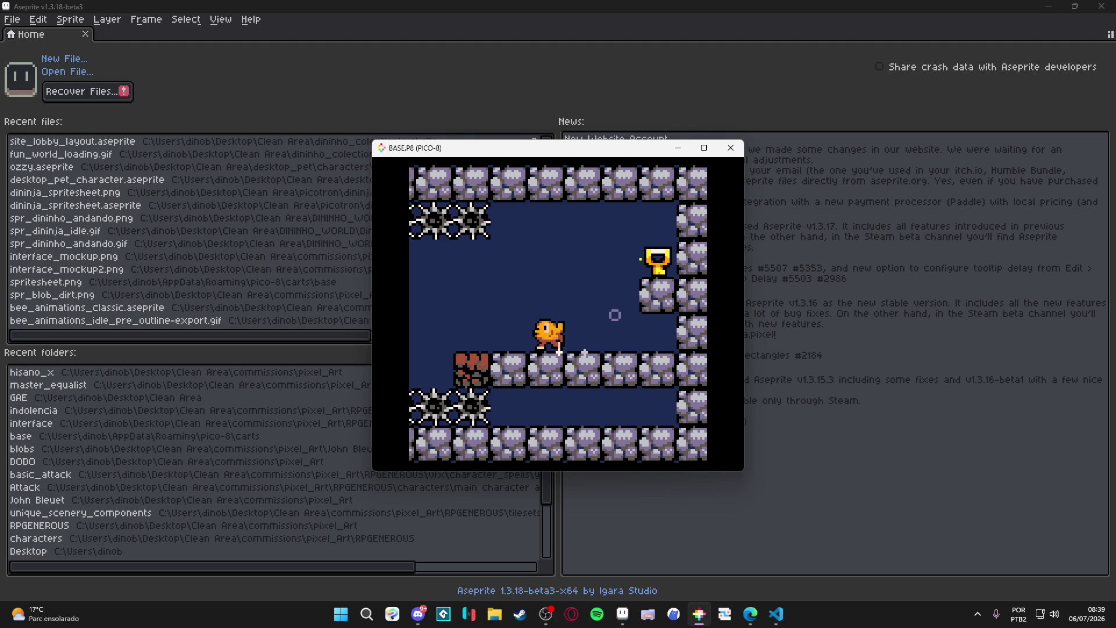
key(Left)
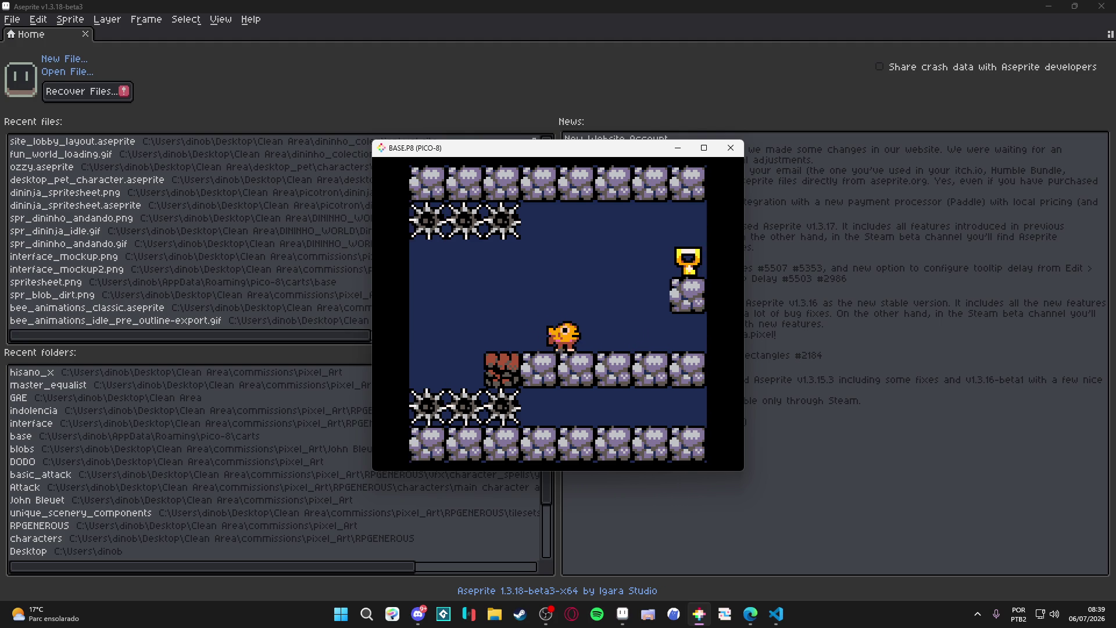
key(z)
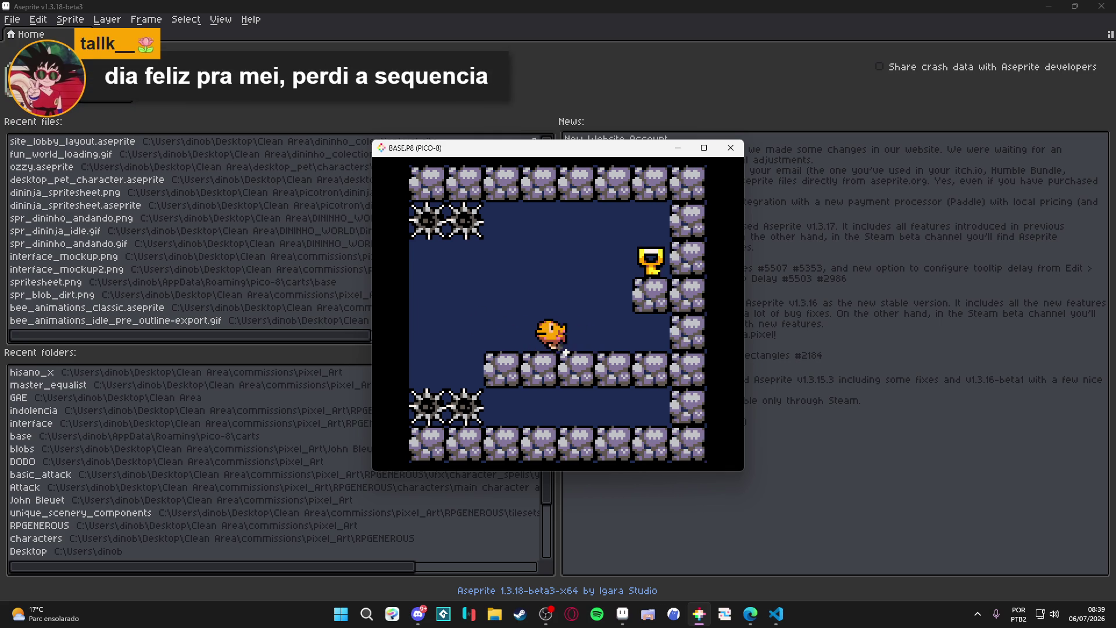
Walk the bird left and right on its platform, then close the BASE.P8 game window.
key(Left)
key(Right)
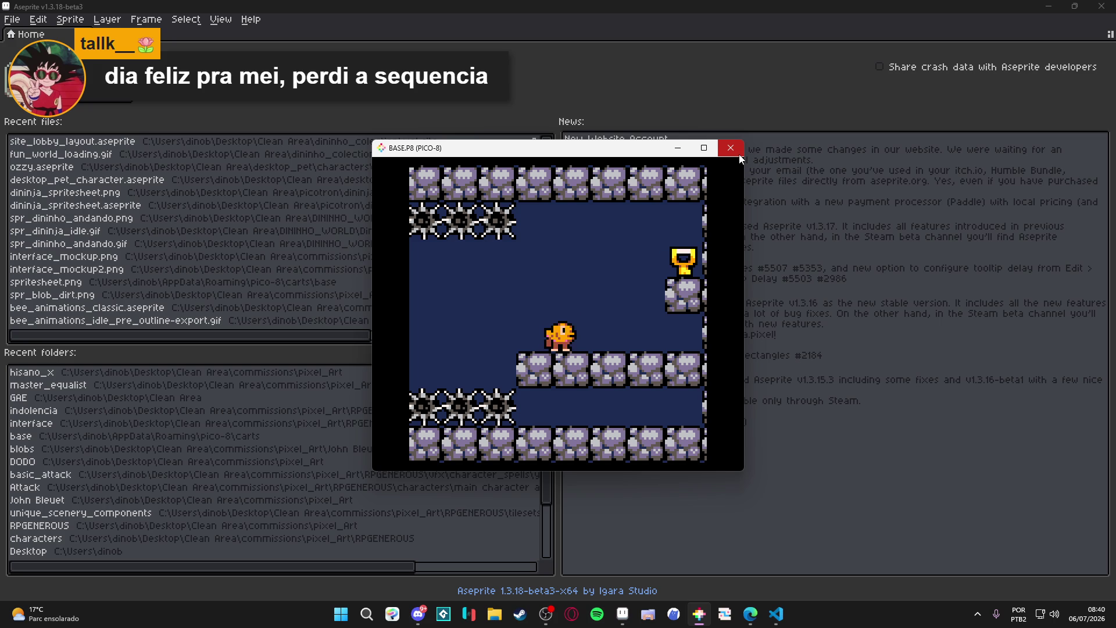
click(739, 154)
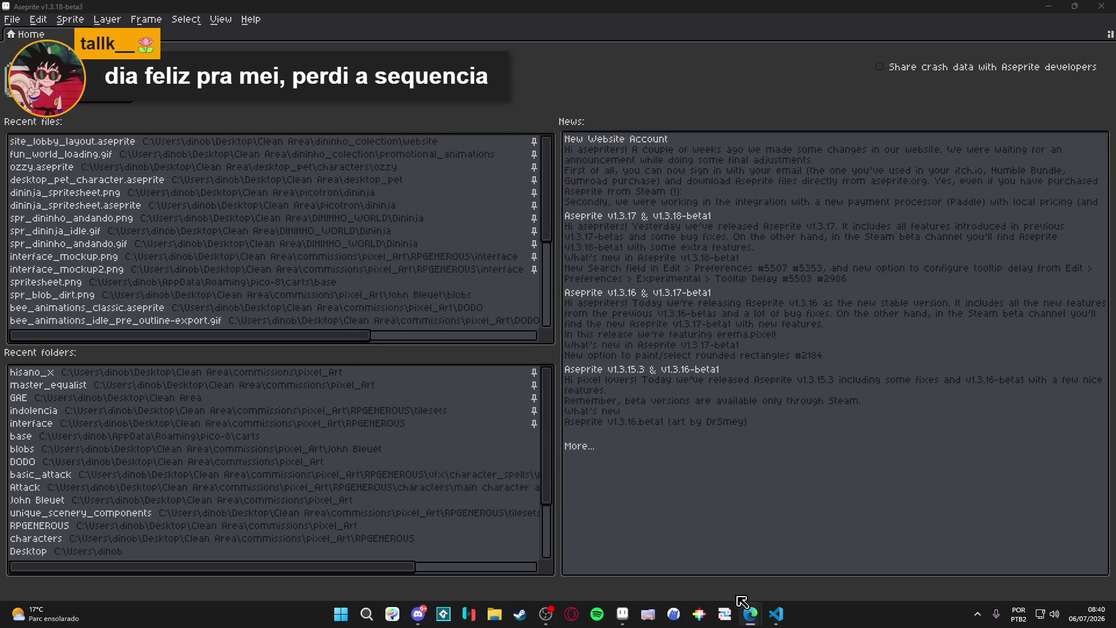
Bring VS Code forward and flip between system.lua and obj_player.lua, ending on system.lua.
click(776, 614)
scroll(218, 178, up, 8)
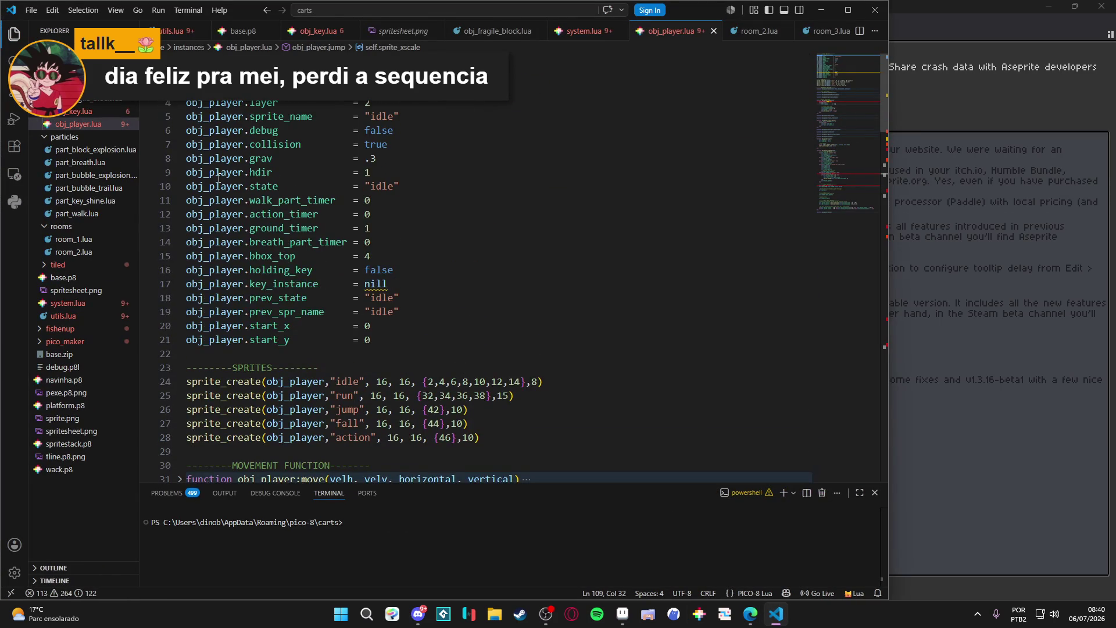
click(572, 36)
click(659, 36)
click(587, 32)
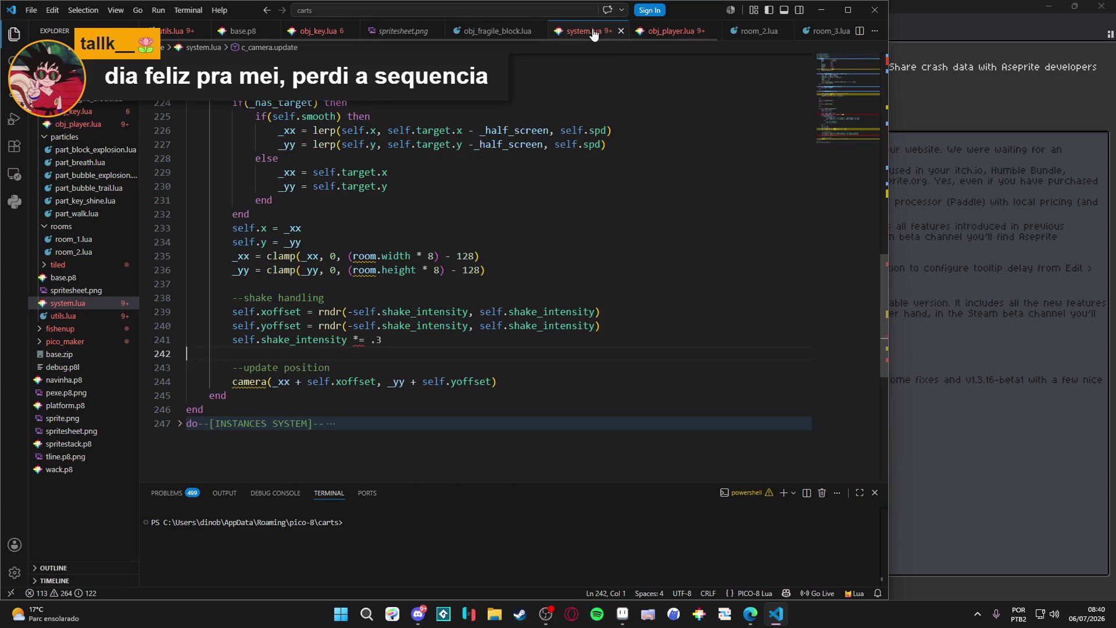
click(665, 32)
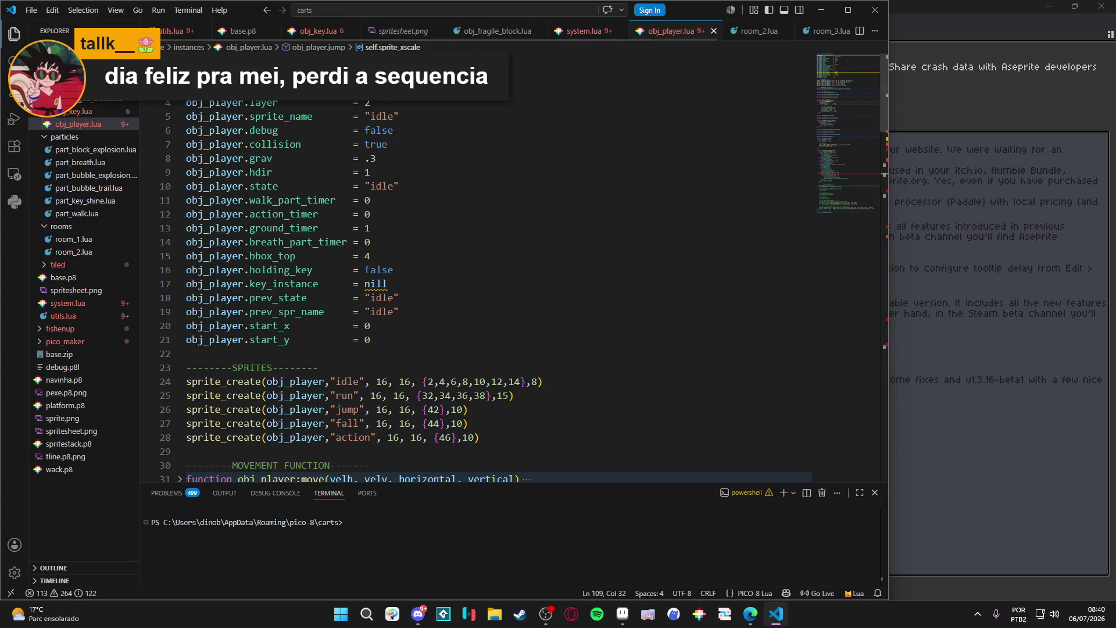
click(581, 31)
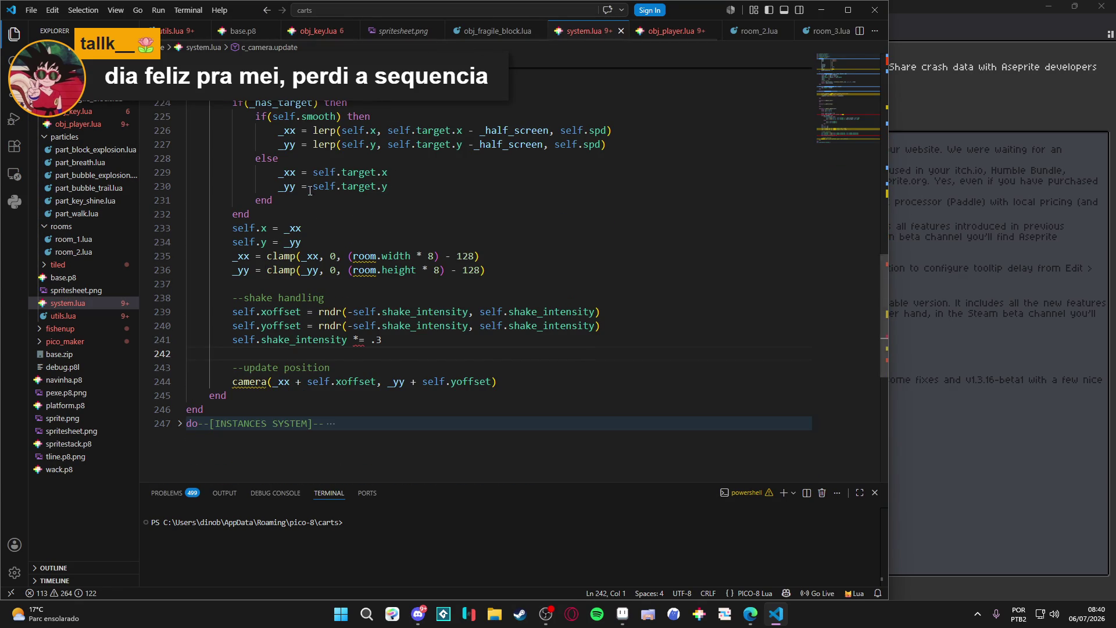
Unfold the INSTANCES SYSTEM section and place the caret after return _inst.
scroll(312, 205, up, 1)
scroll(312, 204, down, 5)
click(360, 249)
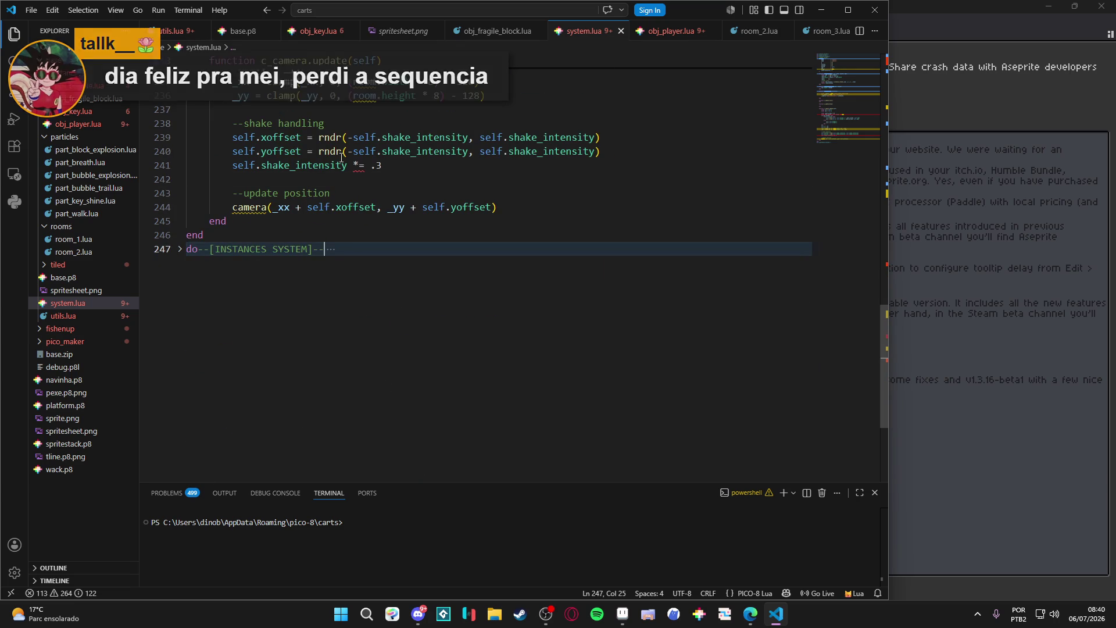
click(179, 249)
scroll(205, 273, down, 20)
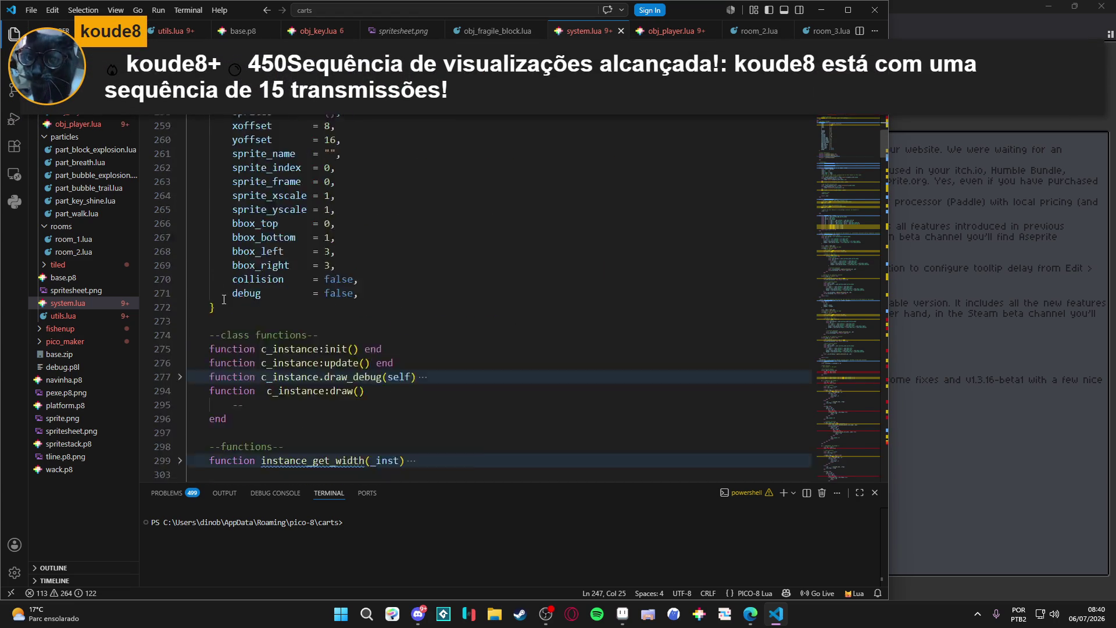
click(302, 183)
Scroll through system.lua, collapse the INSTANCES SYSTEM block, and reopen obj_player.lua.
mouse_move(830, 273)
mouse_down()
mouse_move(848, 480)
mouse_move(843, 122)
mouse_up()
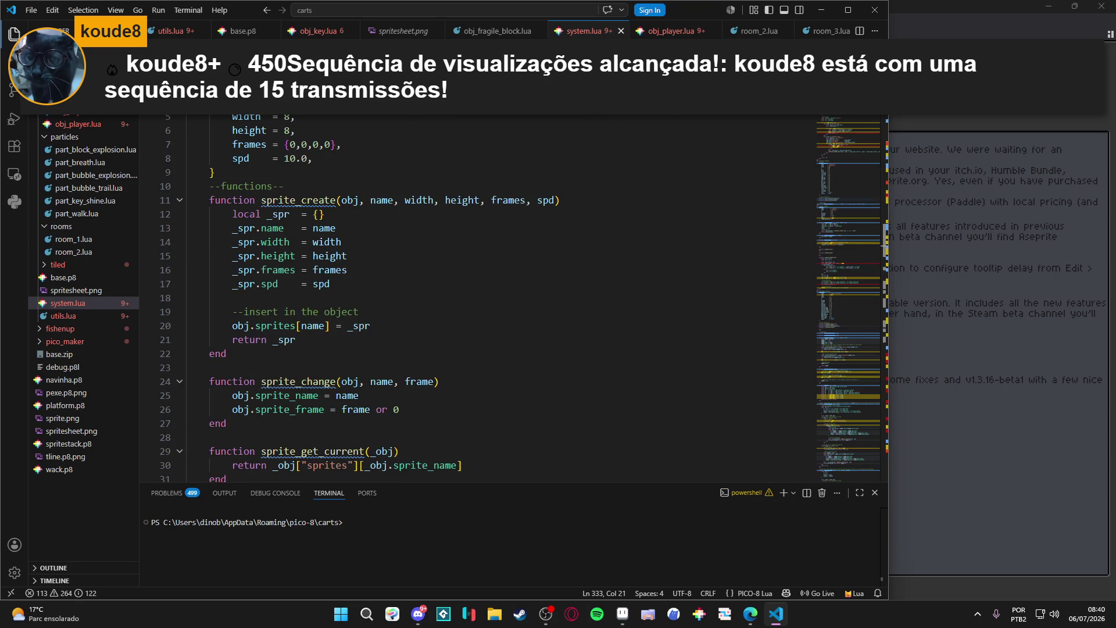
click(864, 473)
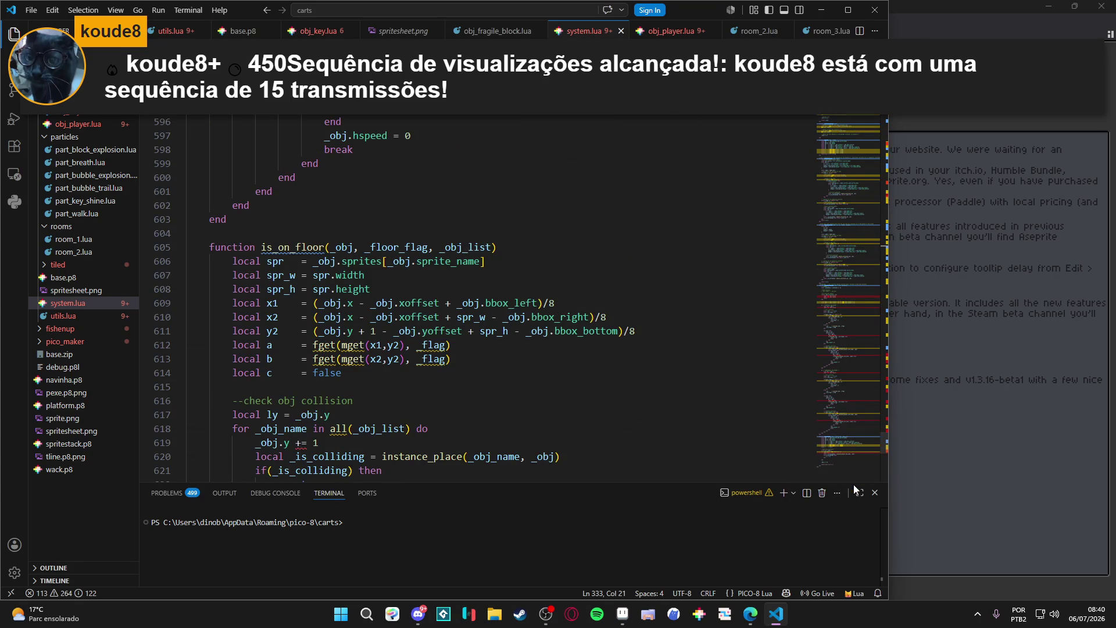
scroll(848, 462, down, 5)
drag(846, 464, 843, 119)
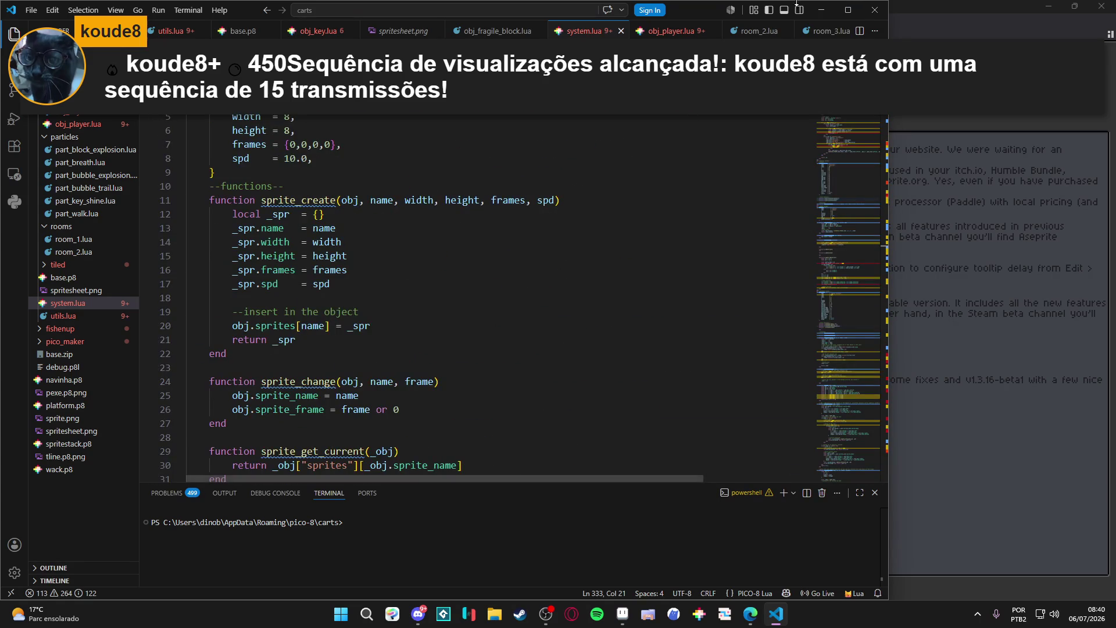
scroll(184, 121, down, 20)
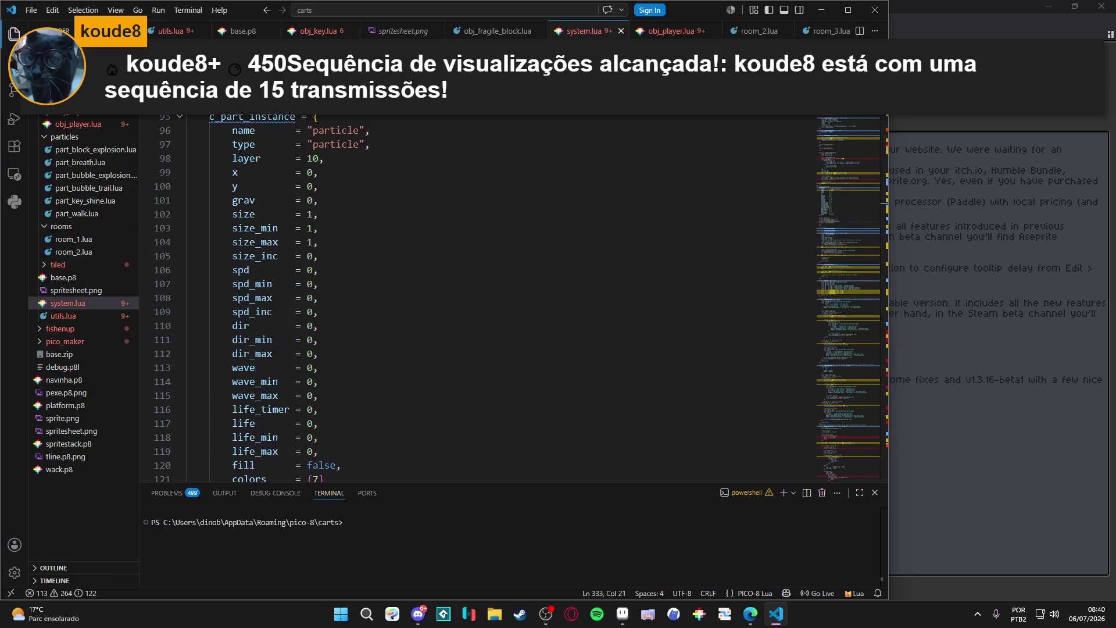
click(181, 118)
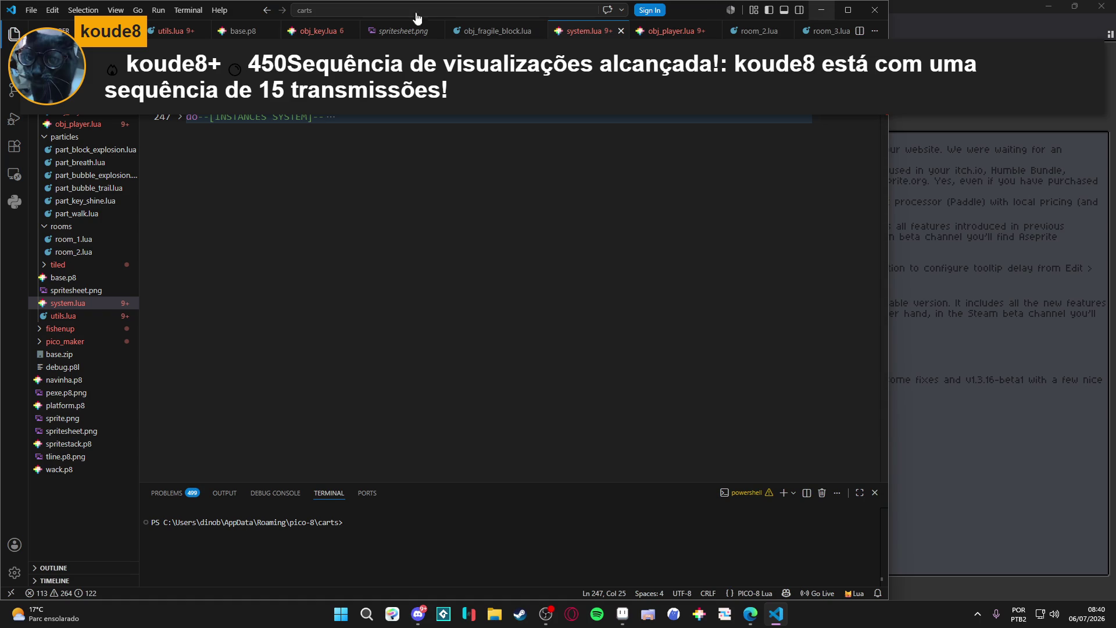
click(129, 124)
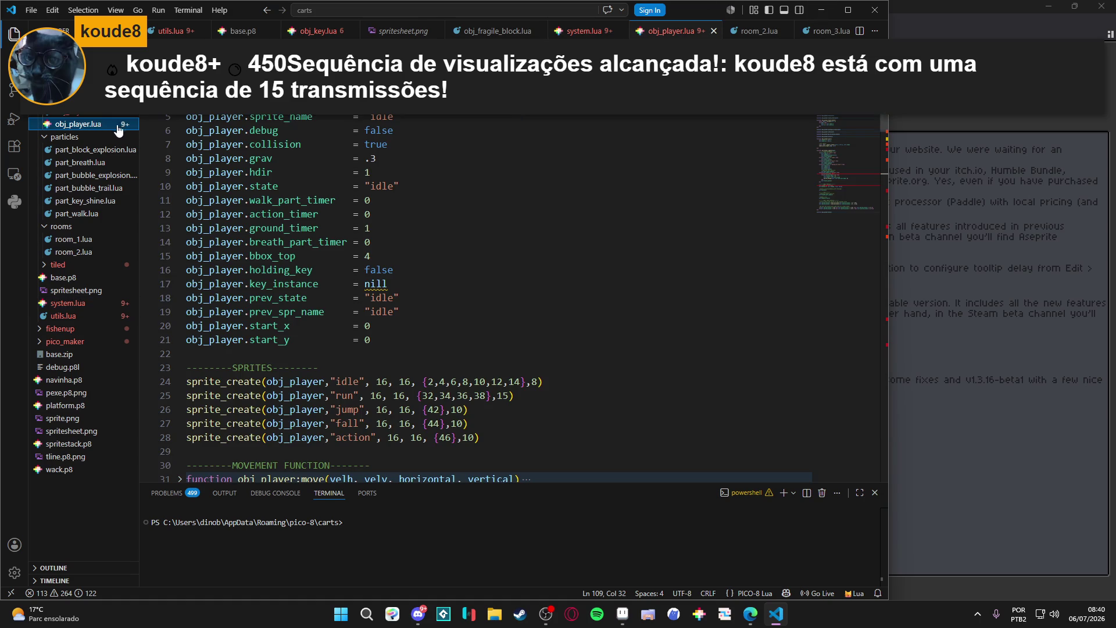
Review obj_player.lua's draw function and file end, return to the top, then minimise VS Code.
click(844, 207)
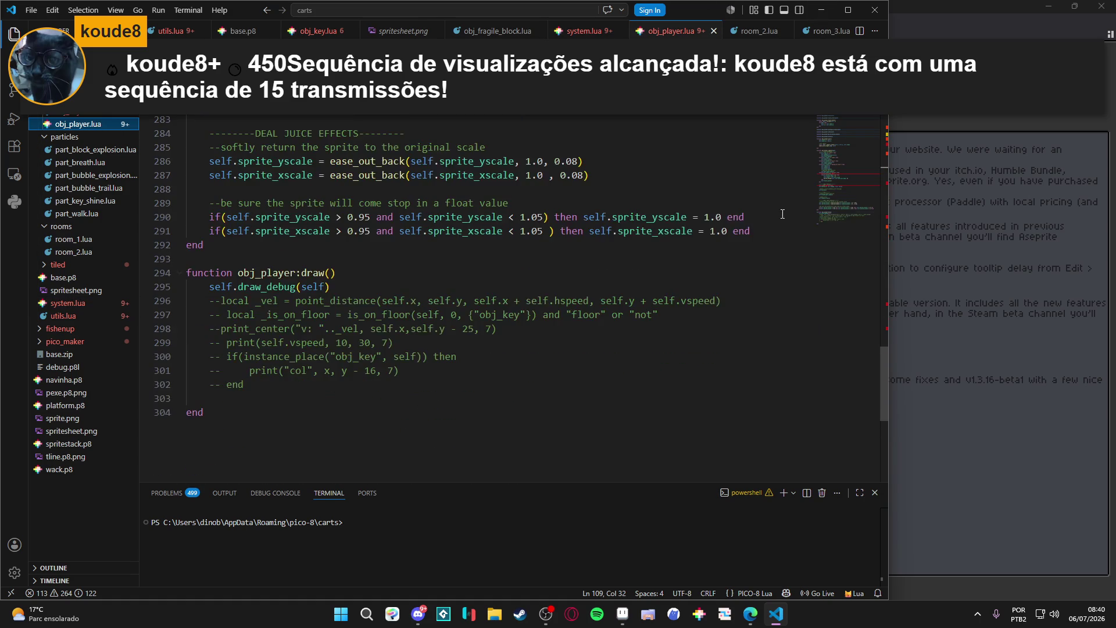
click(854, 229)
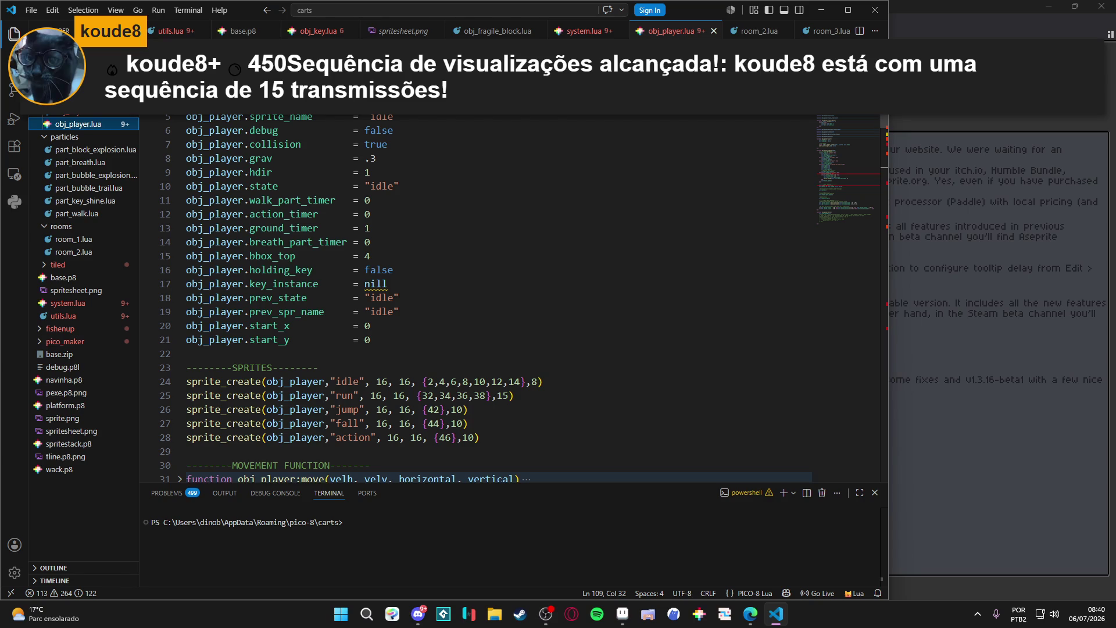
click(216, 60)
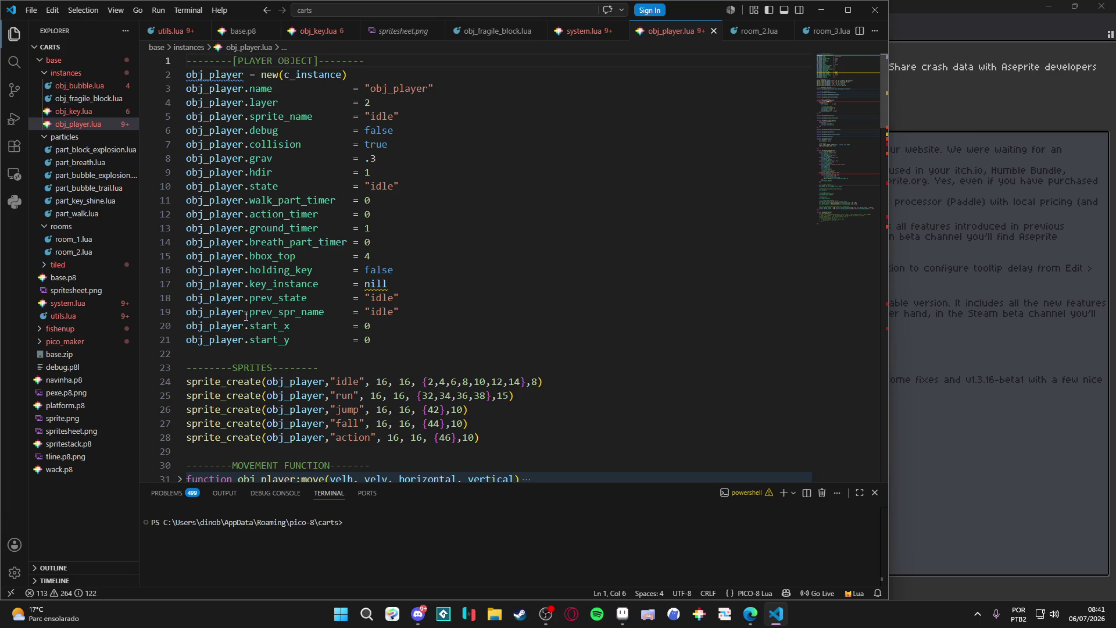
click(831, 12)
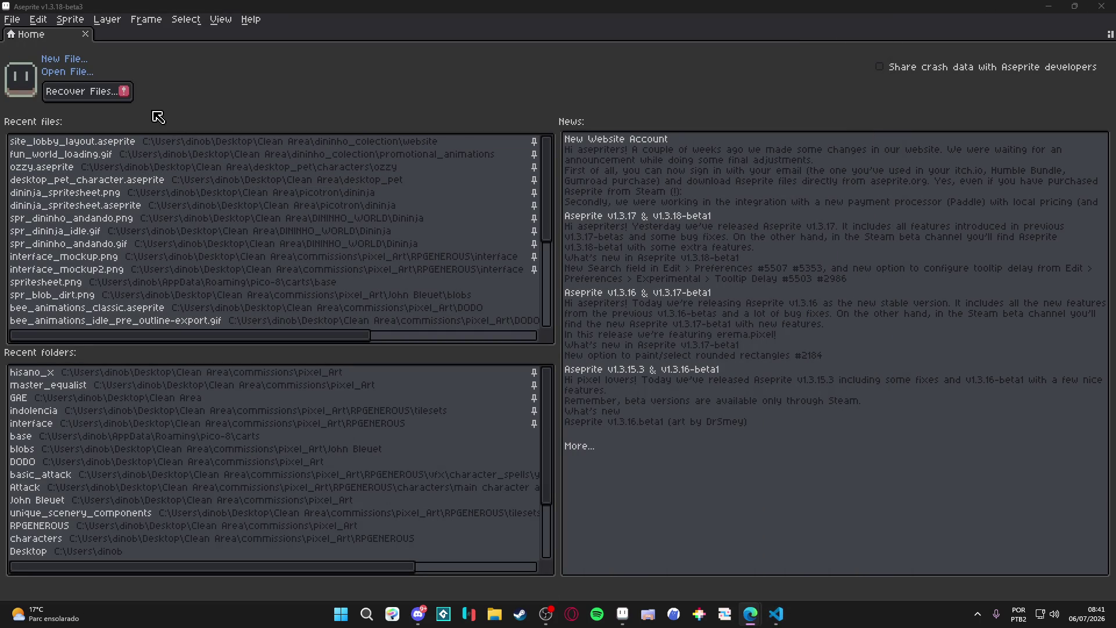
Load all of the Wonderdeck project's files through File > Pixel Projects.
click(15, 22)
click(46, 61)
click(344, 271)
click(344, 310)
click(317, 297)
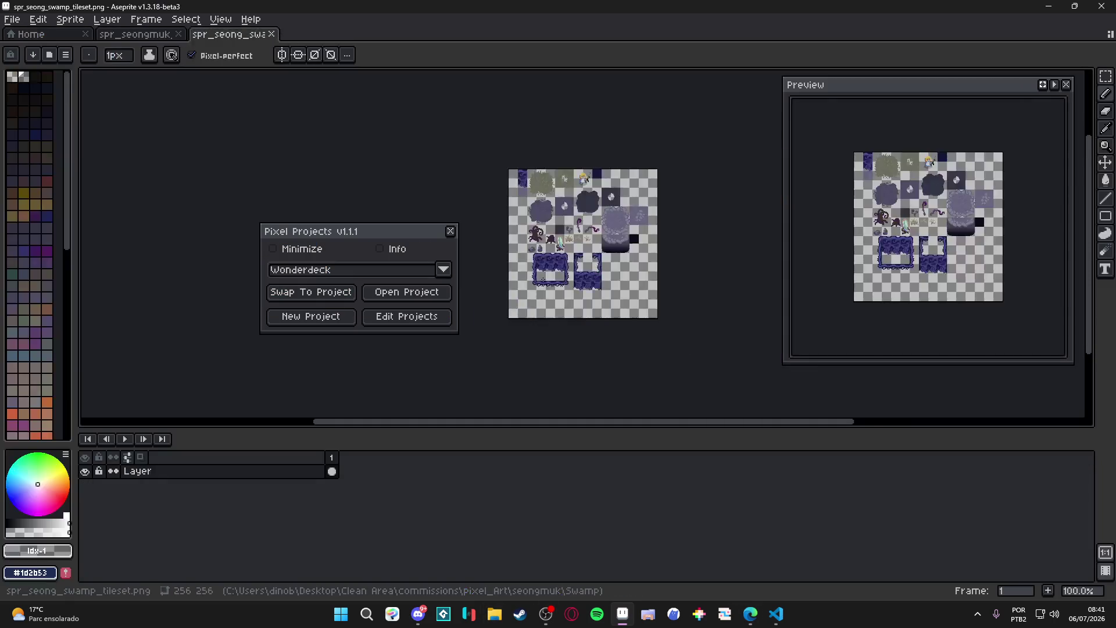
click(450, 231)
Browse the opened sprite tabs, shrink the timeline to enlarge the canvas, then start a Windows search.
scroll(546, 239, up, 2)
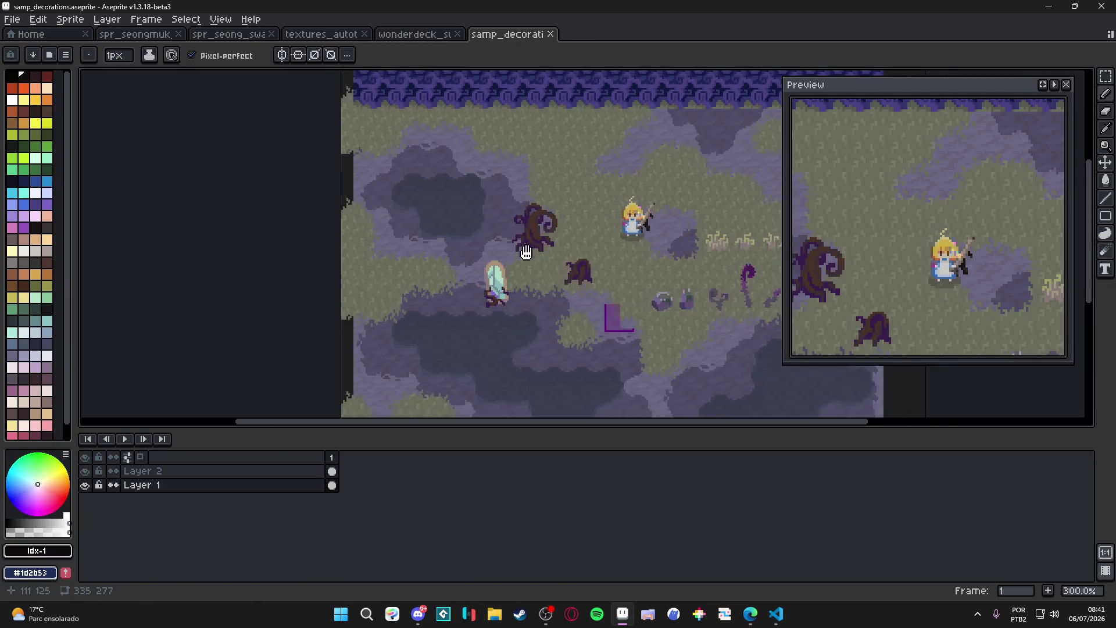
click(416, 35)
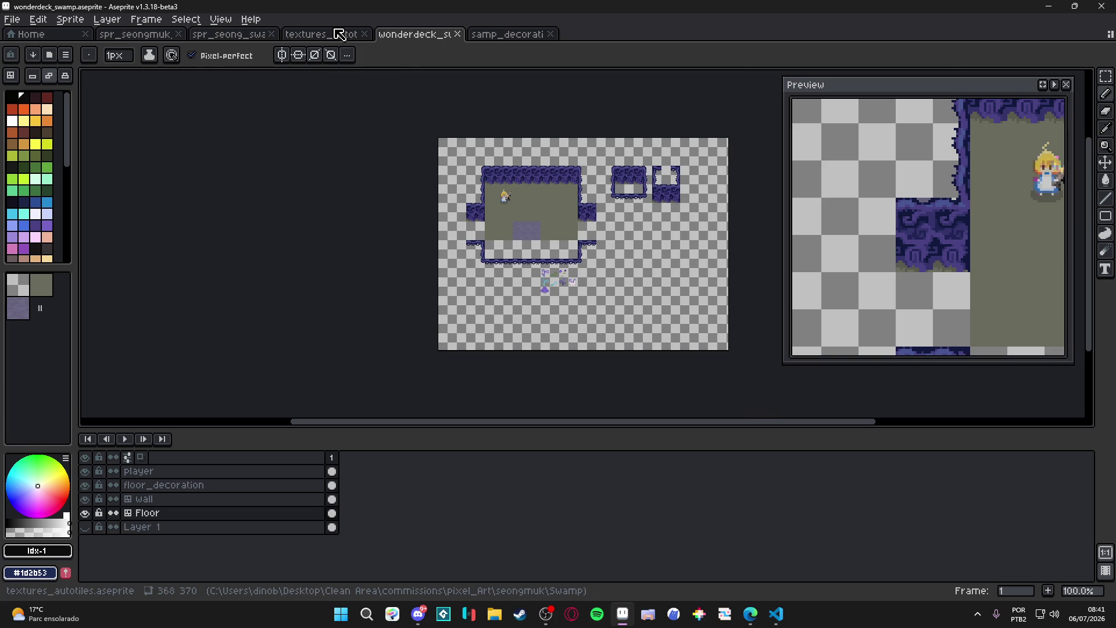
click(280, 35)
click(244, 35)
click(154, 35)
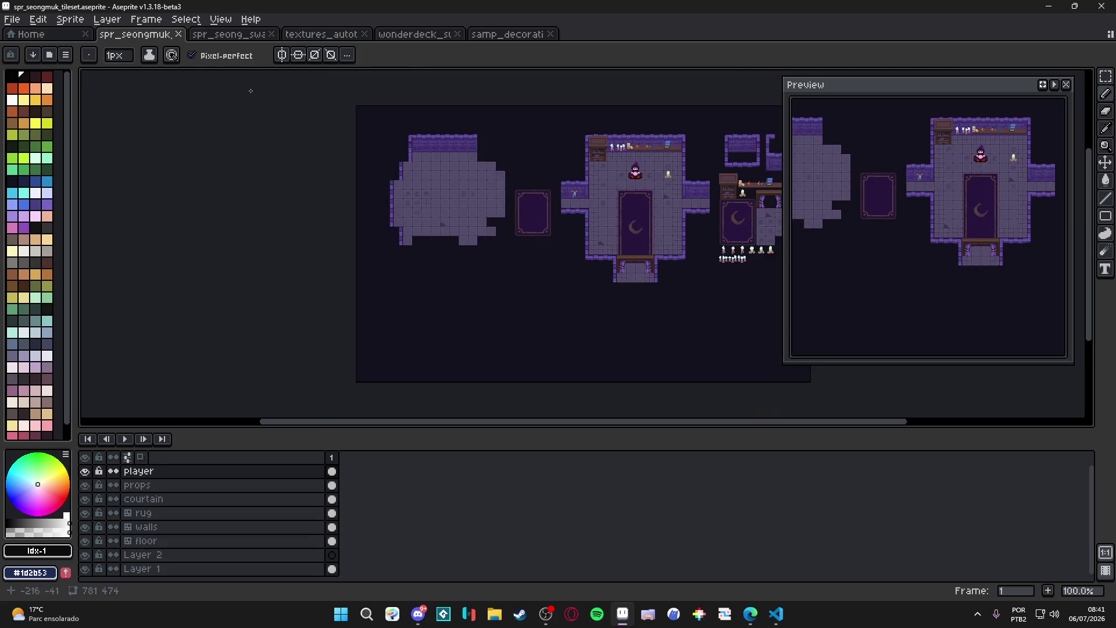
click(233, 35)
scroll(402, 324, up, 2)
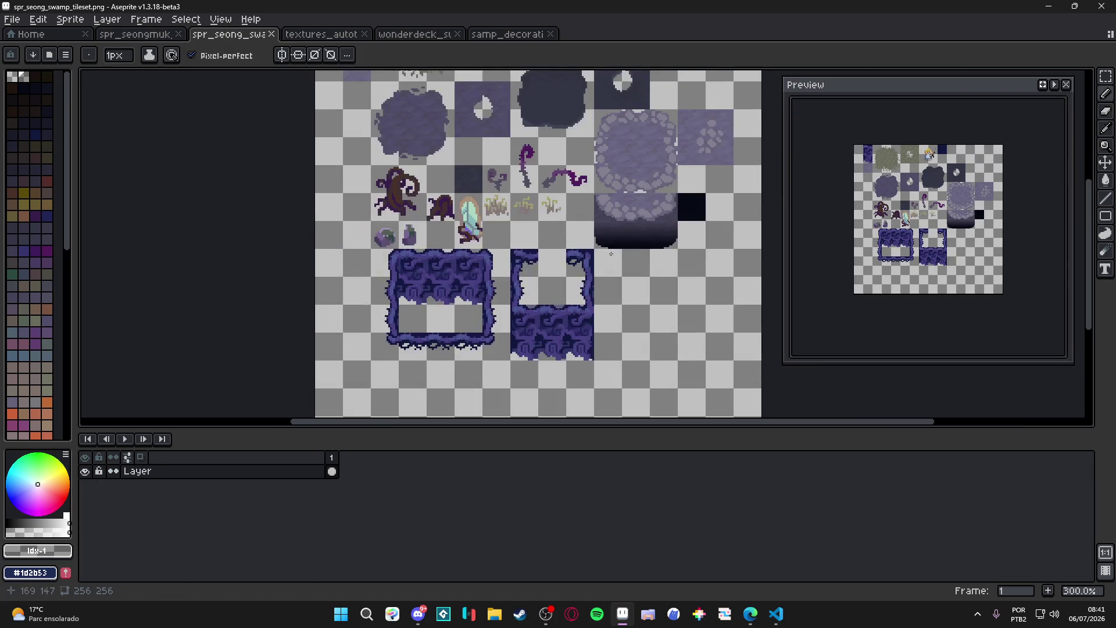
drag(402, 324, 339, 348)
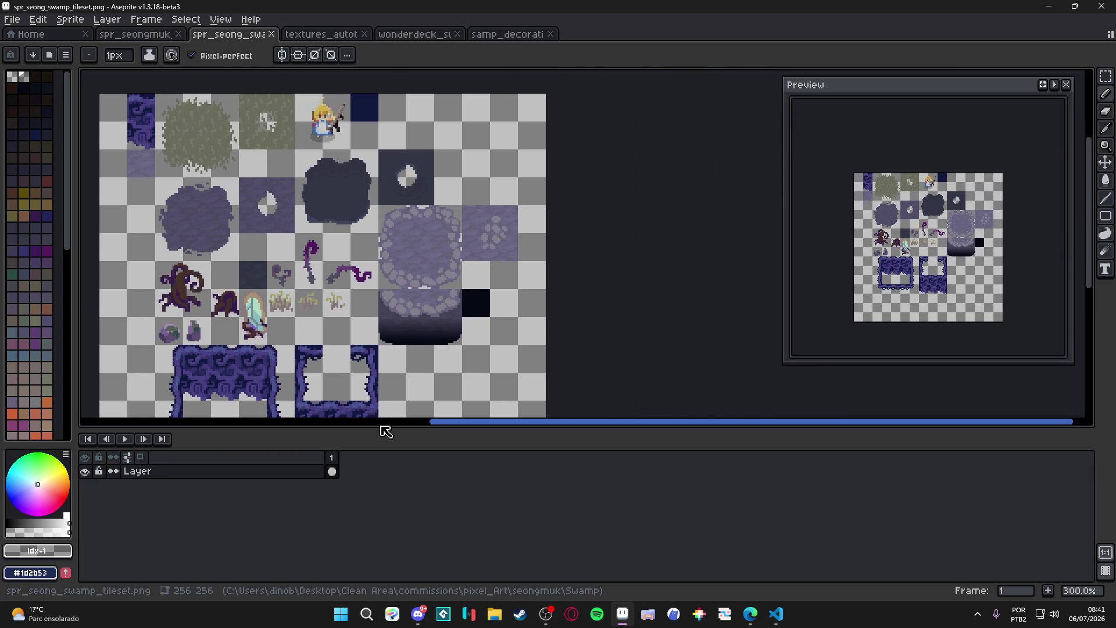
drag(376, 429, 375, 497)
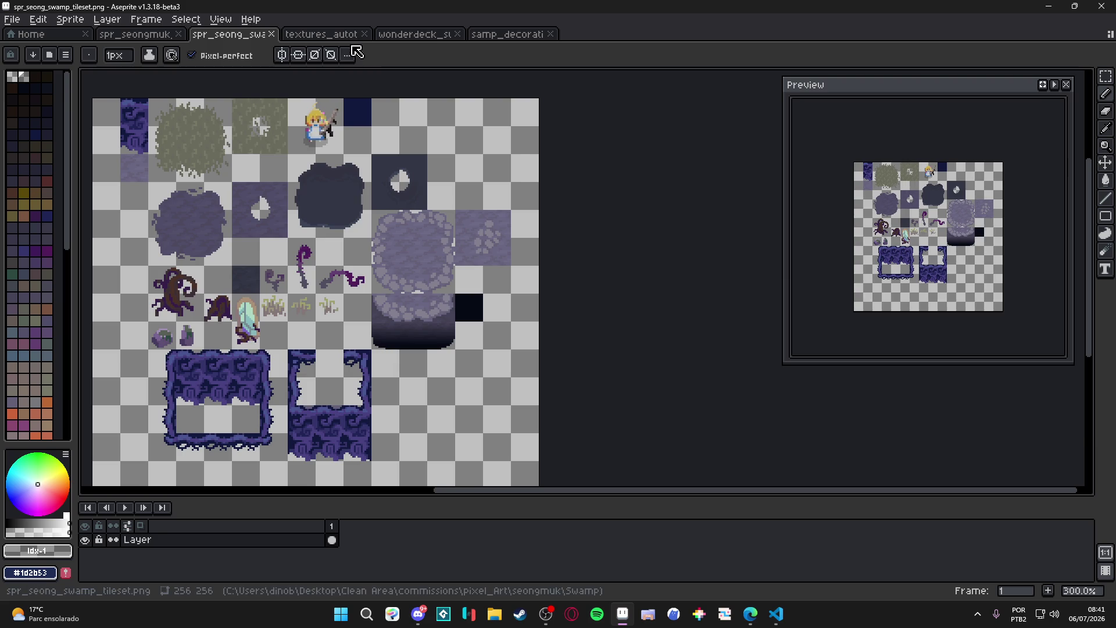
click(328, 35)
click(340, 614)
Launch Tiled via a 'tiled' search, zoom its seon_map view to 200%, then return to Aseprite.
text(tiled)
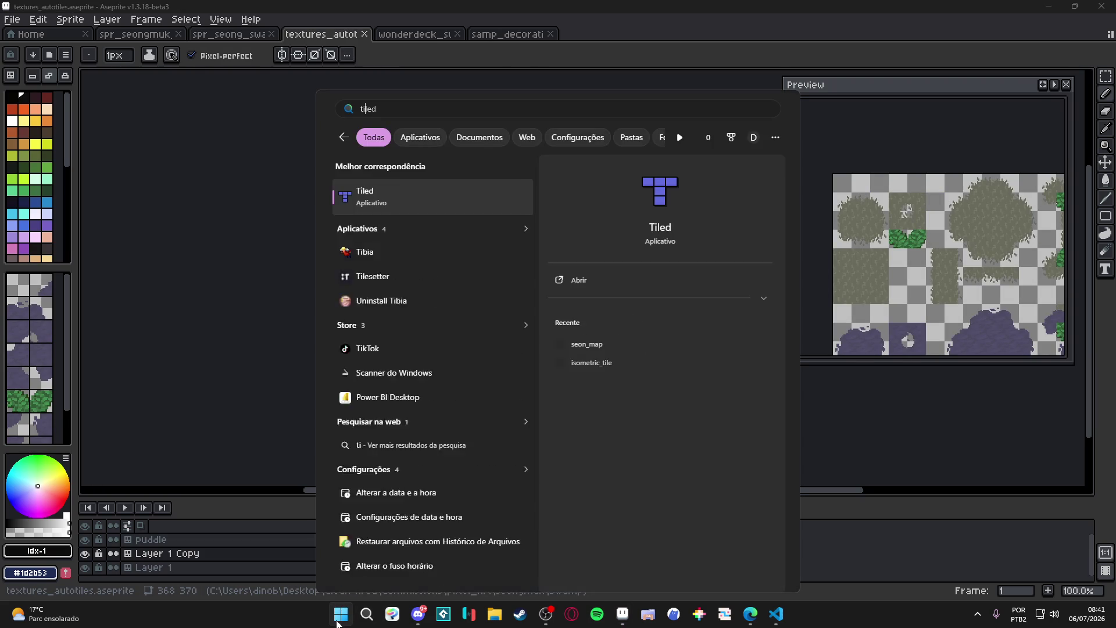
key(Return)
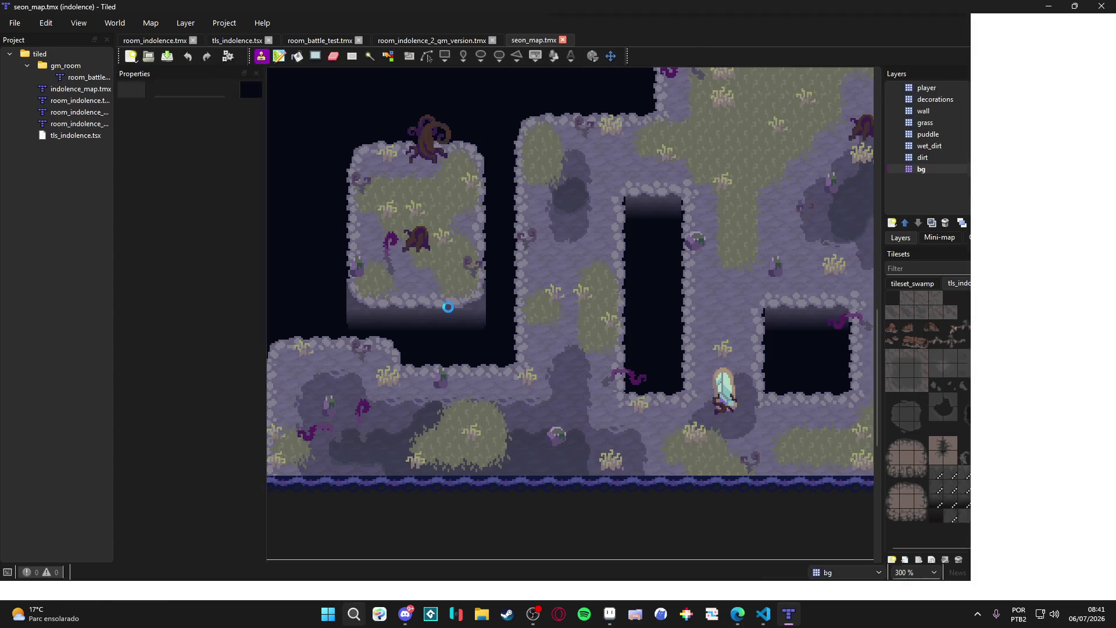
scroll(447, 221, down, 2)
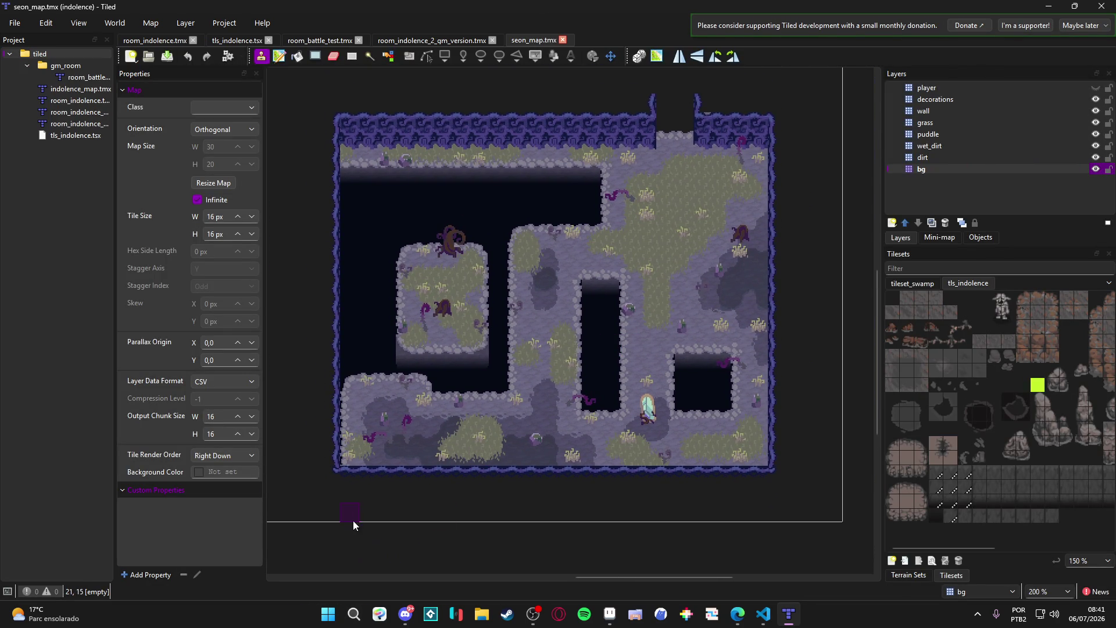
click(609, 614)
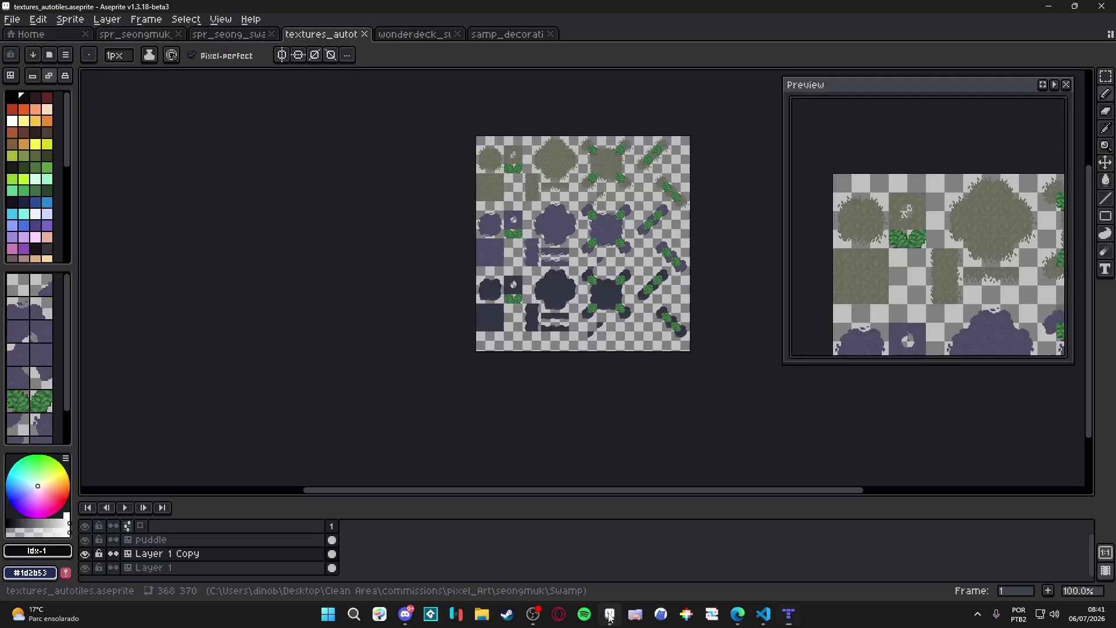
Zoom into wonderdeck_swamp, select the wall tilemap layer and pan the room, then view samp_decorations.
click(414, 35)
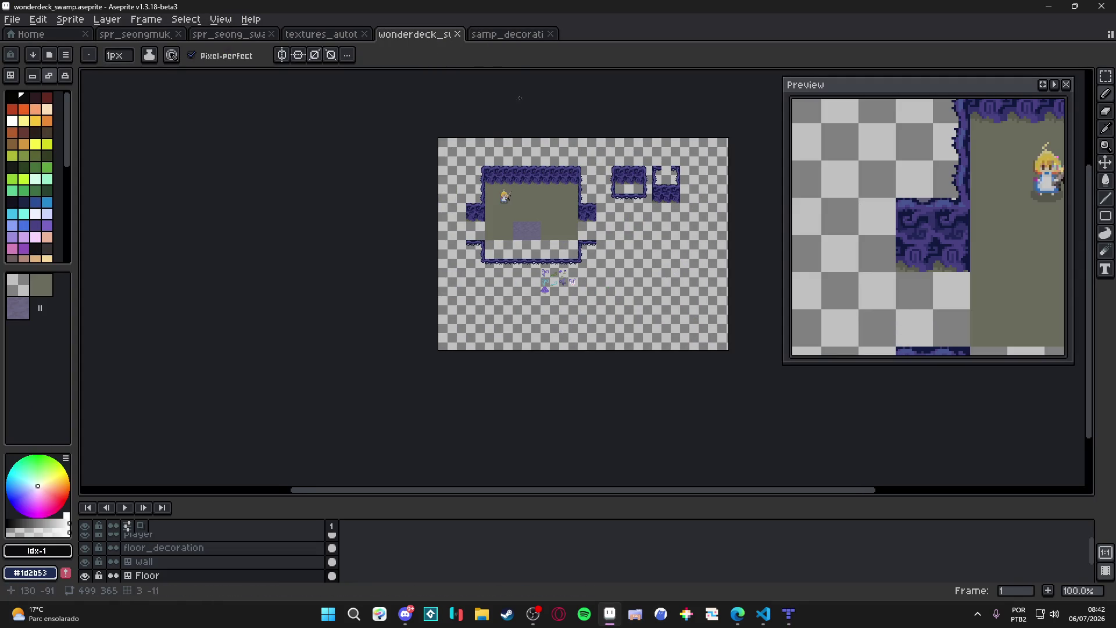
scroll(526, 205, up, 1)
scroll(456, 243, up, 1)
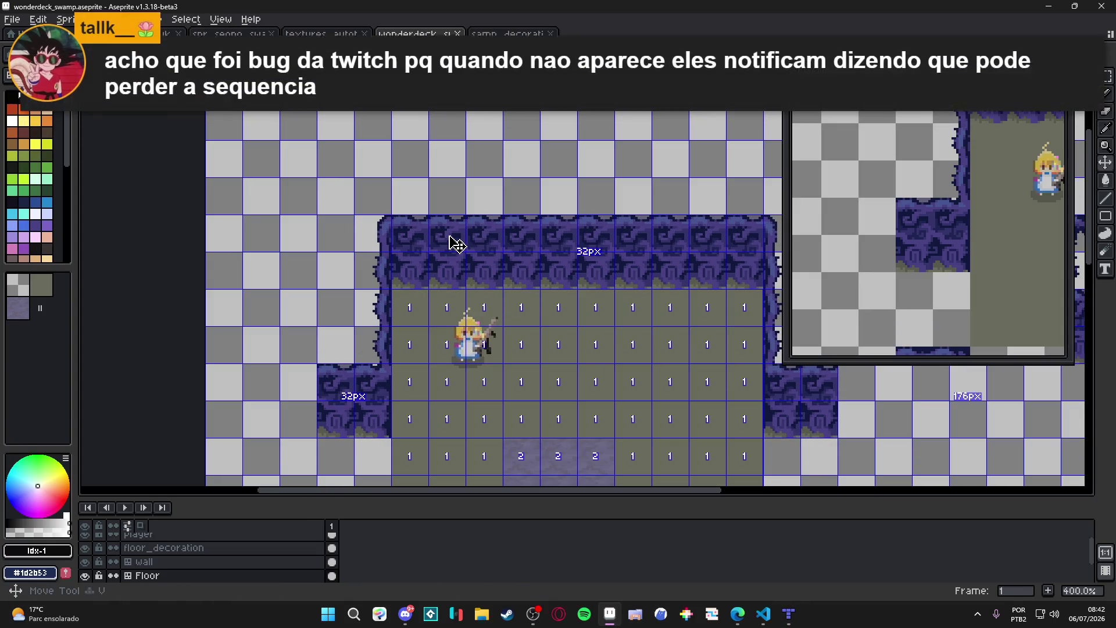
click(456, 243)
scroll(456, 243, down, 1)
drag(456, 242, 451, 219)
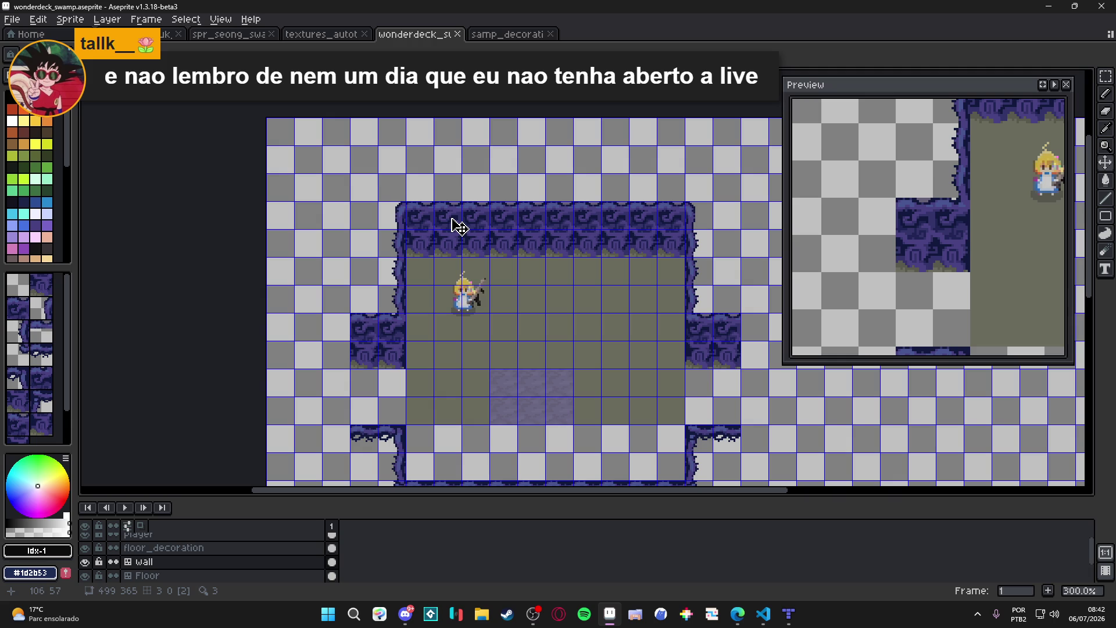
click(511, 35)
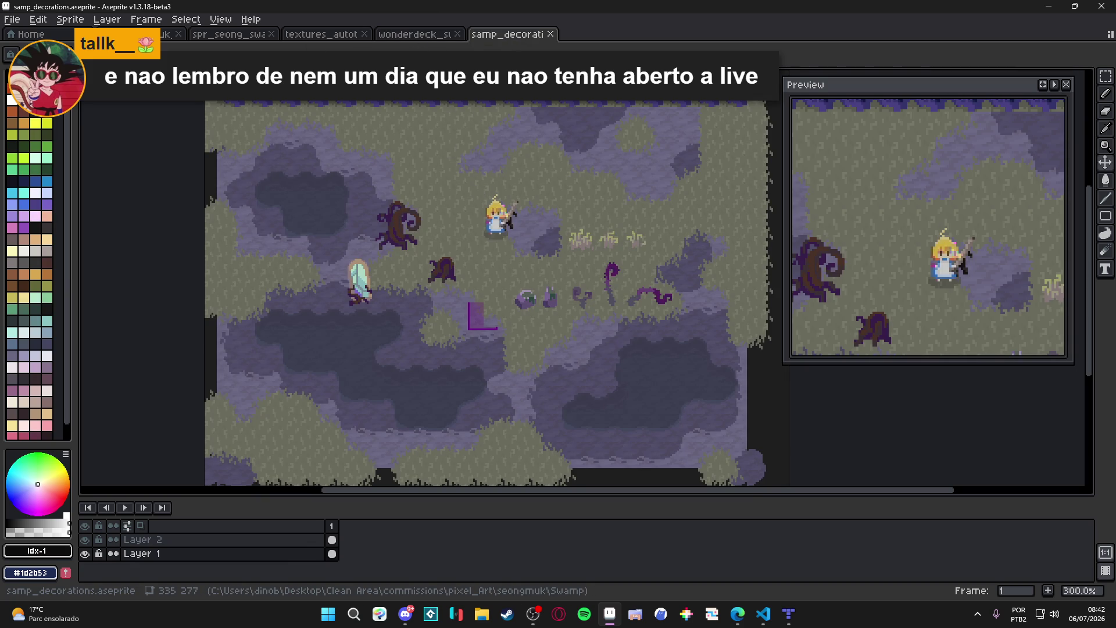
Detour to Edge, zoom out over samp_decorations, then step through wonderdeck_swamp to textures_autotiles.
key(alt+Tab)
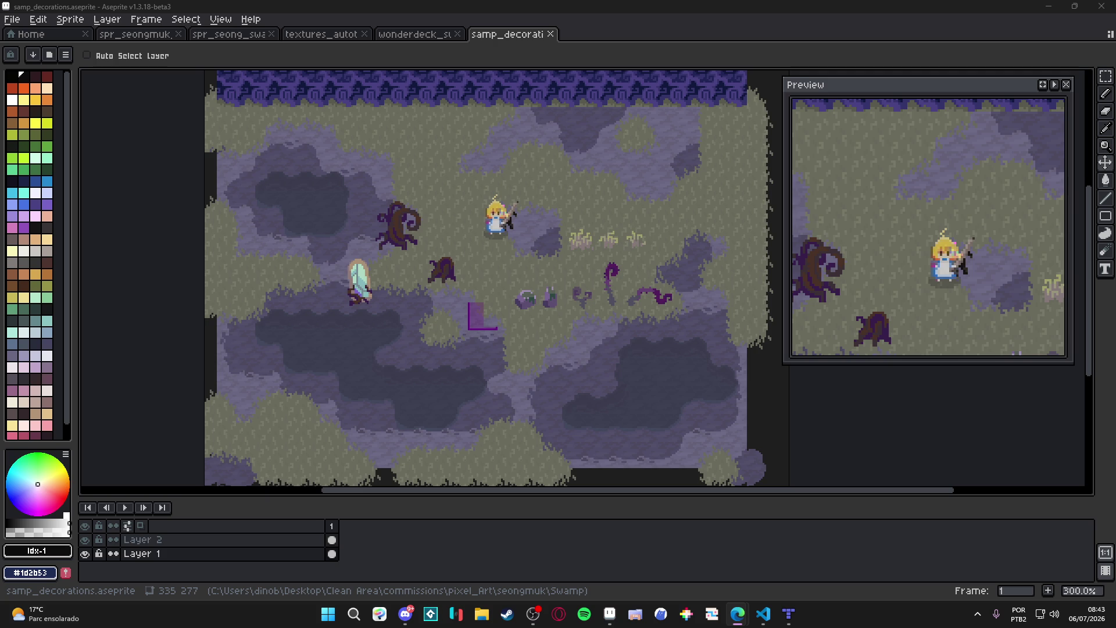
scroll(289, 250, down, 3)
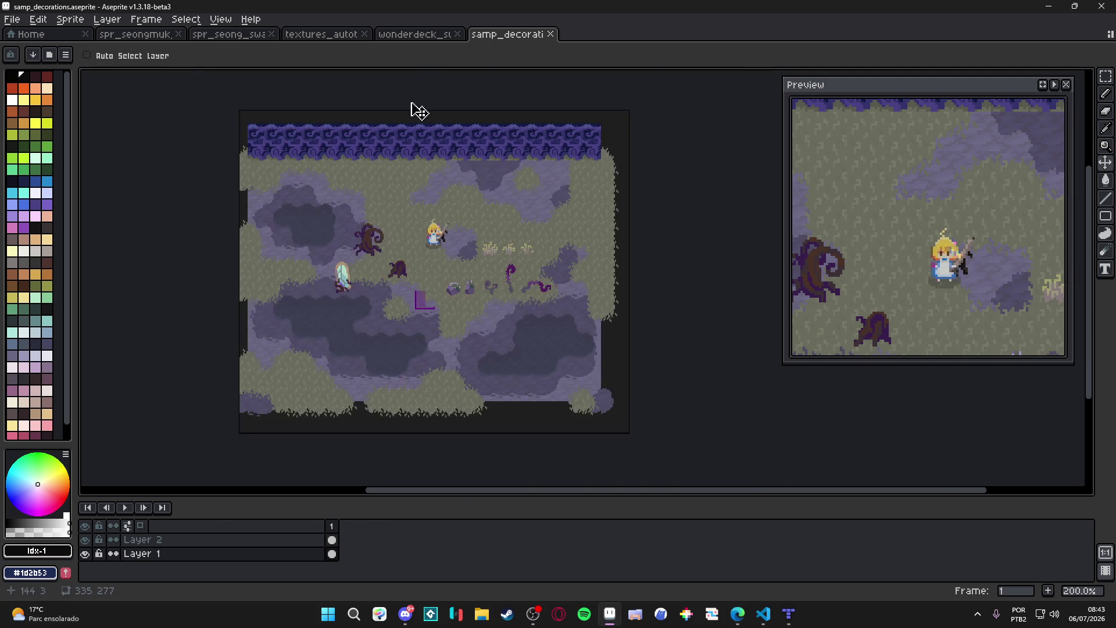
click(409, 36)
click(321, 37)
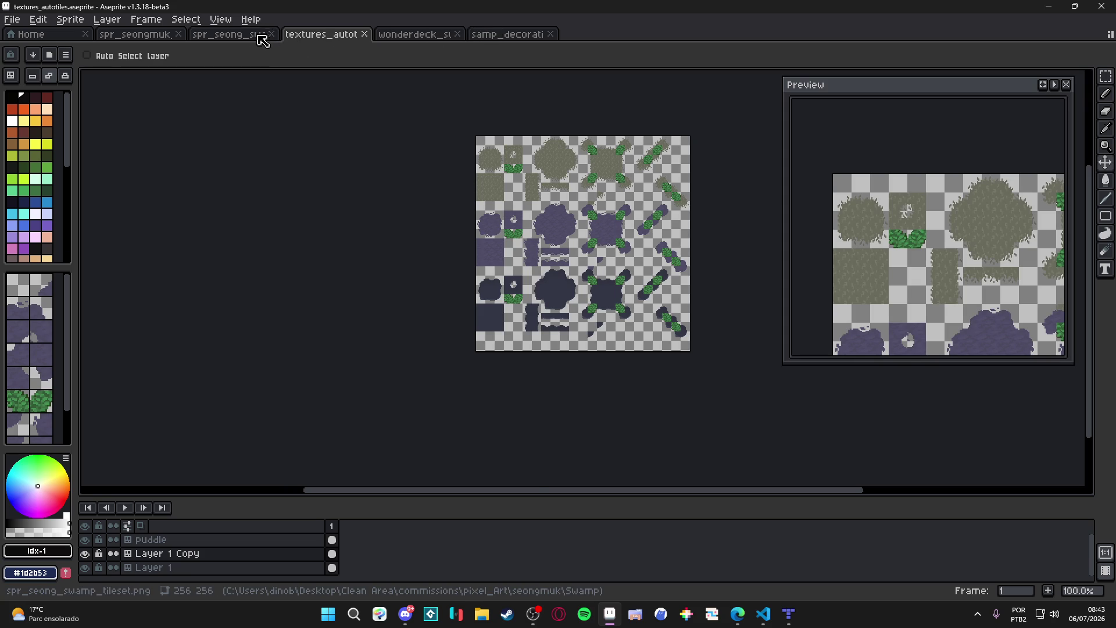
View the spr_seongmuk room tileset at 200%, panned across, then switch to the browser.
click(232, 36)
click(130, 36)
scroll(324, 236, up, 3)
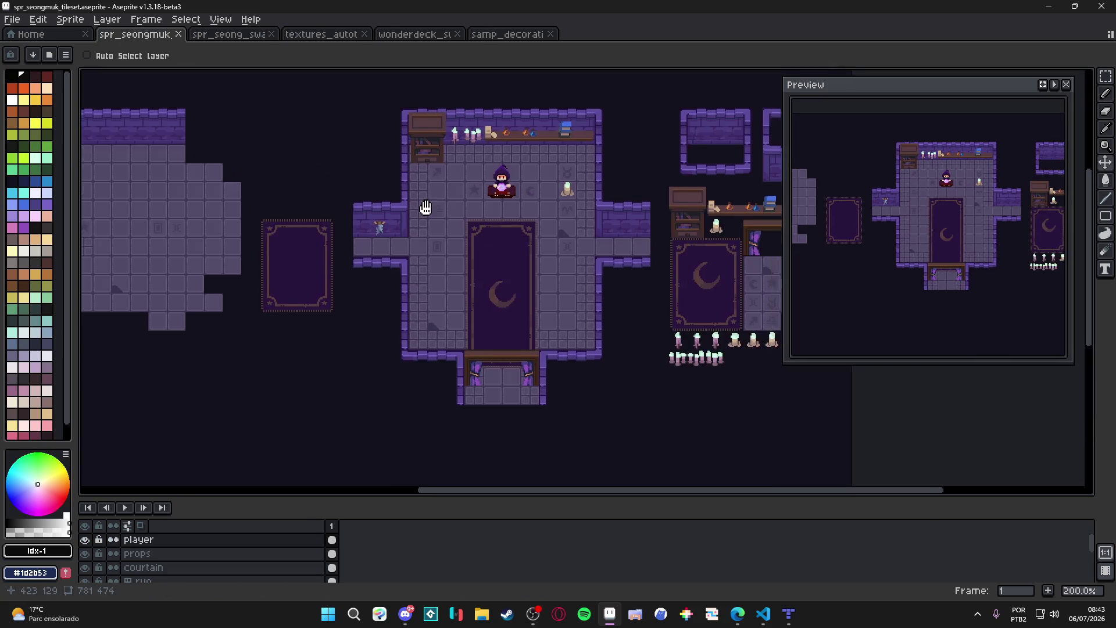
scroll(325, 238, right, 3)
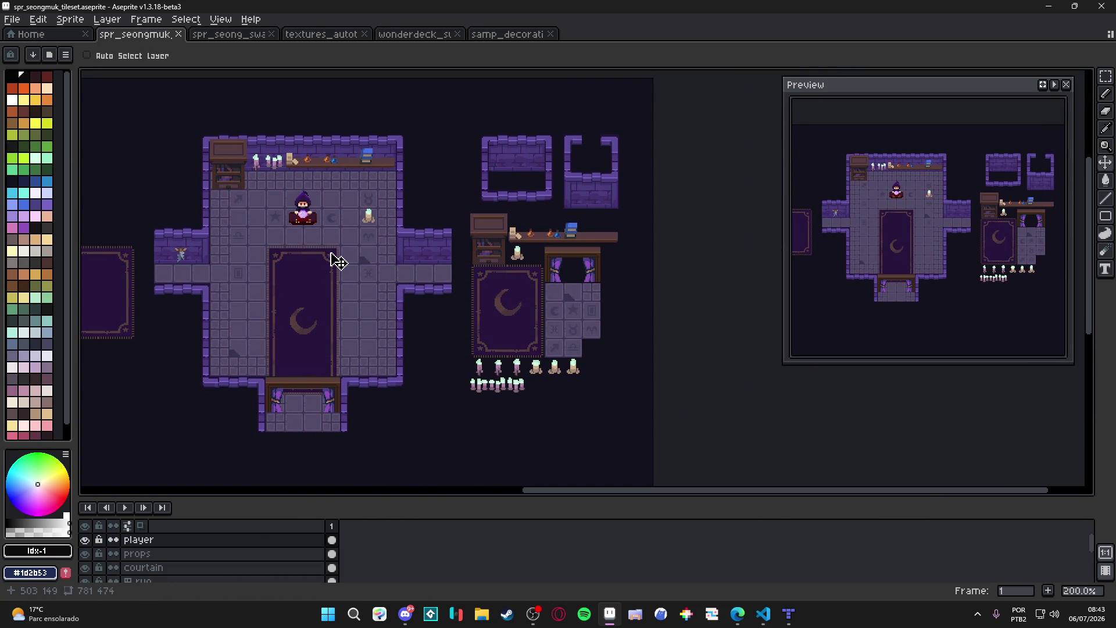
key(alt+Tab)
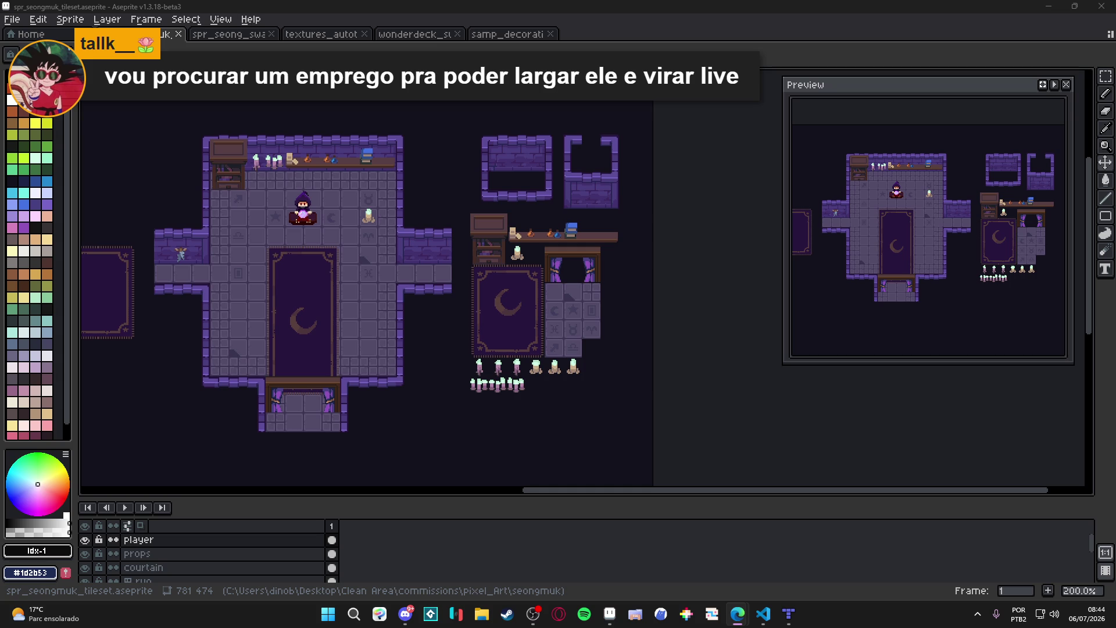
Open the Área de Trabalho folder in File Explorer and launch the QUOTATION-APP shortcut.
click(481, 613)
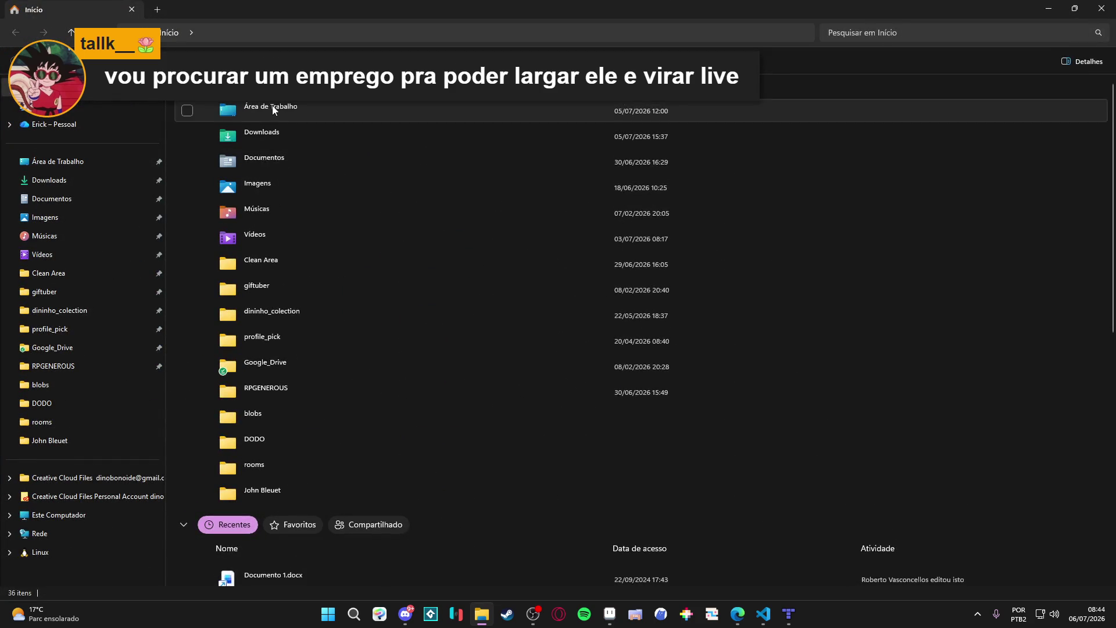
double_click(272, 105)
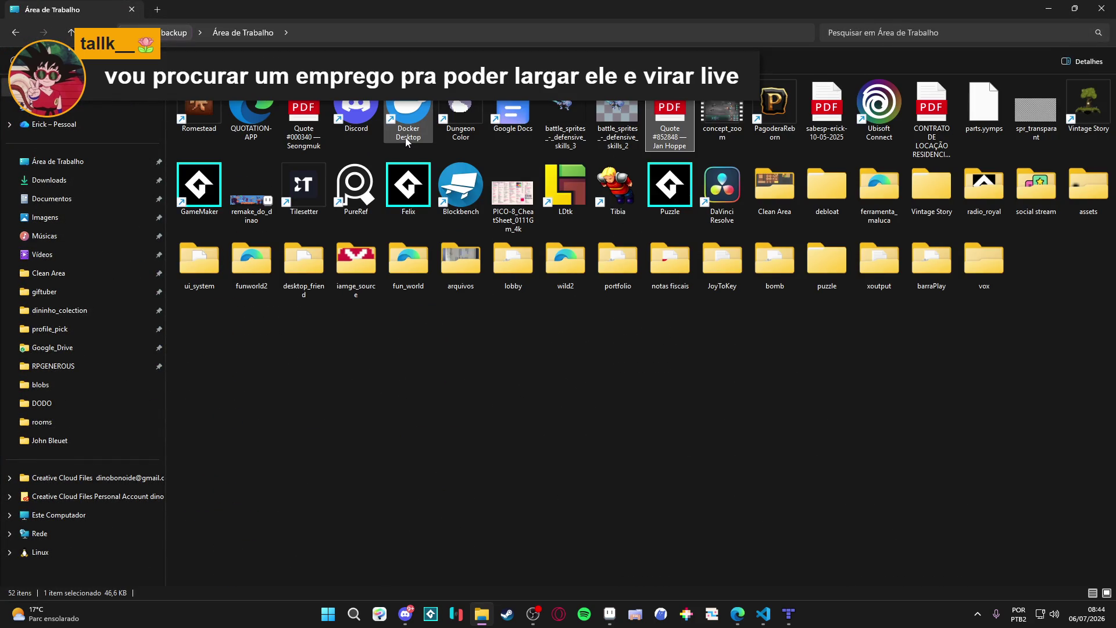
click(469, 198)
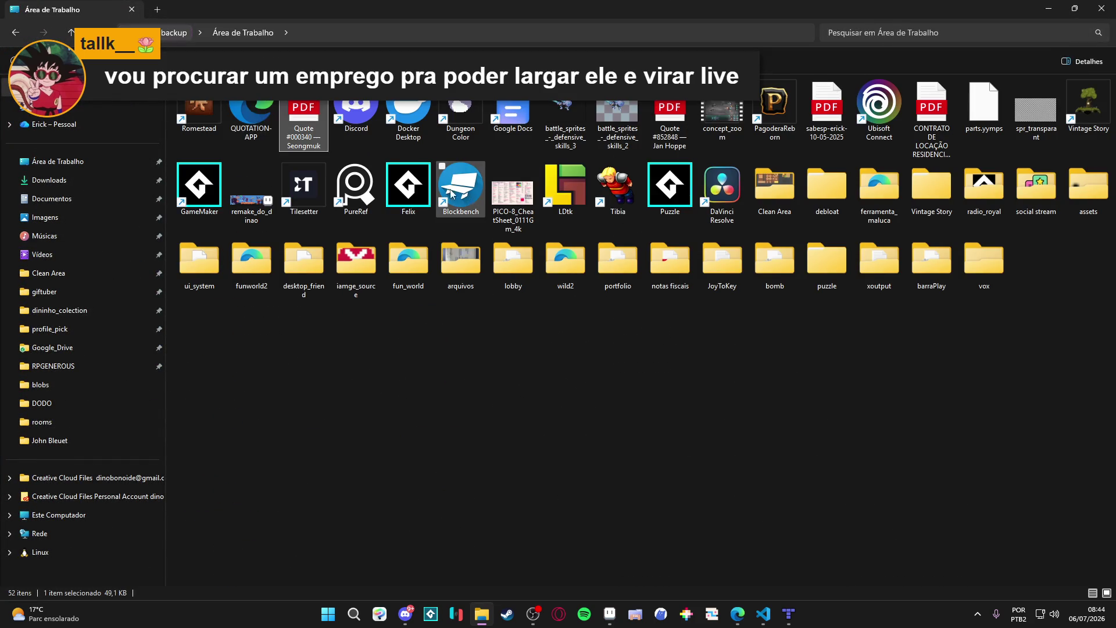
double_click(251, 114)
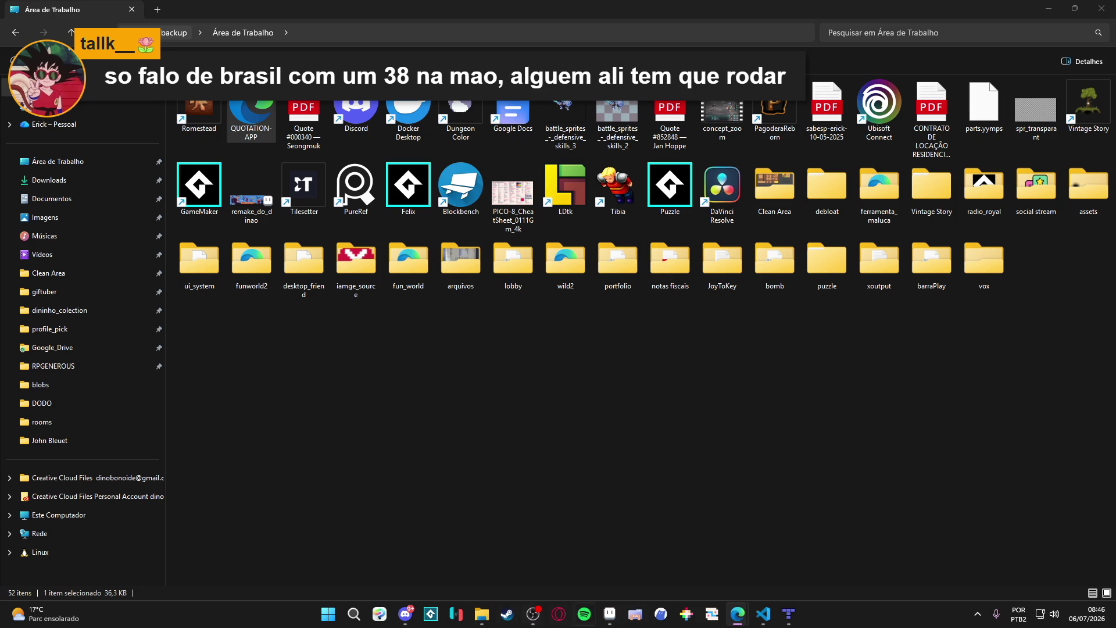
mouse_move(734, 622)
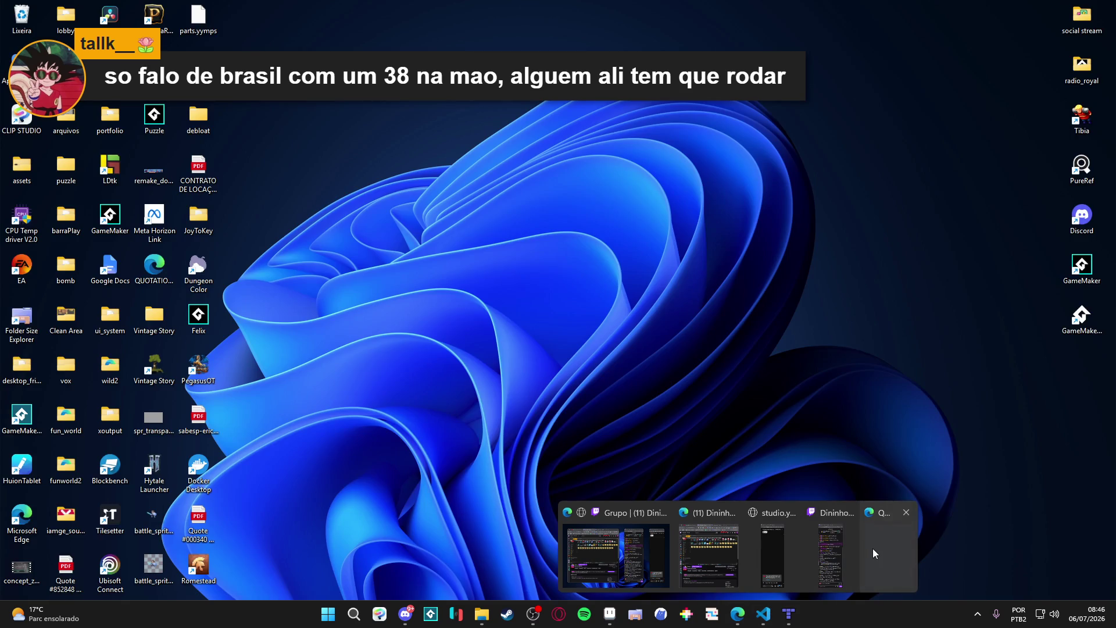
click(872, 549)
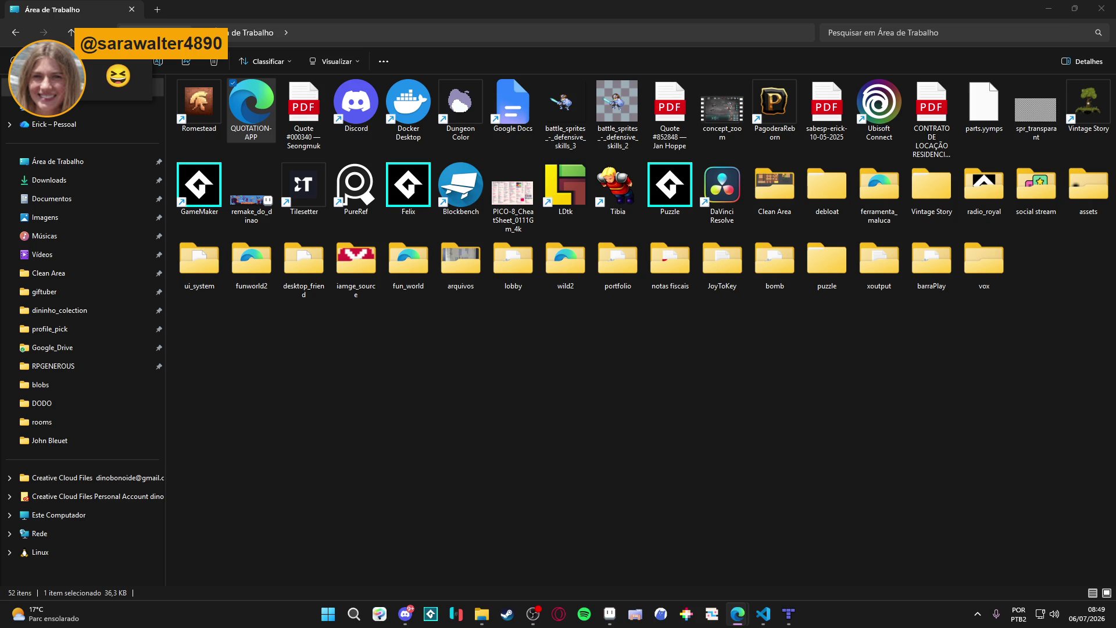
Launch PureRef from search, then bring Aseprite forward on the wonderdeck_swamp document.
click(330, 618)
text(pureref)
key(Return)
click(597, 614)
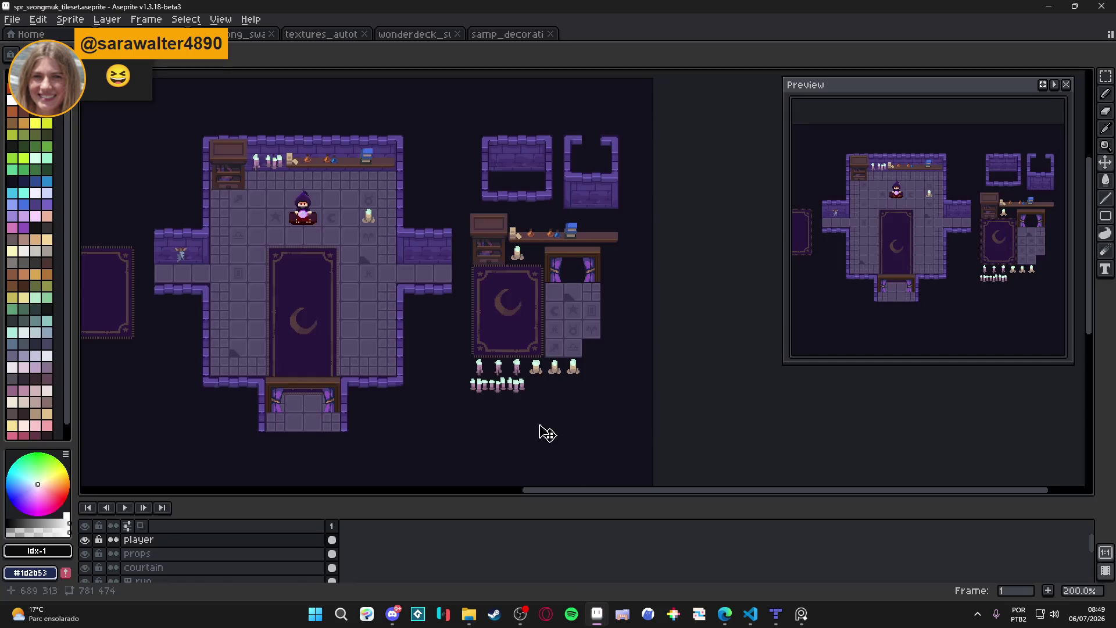
key(ctrl+Tab)
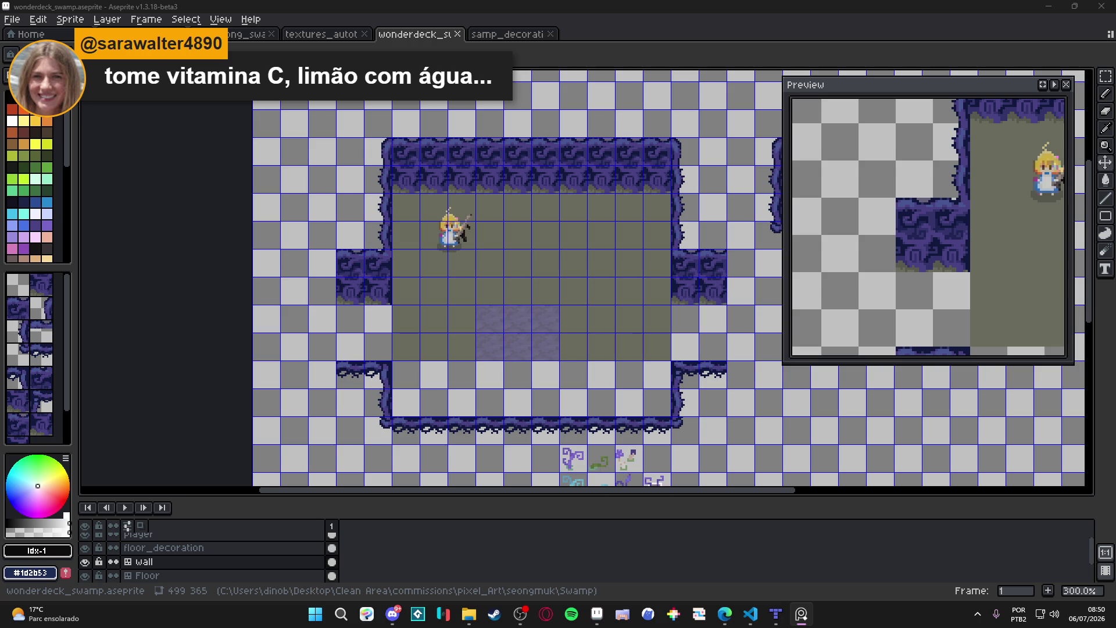
click(724, 613)
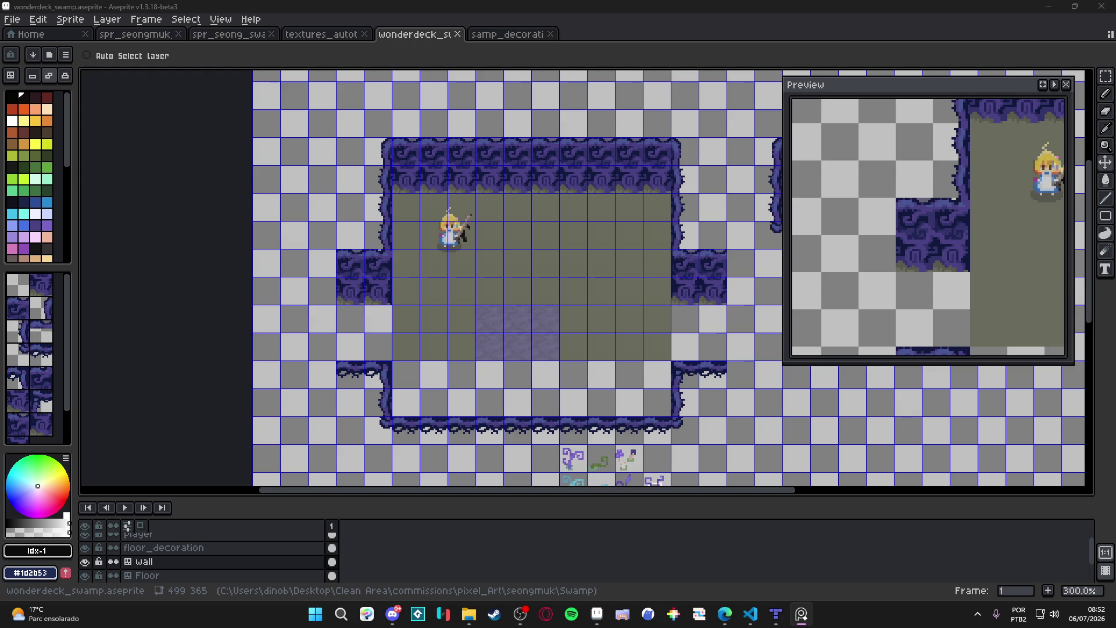
click(724, 614)
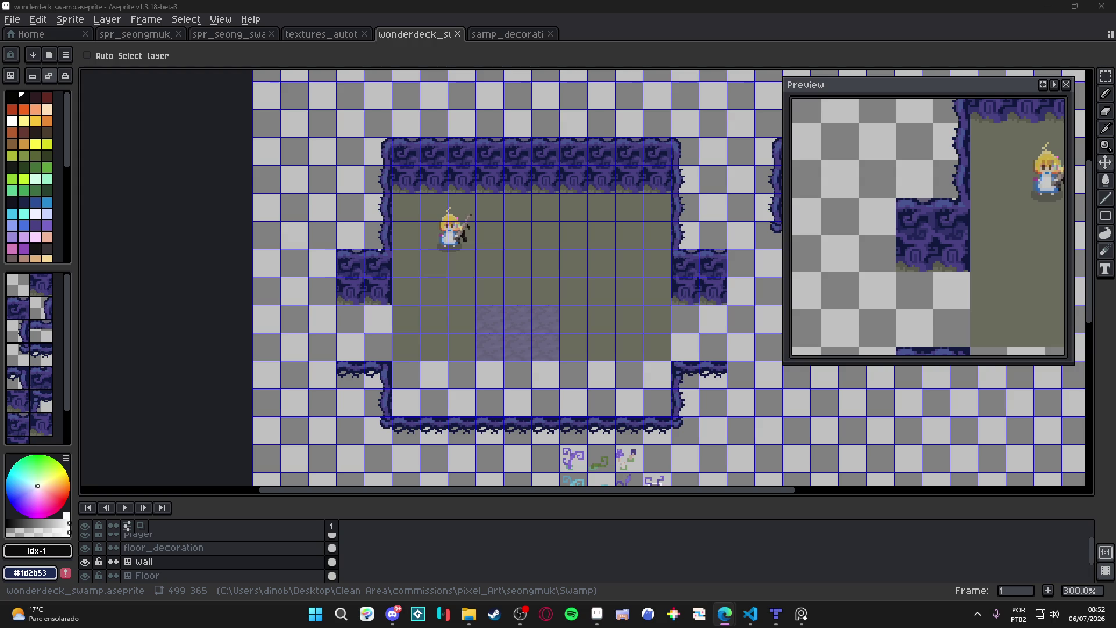
click(801, 614)
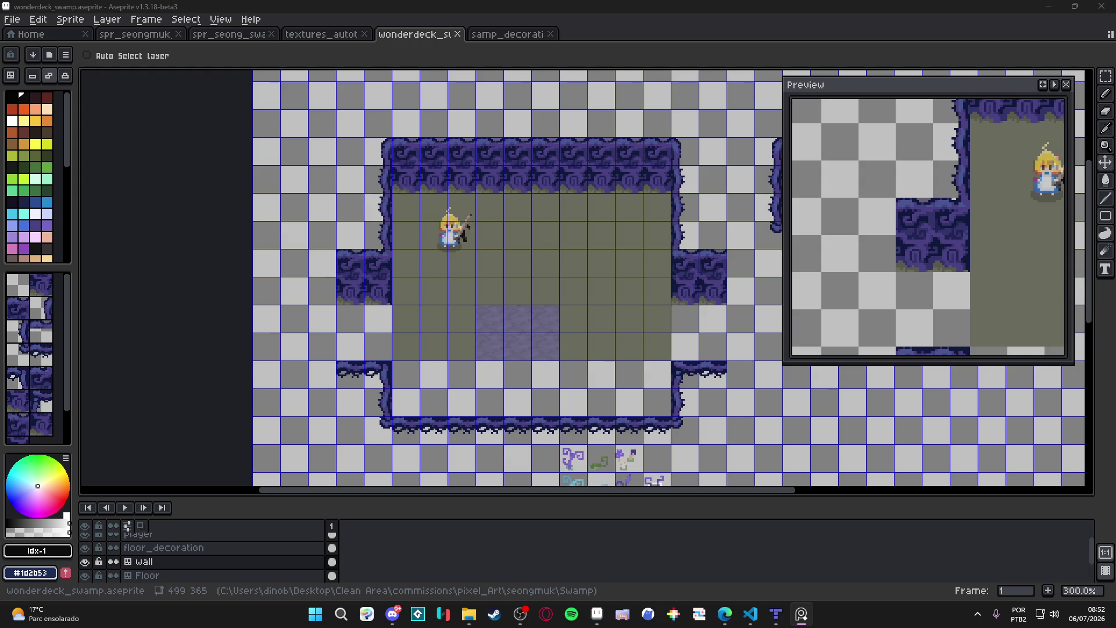
click(724, 614)
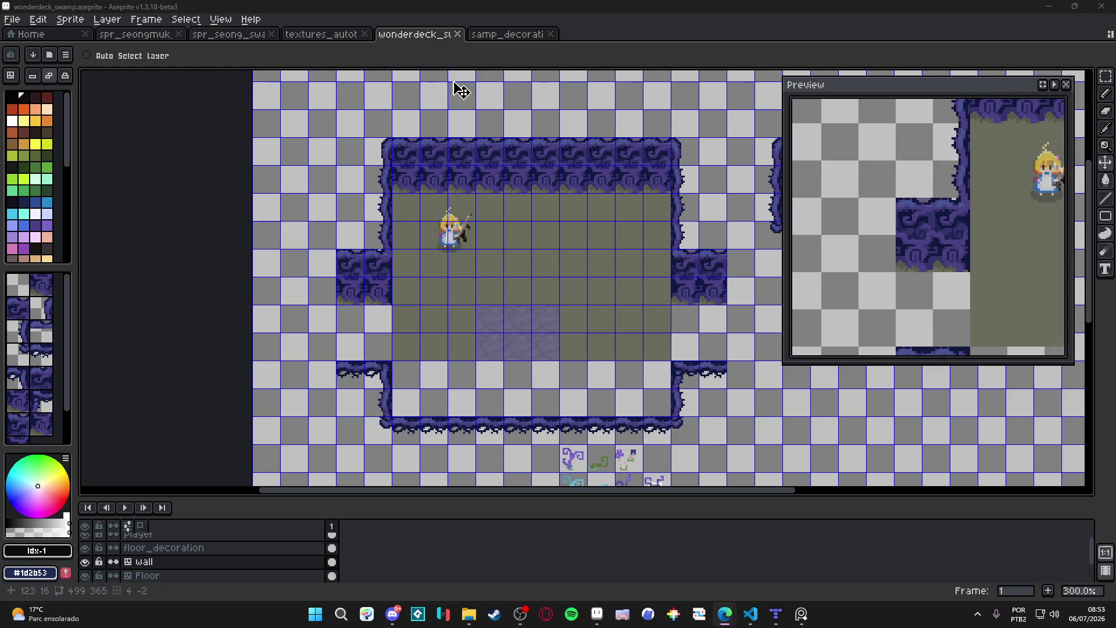
click(323, 34)
Select the entire spr_seongmuk room tileset sprite.
click(205, 38)
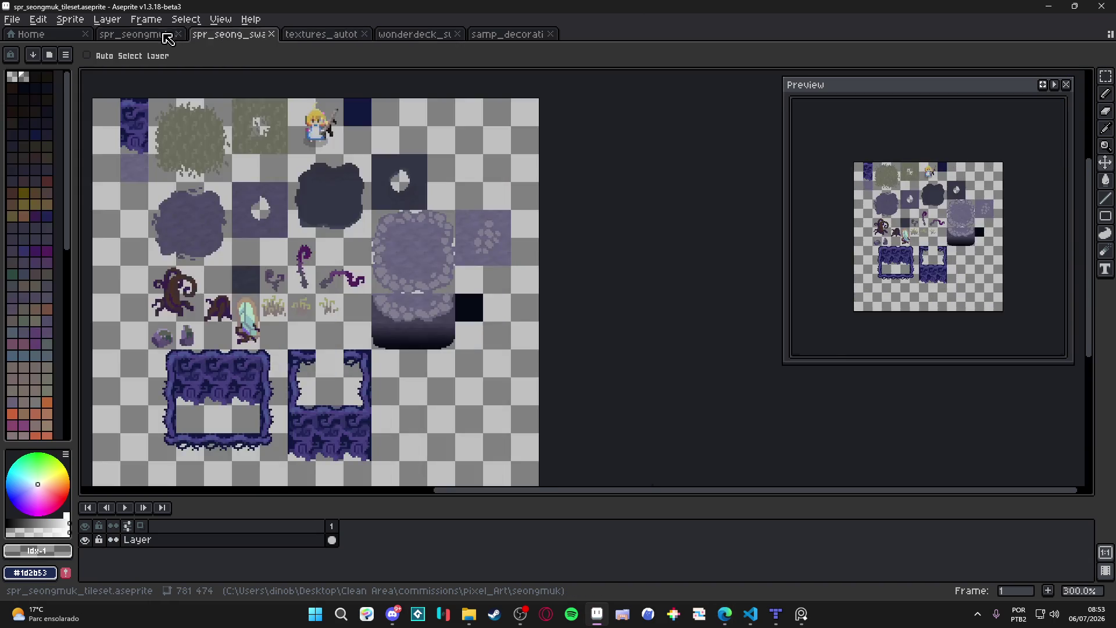
click(166, 35)
scroll(523, 224, down, 3)
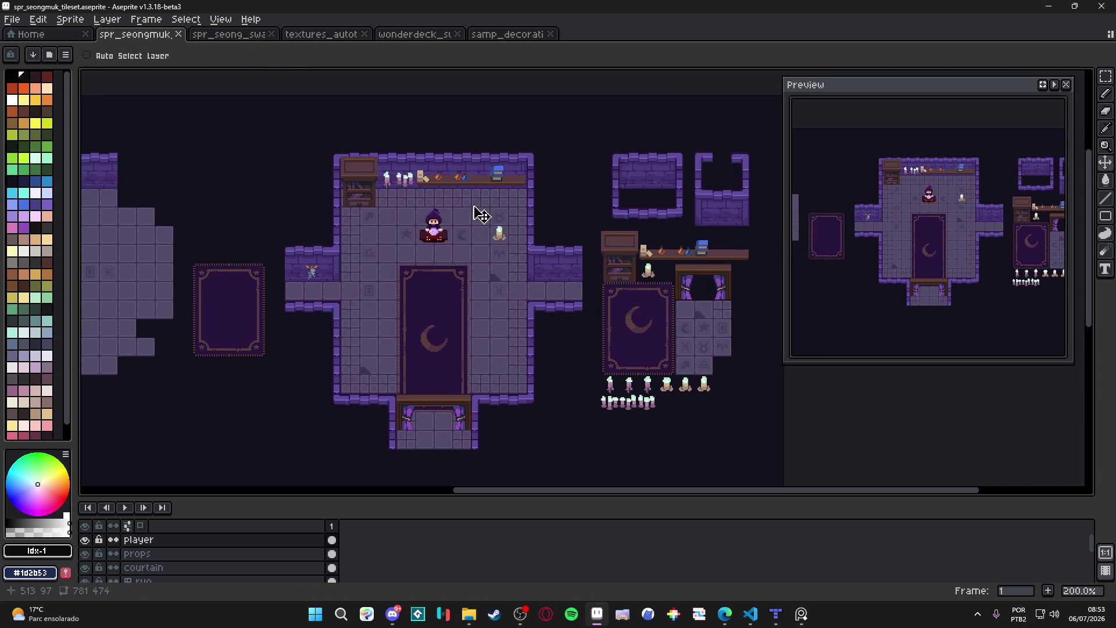
scroll(488, 251, up, 1)
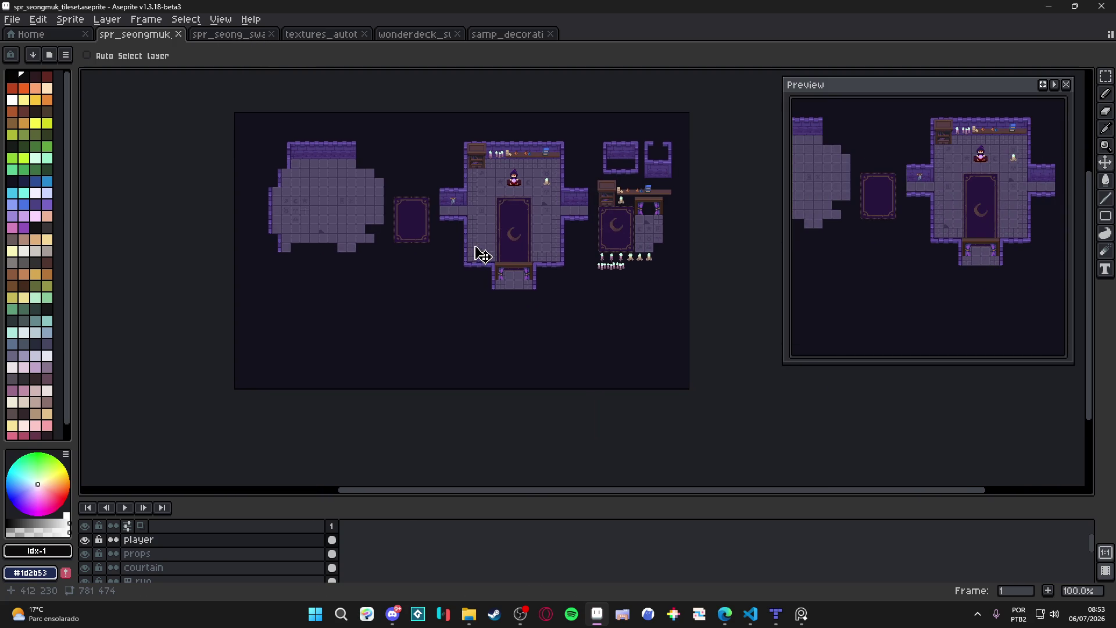
drag(478, 248, 456, 256)
key(ctrl+a)
Create a new 781×474 sprite from the copied size, leaving an empty canvas.
click(11, 19)
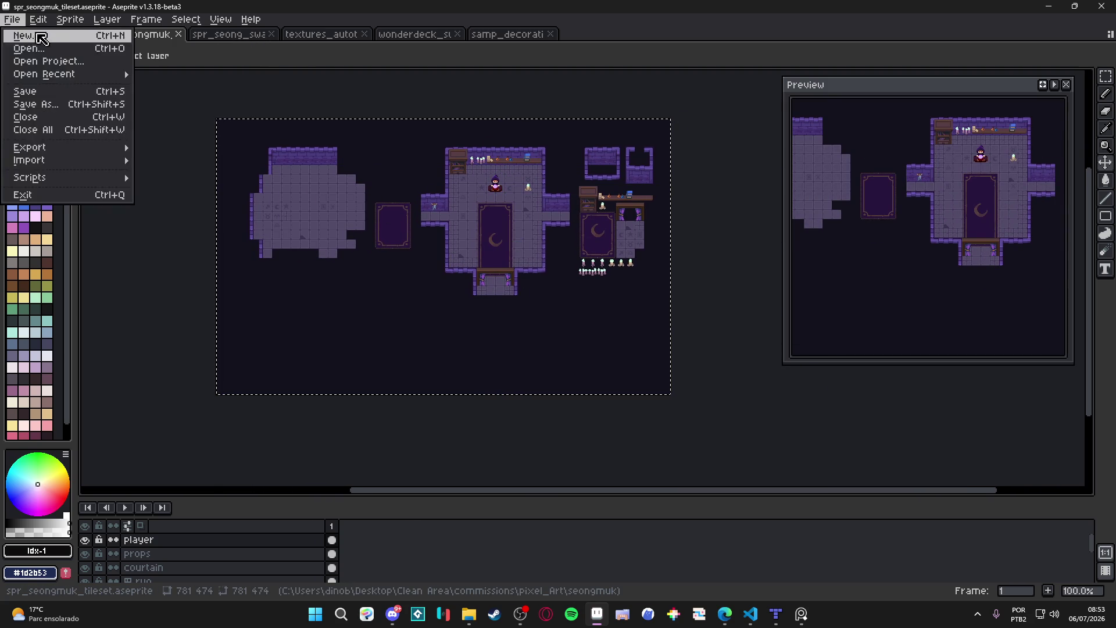
click(23, 35)
click(522, 430)
key(ctrl+v)
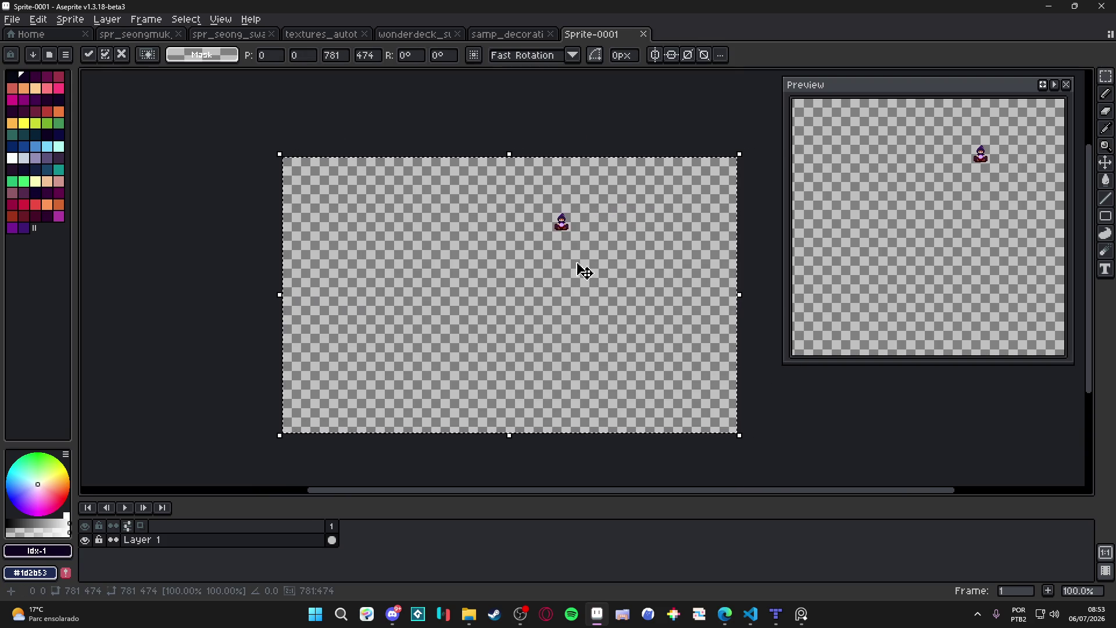
key(Escape)
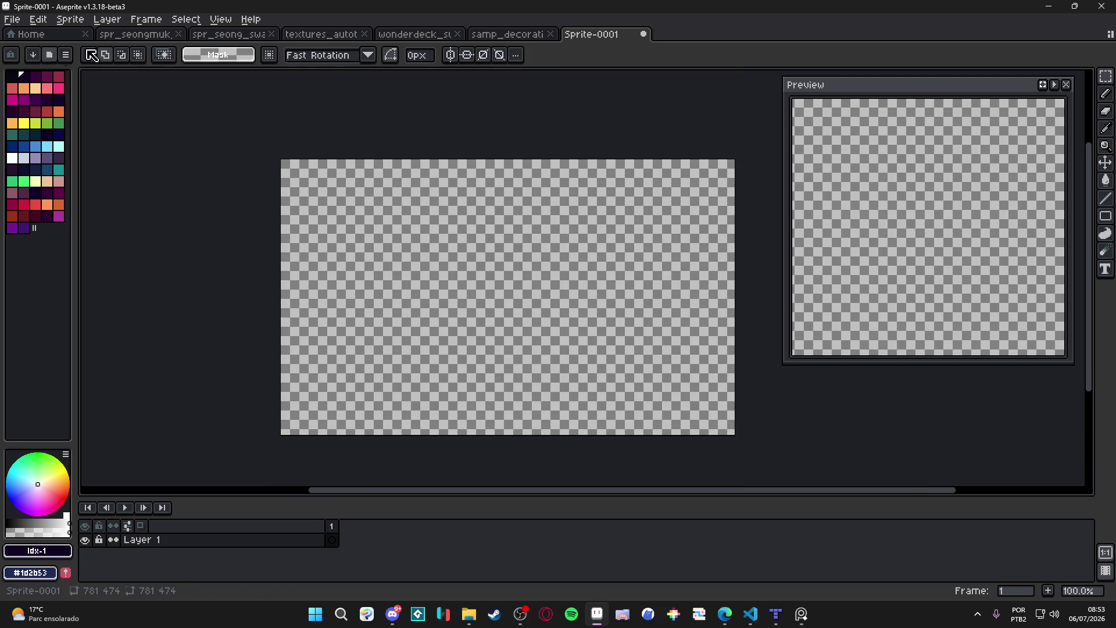
click(540, 35)
click(607, 36)
Load the AAP-Splendor128 palette and bucket-fill the canvas with dark navy idx-36.
click(66, 56)
click(269, 211)
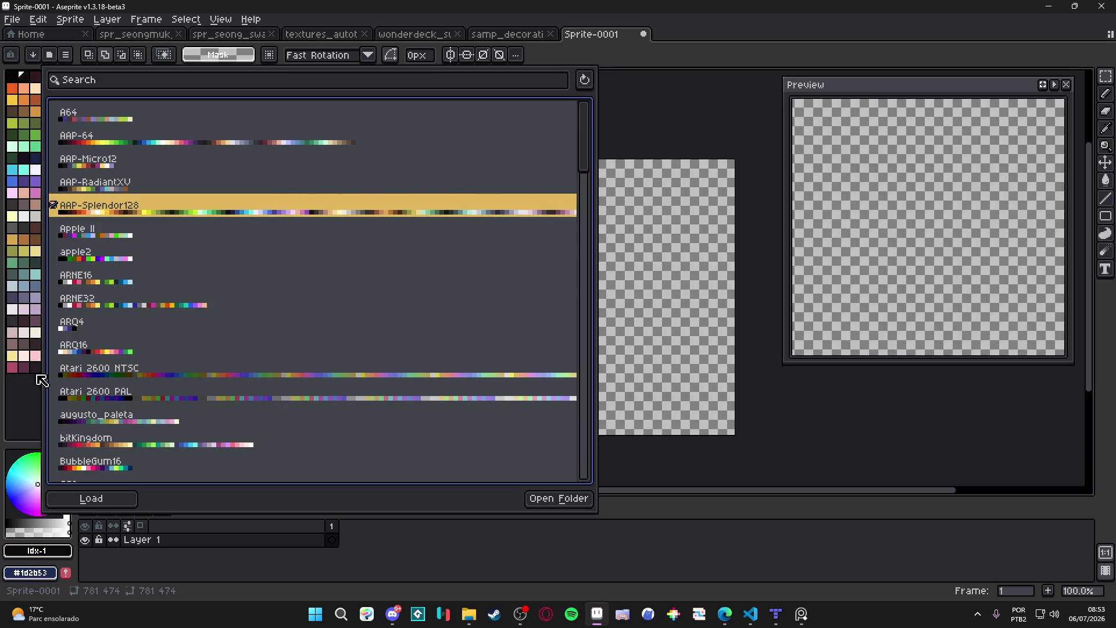
click(42, 357)
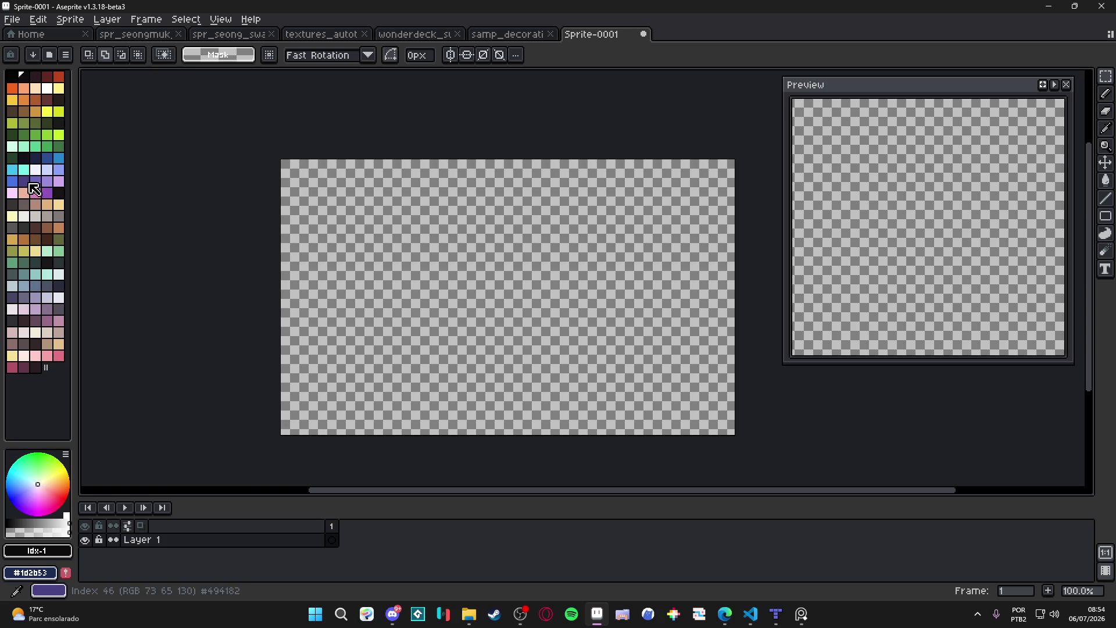
click(26, 158)
key(g)
click(376, 259)
drag(445, 293, 397, 295)
Rename Layer 1 to bg and add a new empty layer above it.
click(244, 544)
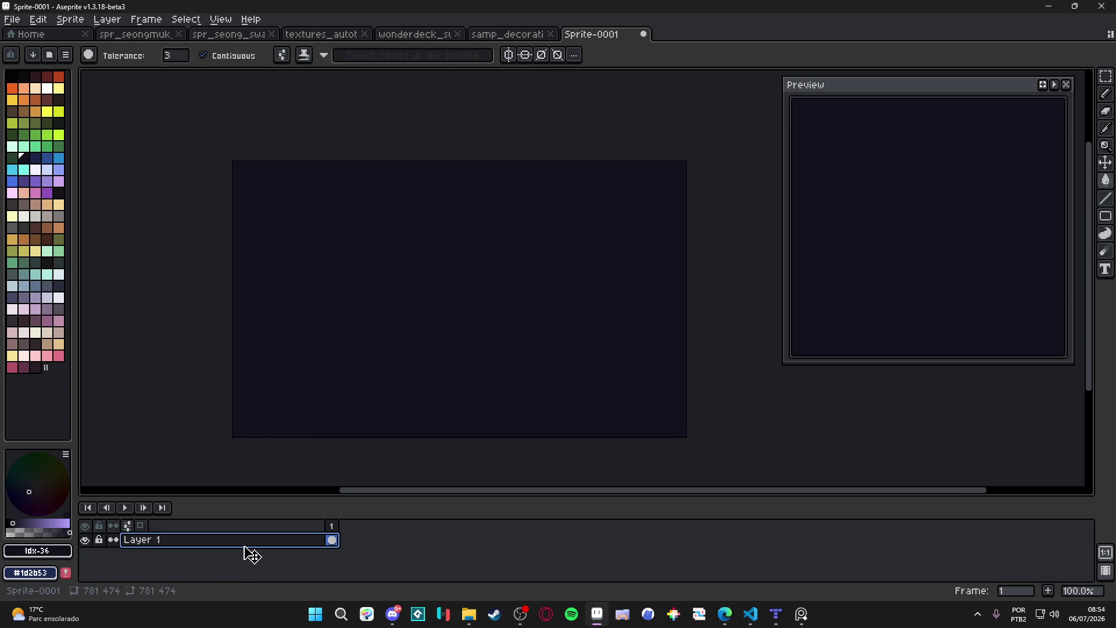
text(bg)
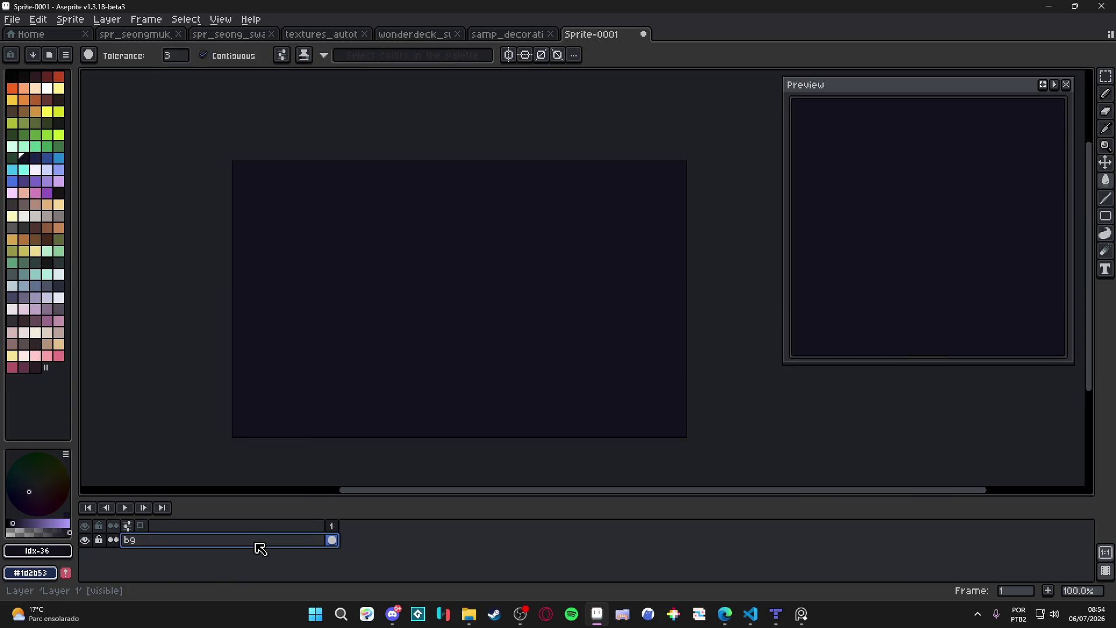
key(Return)
key(shift+n)
scroll(416, 341, up, 1)
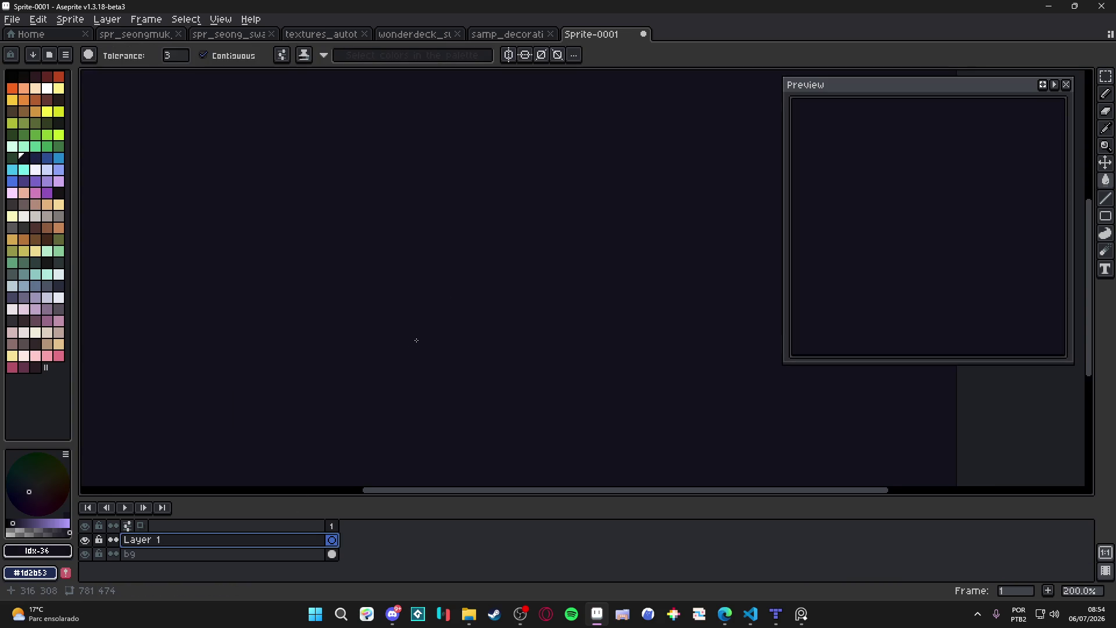
scroll(385, 279, down, 1)
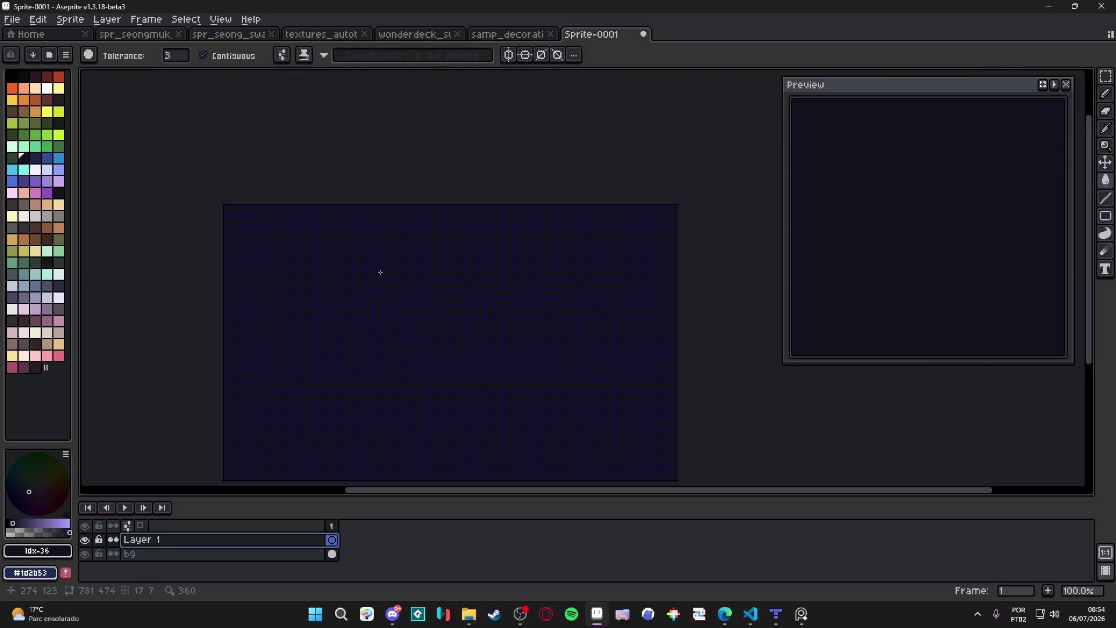
scroll(296, 244, up, 2)
Check the grid settings without changes and switch to the samp_decorations sprite.
click(221, 19)
mouse_move(323, 109)
click(409, 107)
click(619, 340)
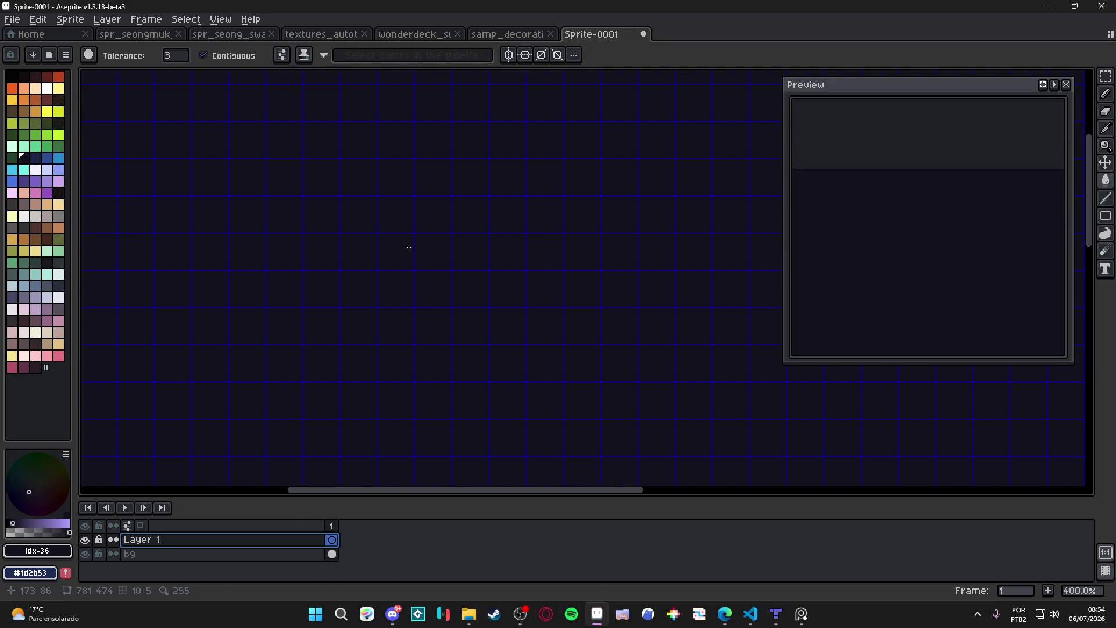
scroll(406, 246, down, 2)
scroll(428, 264, up, 1)
click(509, 33)
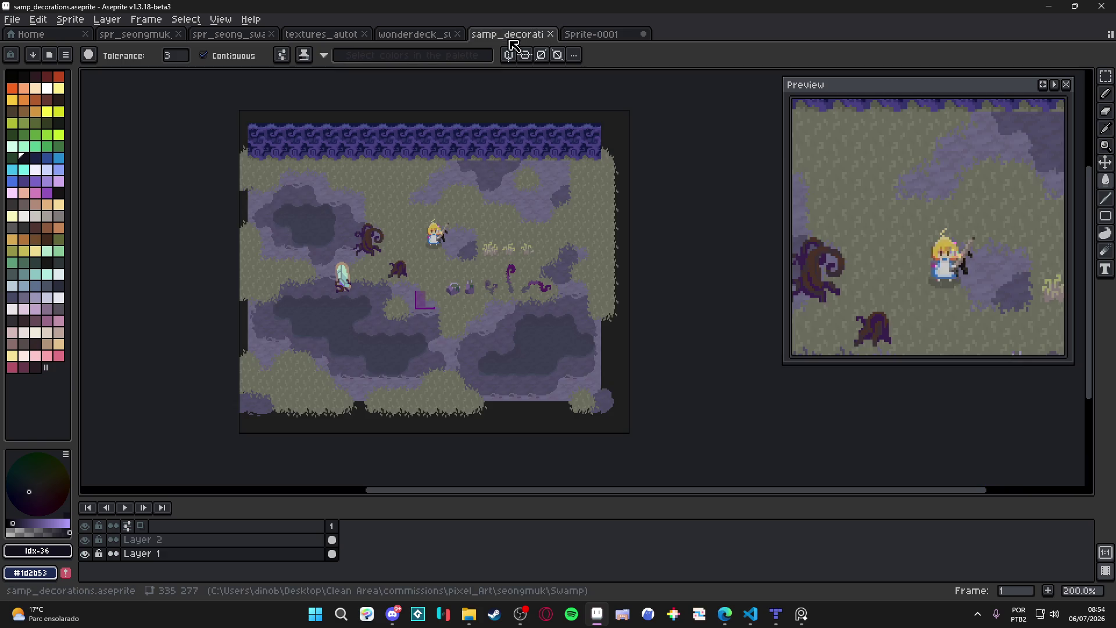
Flip through the open sprite tabs back to the seongmuk tileset and select the pencil.
click(427, 34)
click(325, 34)
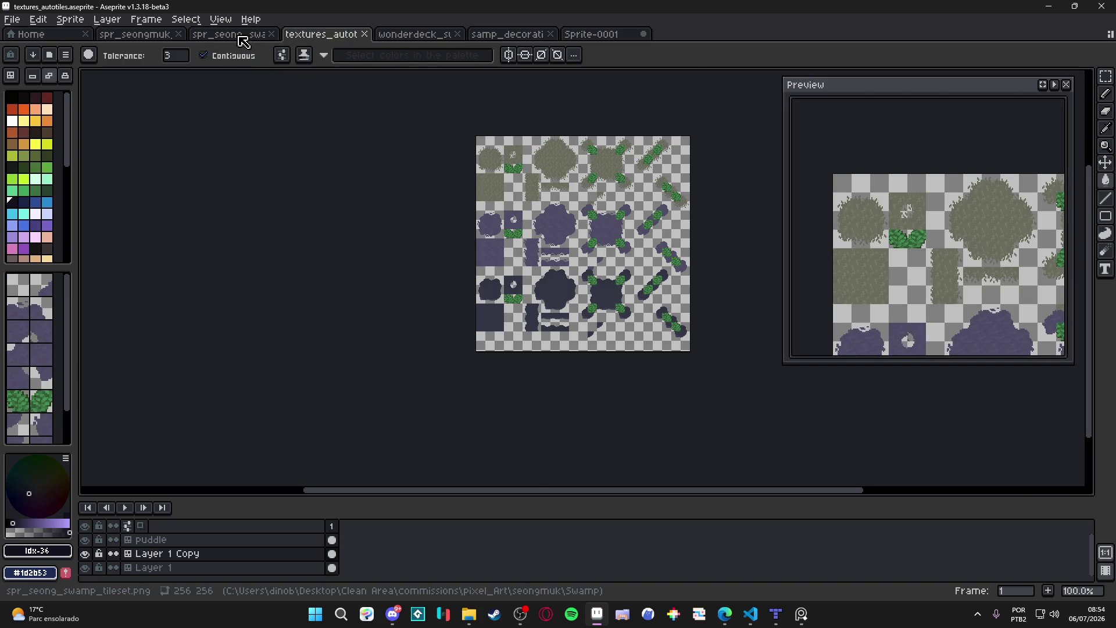
click(242, 36)
click(135, 35)
scroll(581, 151, up, 5)
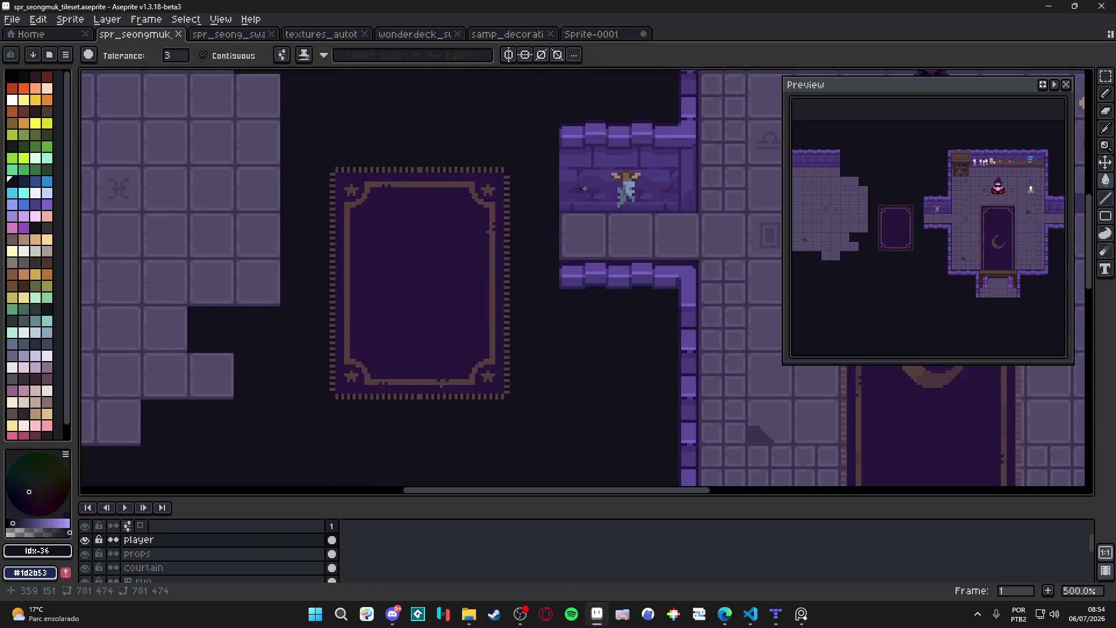
key(v)
key(b)
scroll(584, 153, down, 10)
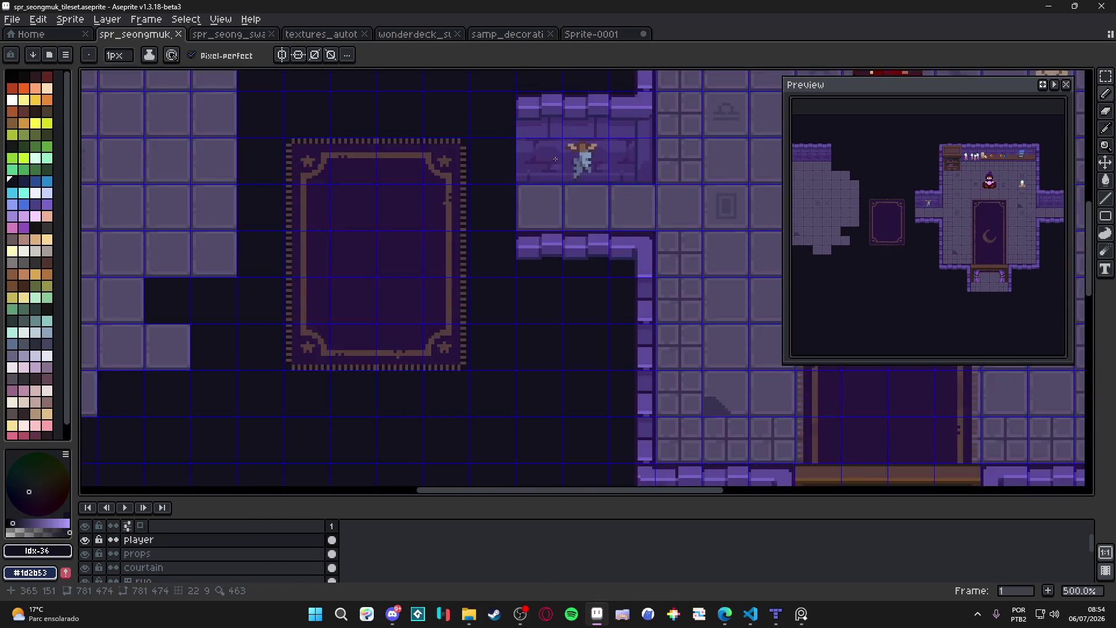
Return to blank Sprite-0001 at 200% and begin saving it in the pixel_Art folder.
key(ctrl+shift+Tab)
key(ctrl+shift+Tab)
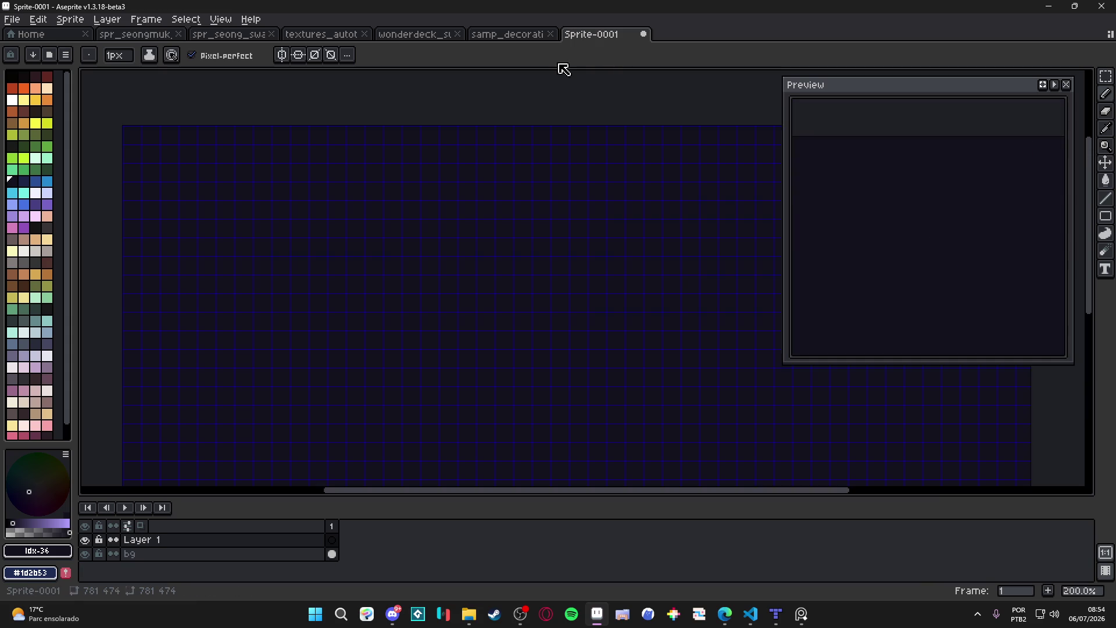
scroll(348, 232, up, 2)
click(504, 35)
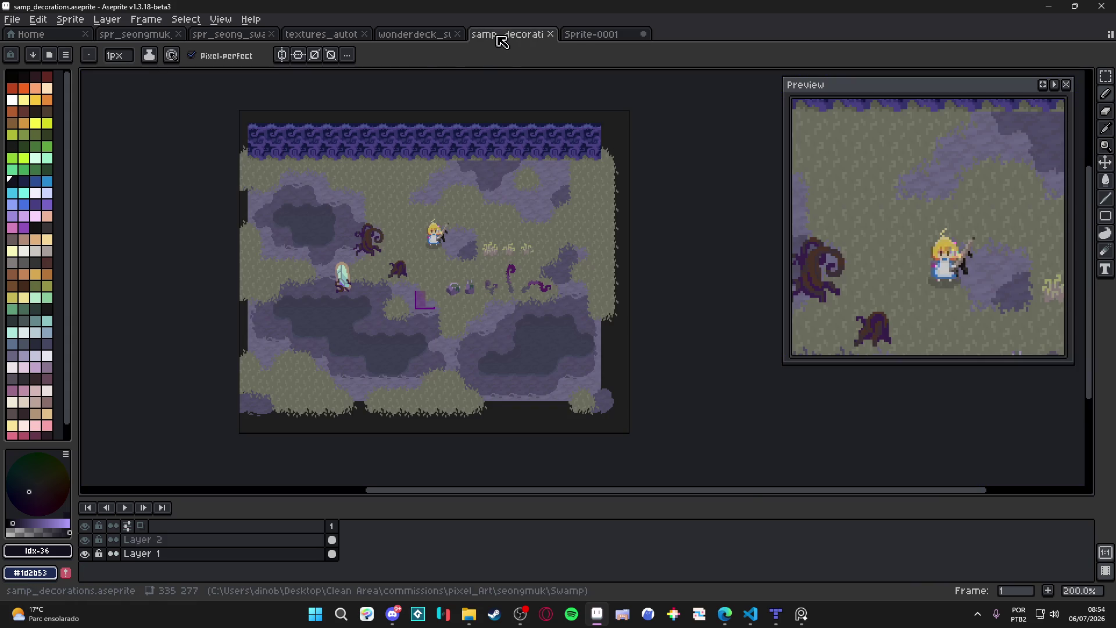
click(598, 36)
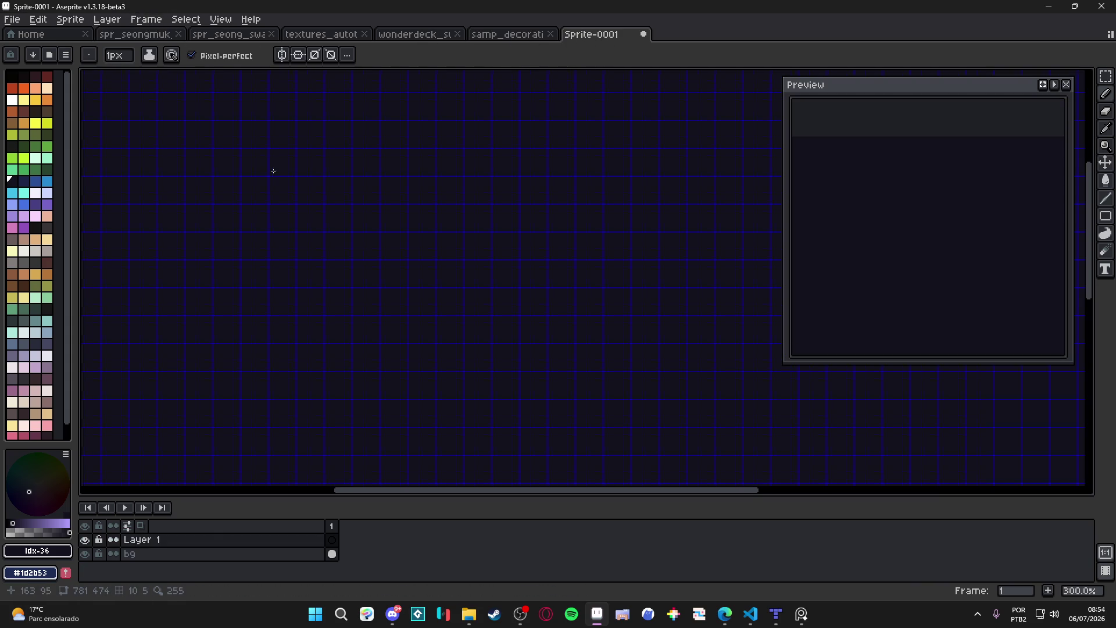
scroll(275, 175, down, 1)
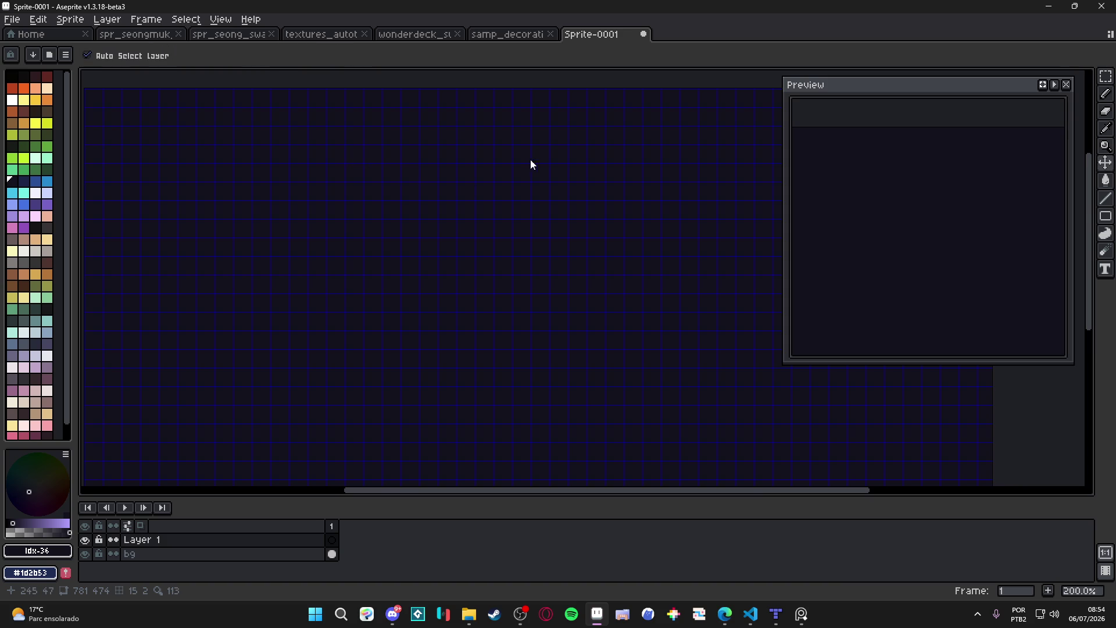
key(ctrl+s)
click(300, 35)
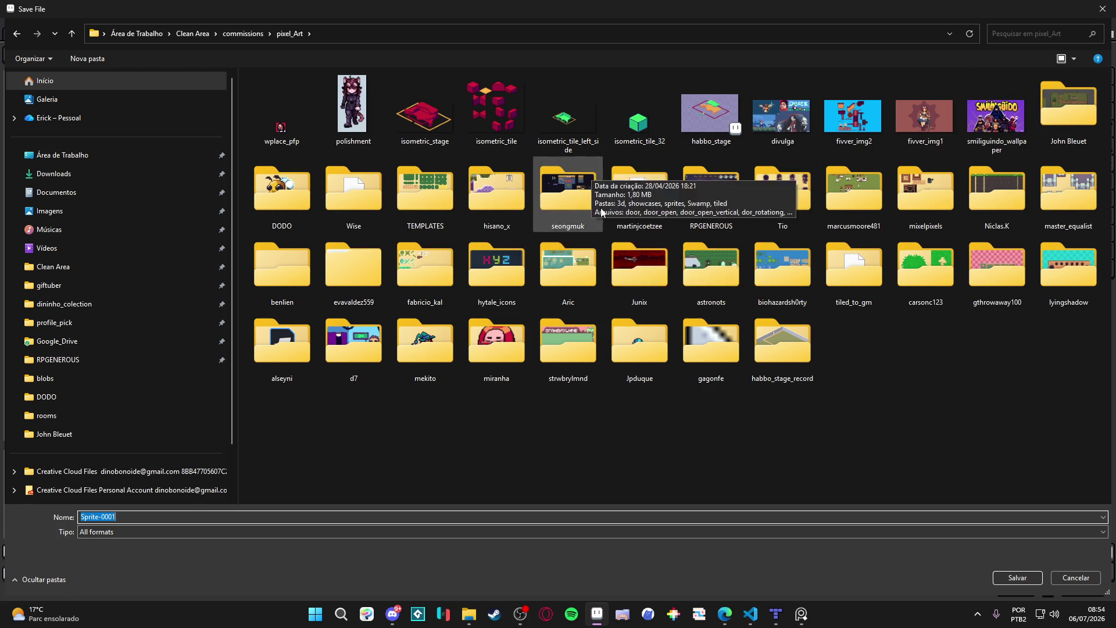
Save the blank sprite as seongmuk_rabbit_hole.aseprite in the pixel_Art seongmuk folder.
double_click(547, 192)
click(111, 519)
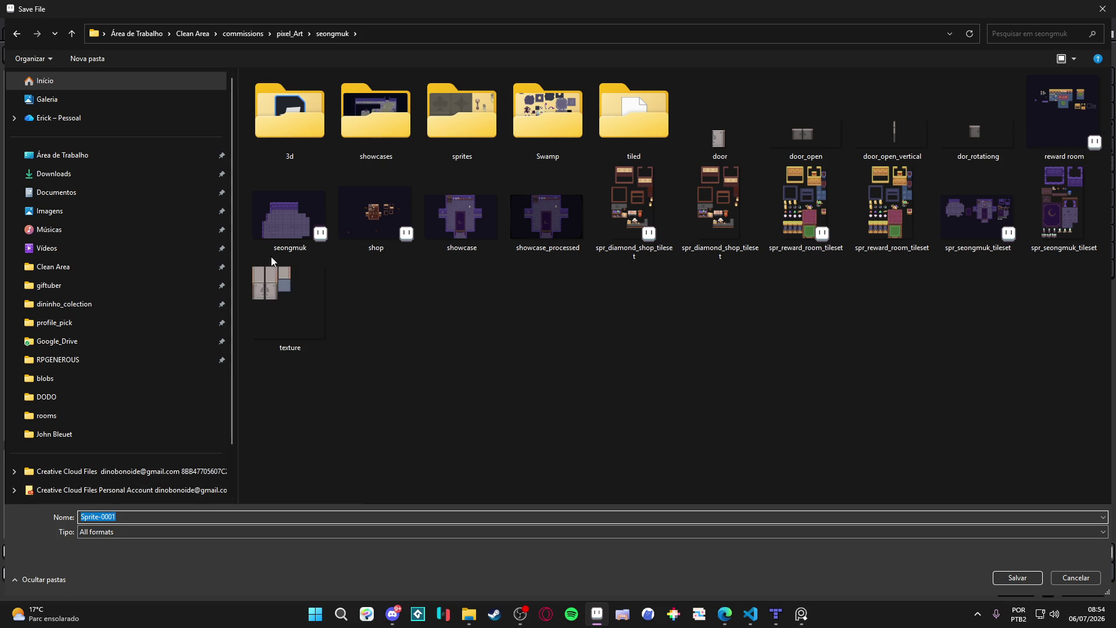
click(285, 216)
click(178, 519)
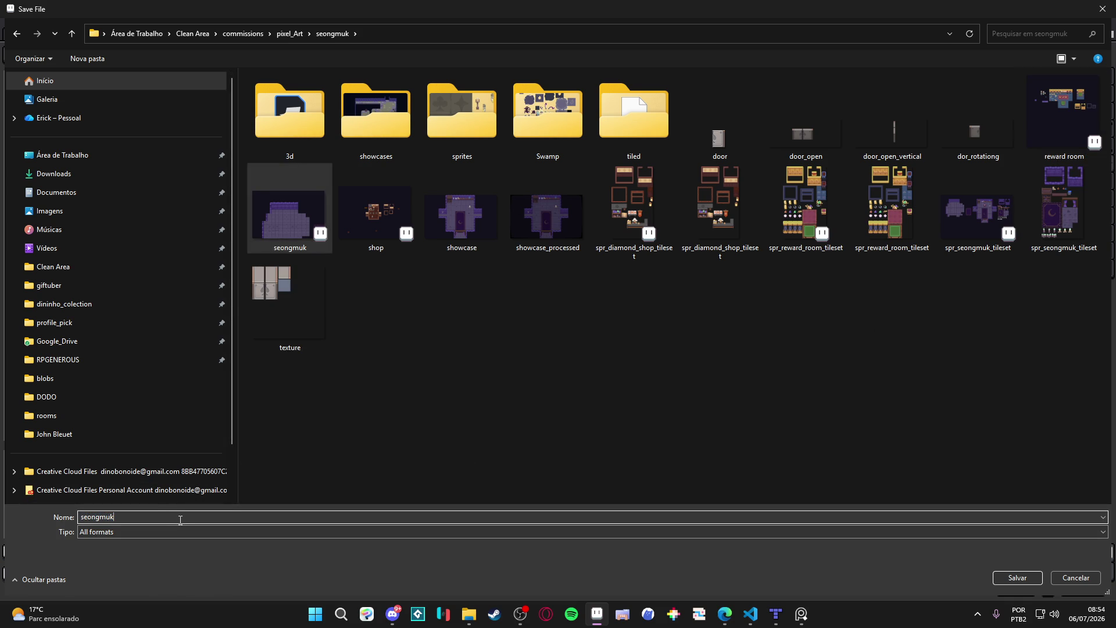
text(_rabbit_ho)
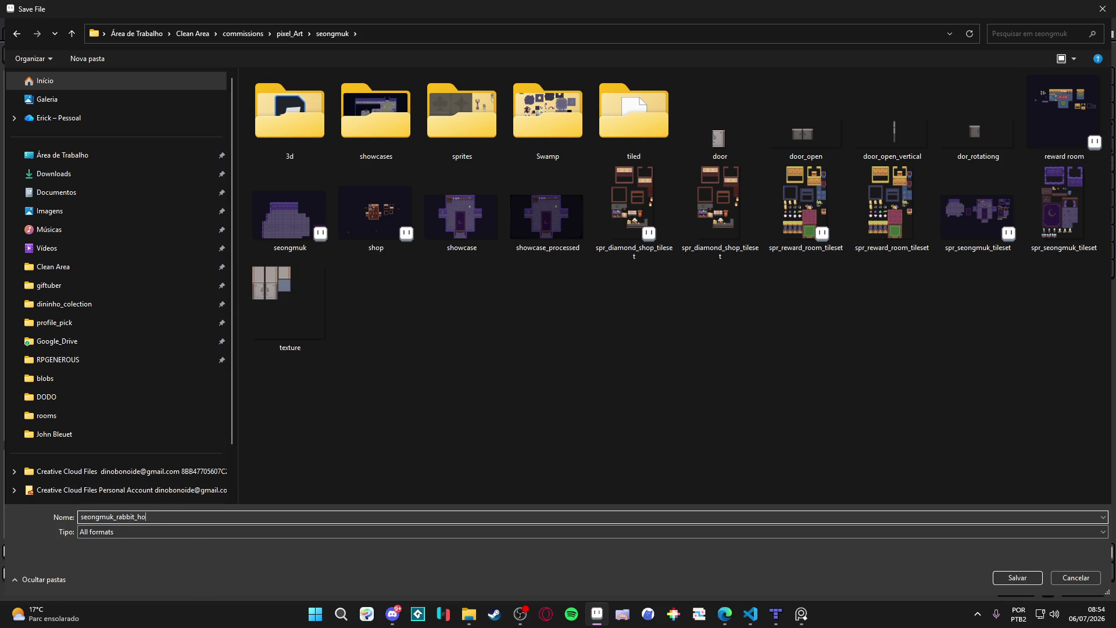
text(le)
key(Return)
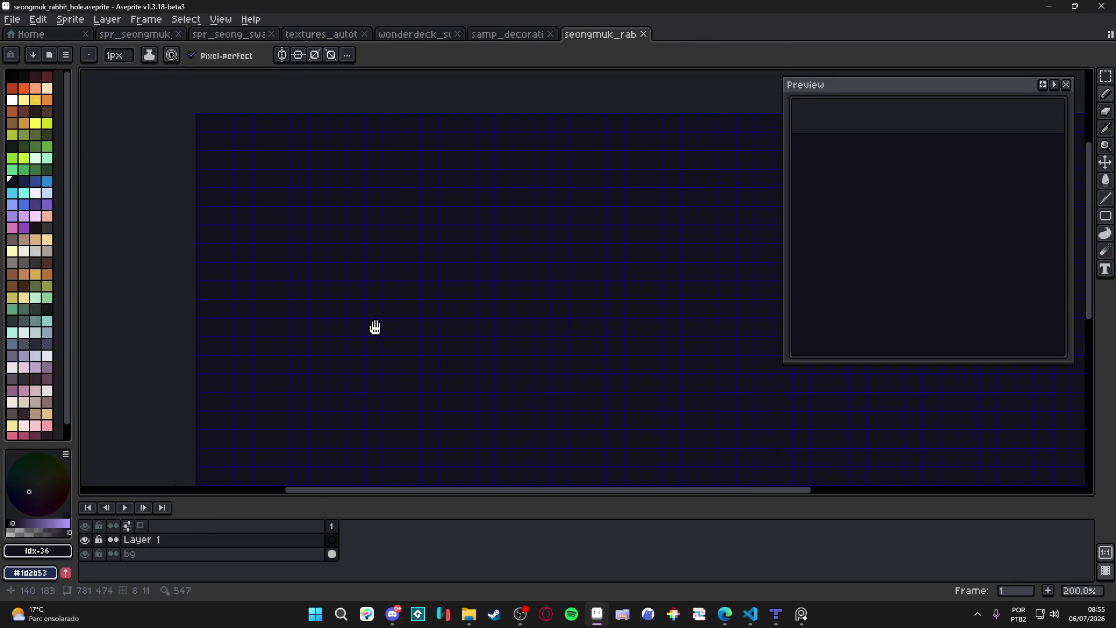
drag(357, 326, 427, 329)
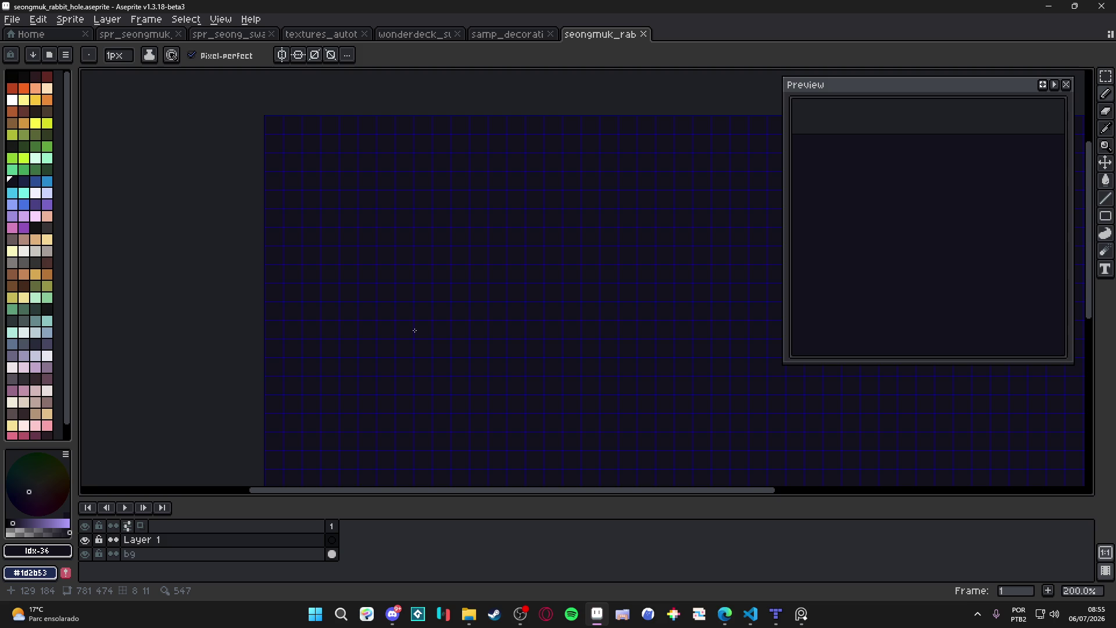
drag(443, 254, 329, 219)
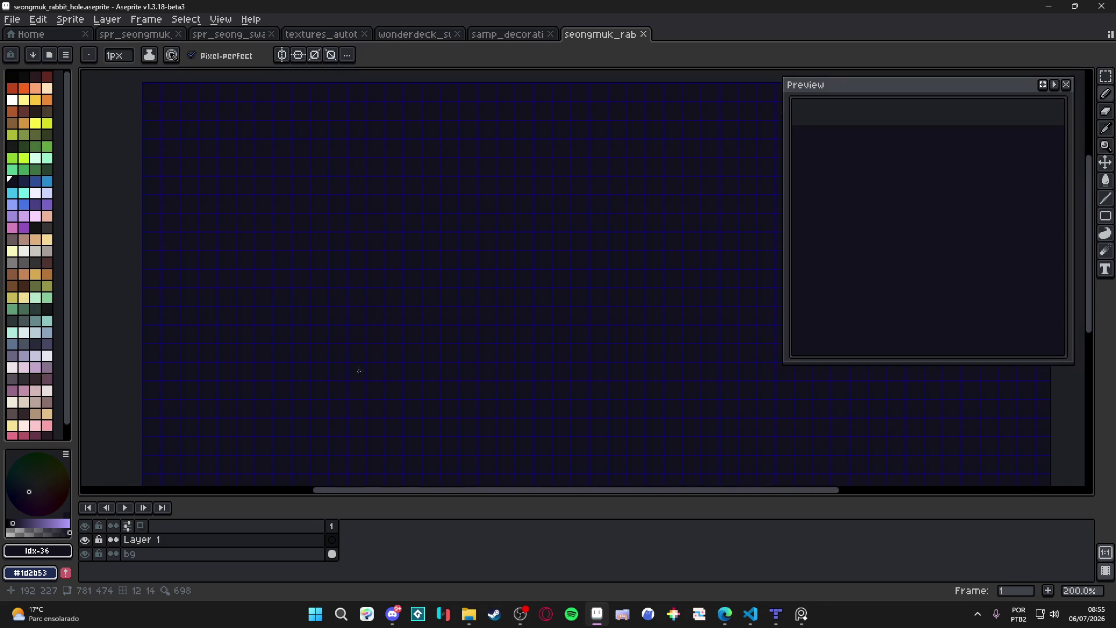
Pan the canvas, pick the Move tool, view samp_decorations, then bring Tiled's swamp map forward.
drag(435, 336, 391, 349)
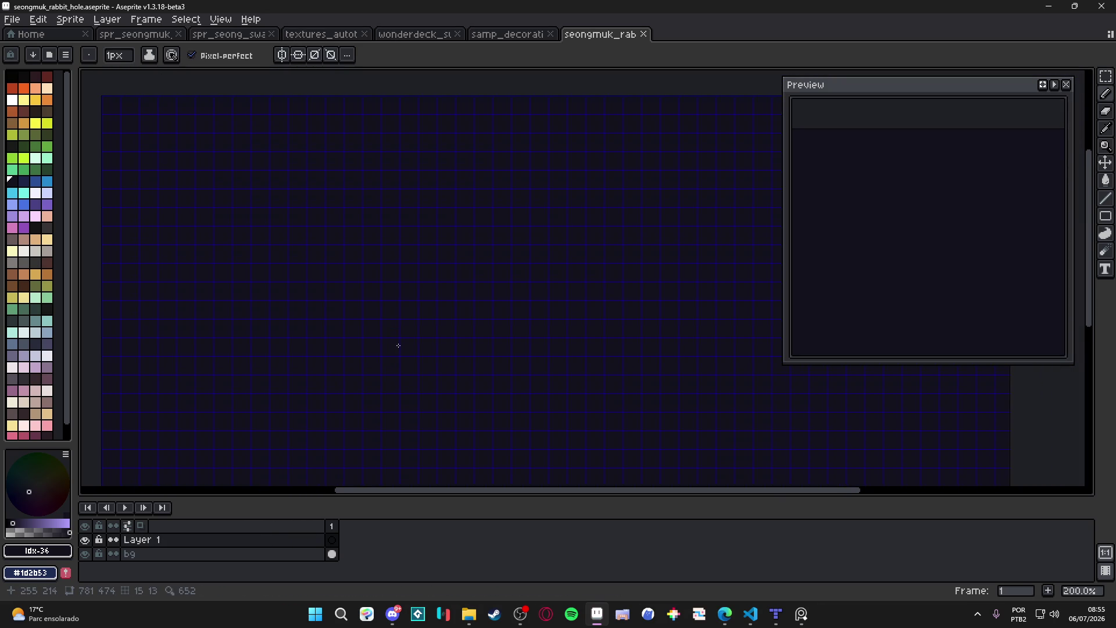
drag(268, 264, 239, 254)
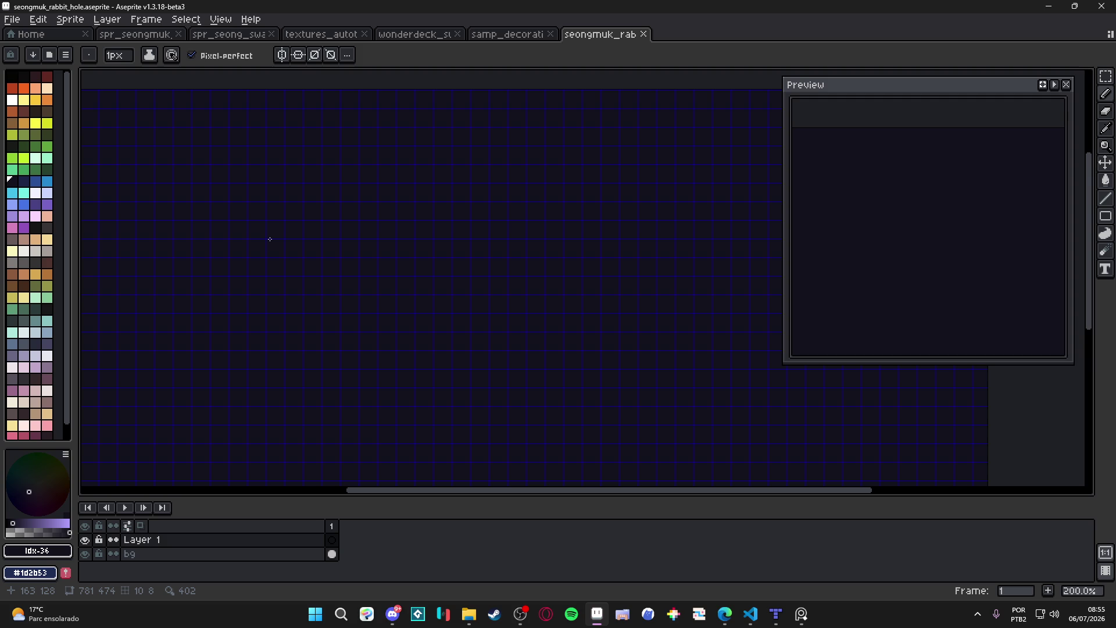
key(v)
click(520, 33)
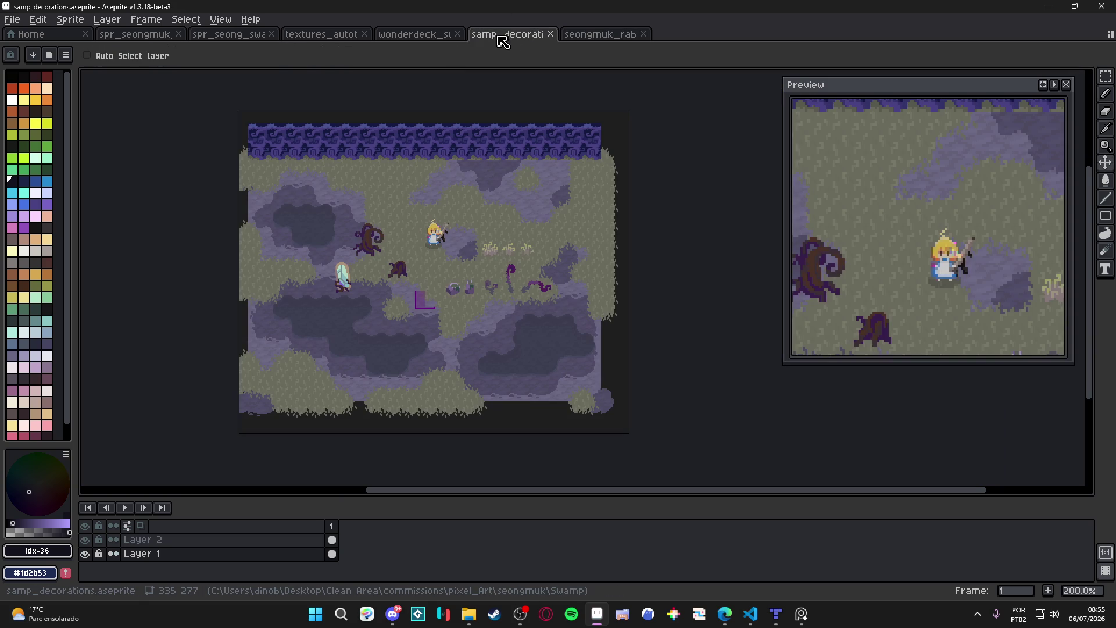
click(435, 36)
click(510, 36)
click(776, 615)
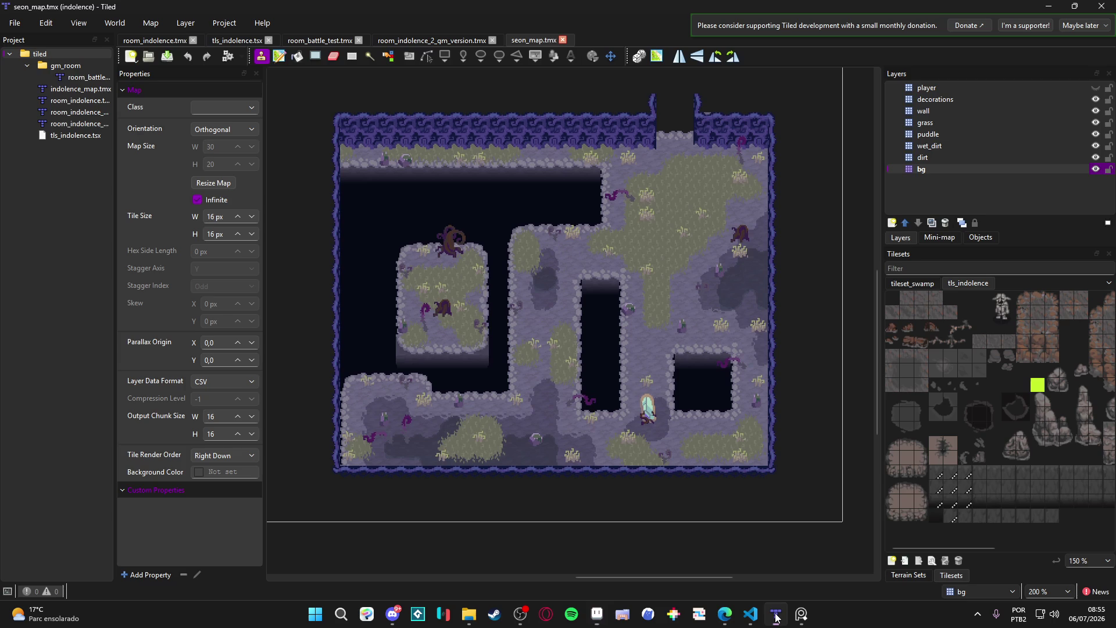
Snip the Tiled swamp map to the clipboard and start a new sprite in Aseprite.
key(super+shift+s)
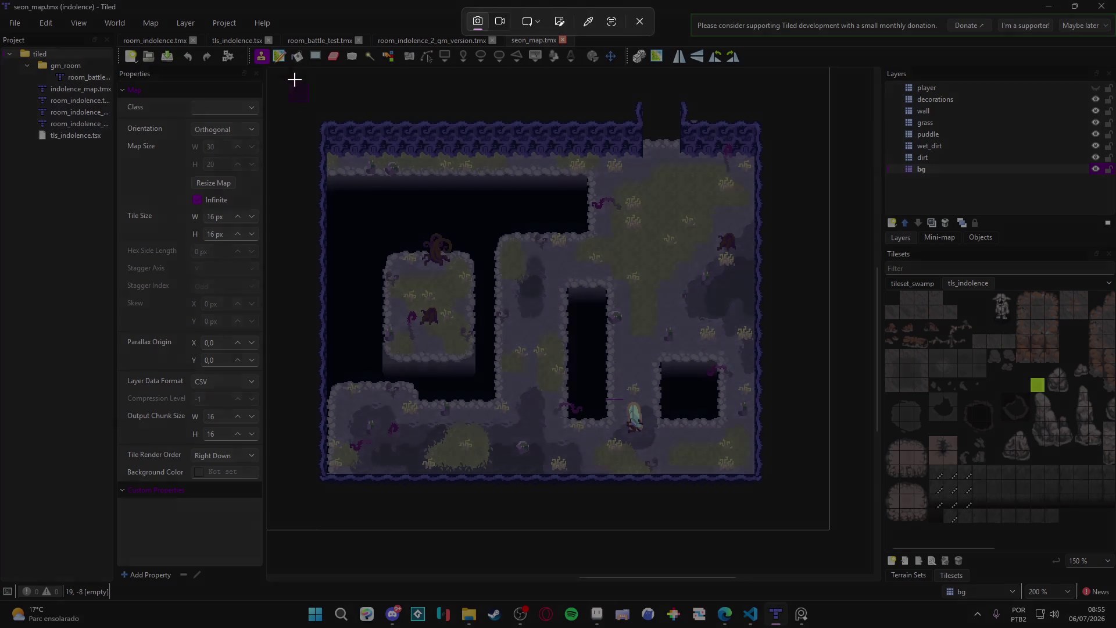
drag(297, 77, 785, 506)
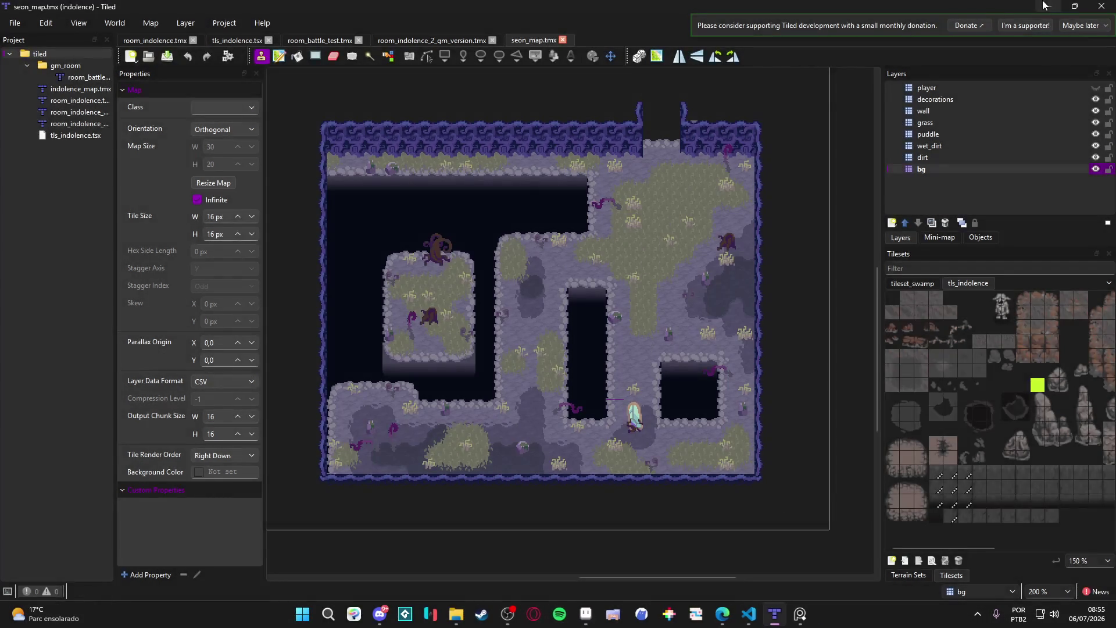
click(597, 613)
click(12, 19)
click(26, 36)
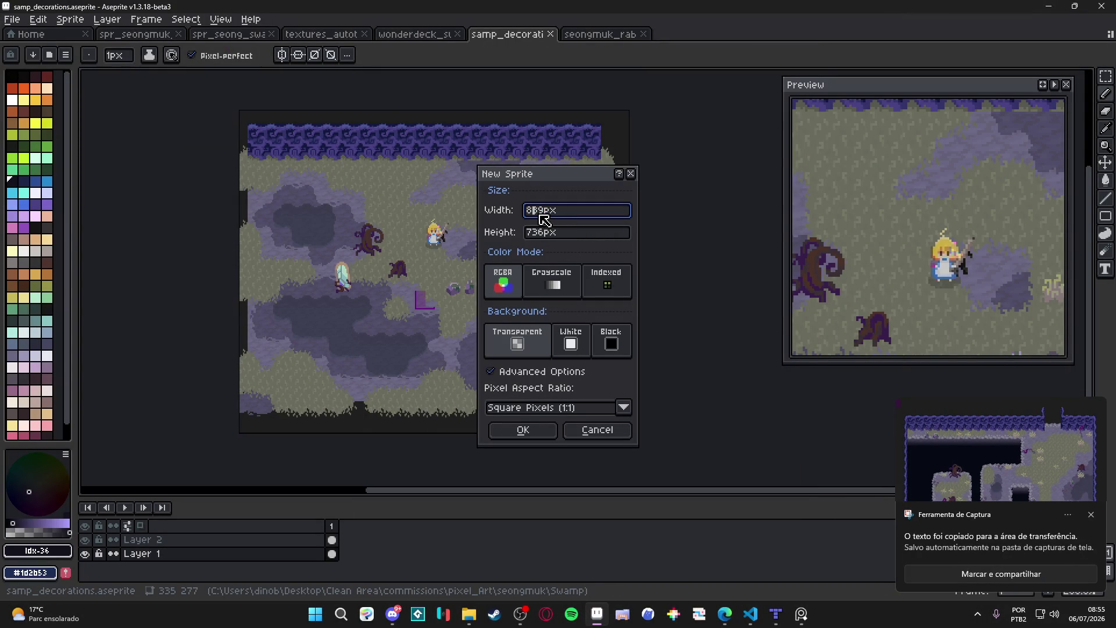
Paste the swamp map snip into a new 839×736 sprite and scale it to 50%.
click(523, 430)
key(ctrl+v)
scroll(503, 123, up, 15)
click(71, 19)
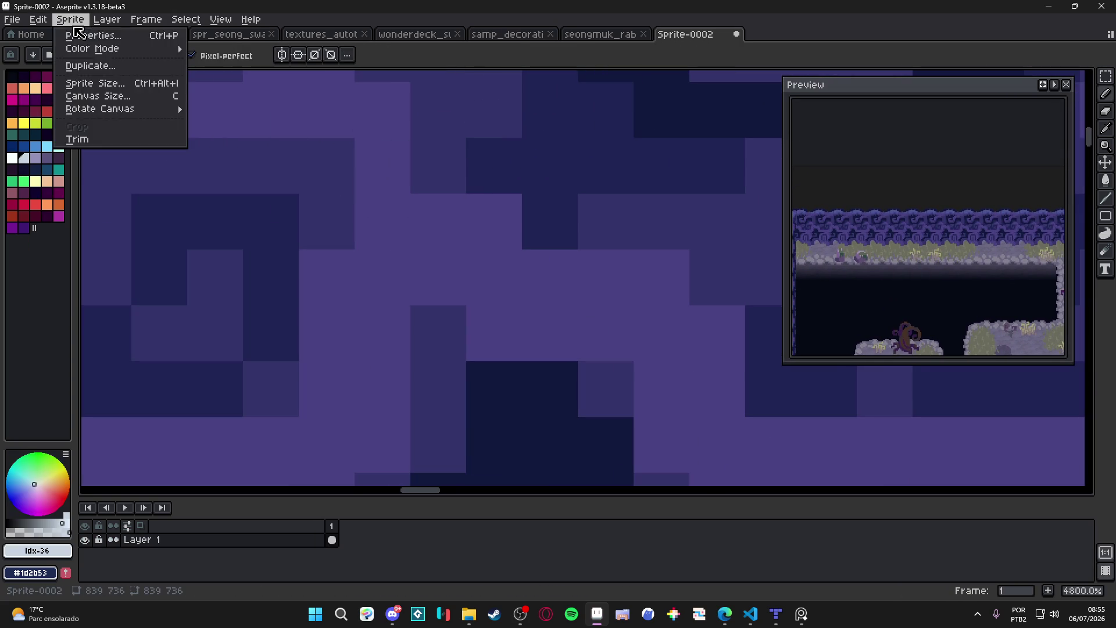
click(151, 83)
click(806, 217)
text(50)
key(Return)
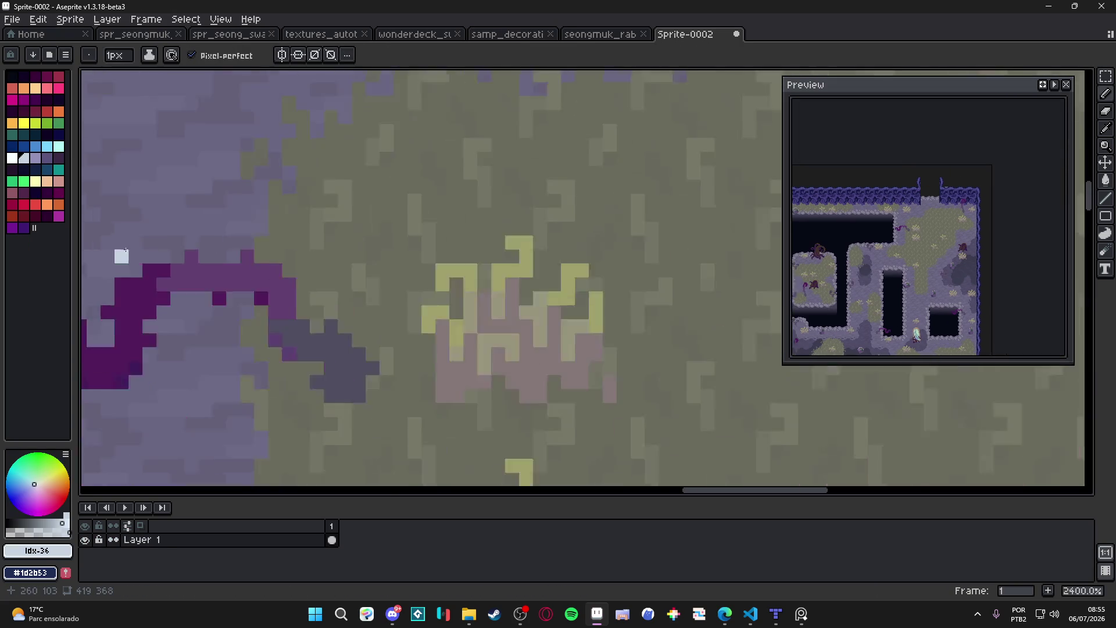
Dock the Sprite-0002 reference on the left of the rabbit-hole canvas and hide the preview.
scroll(125, 250, down, 10)
mouse_move(702, 35)
mouse_down()
mouse_move(117, 219)
mouse_move(173, 265)
mouse_move(244, 273)
mouse_move(221, 325)
mouse_move(191, 291)
mouse_move(174, 298)
mouse_move(204, 274)
mouse_up()
scroll(161, 204, down, 1)
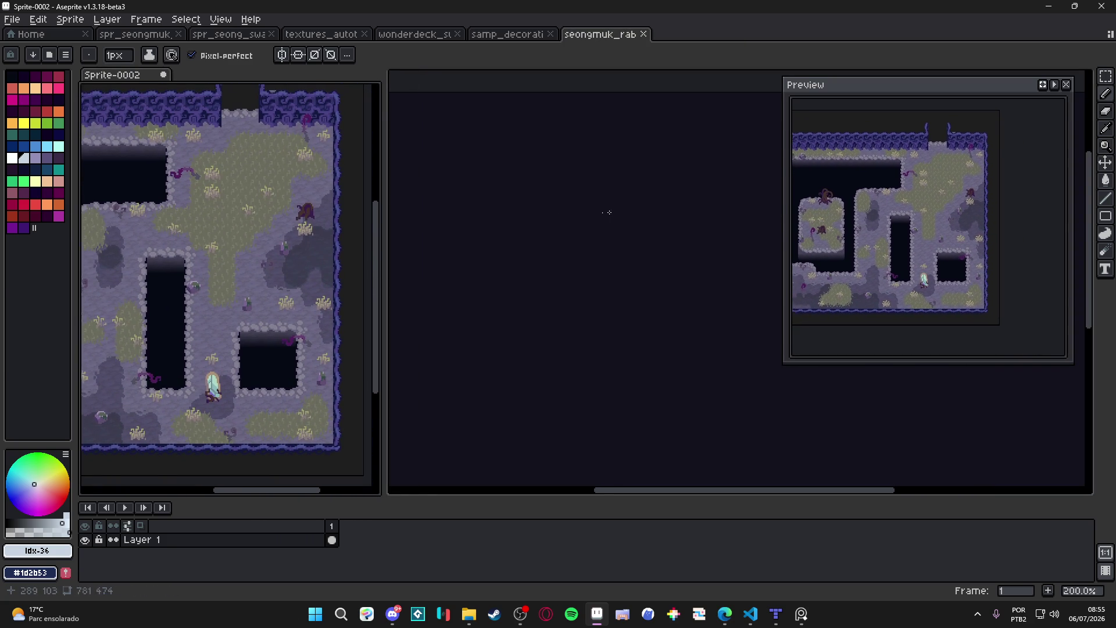
click(586, 215)
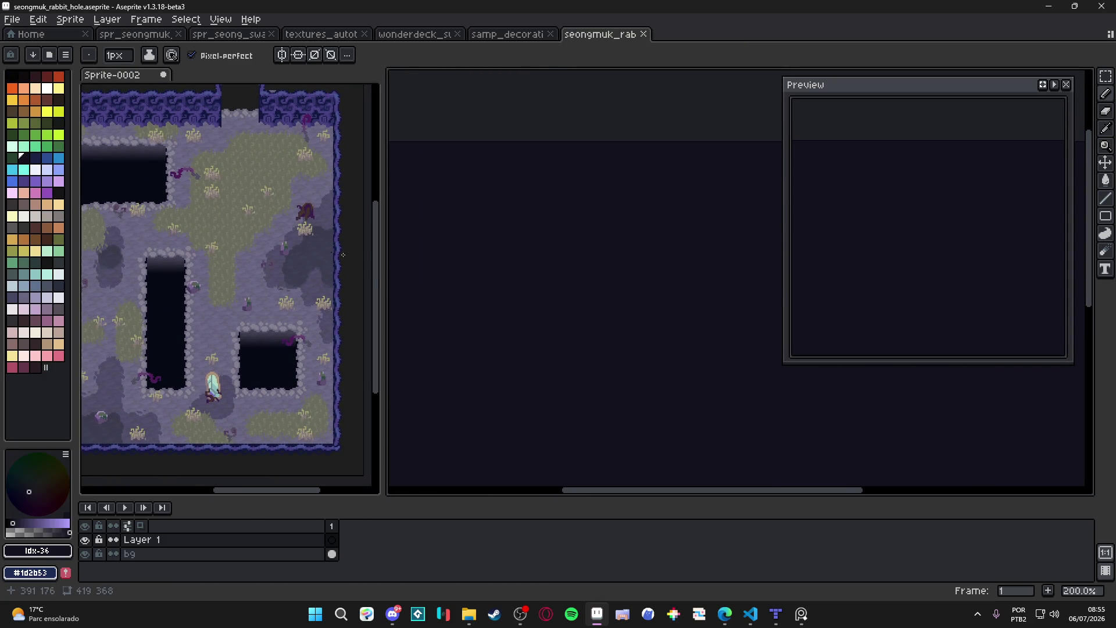
drag(388, 281, 347, 279)
click(298, 276)
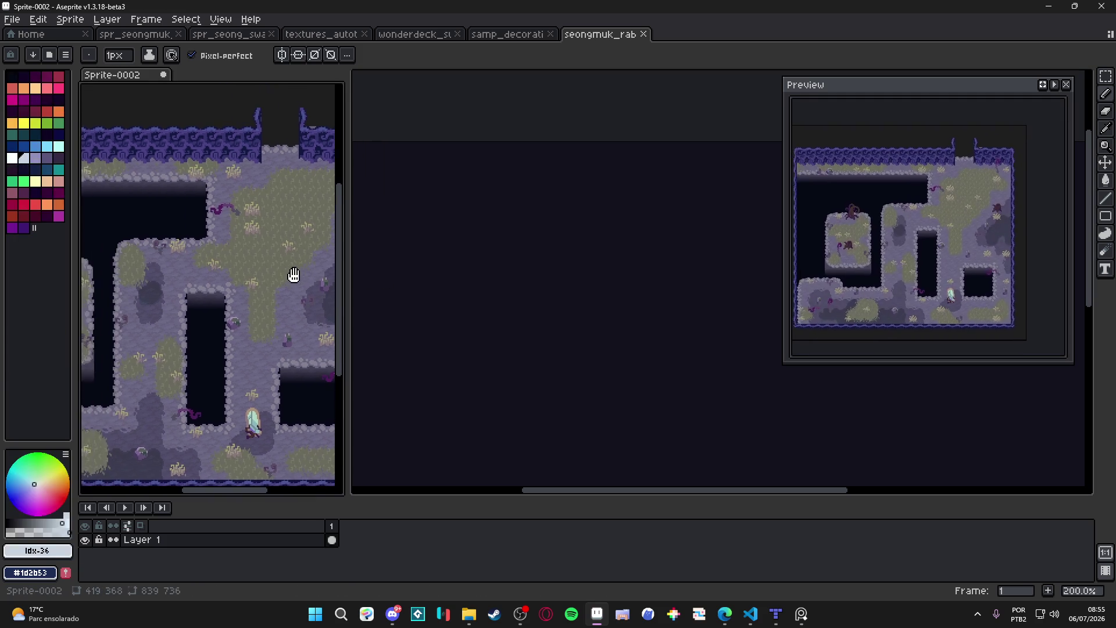
click(563, 274)
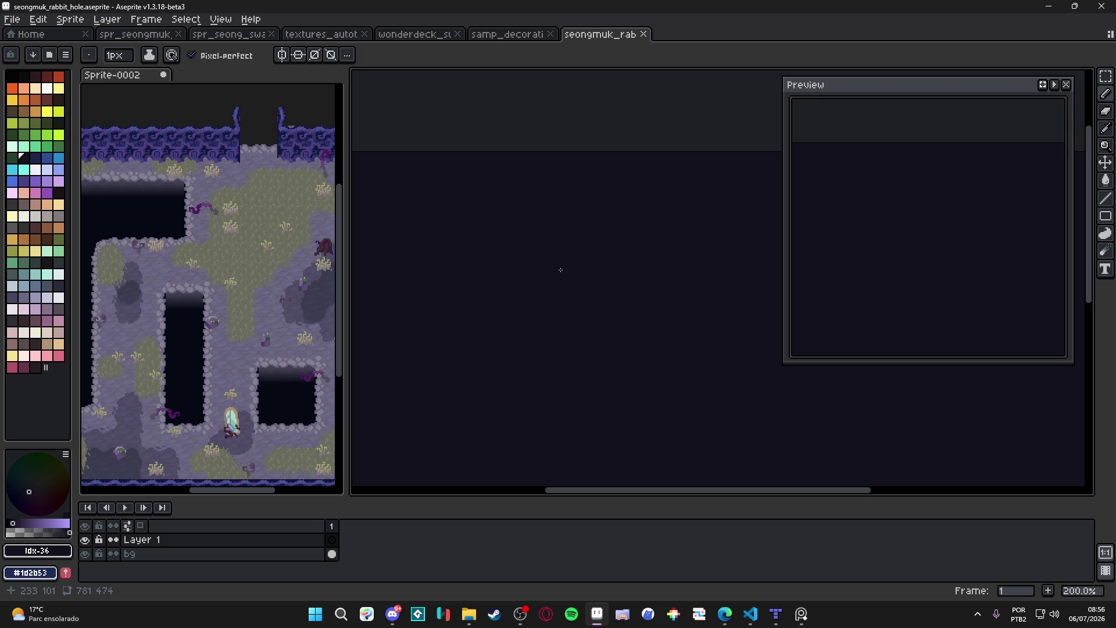
drag(559, 272, 545, 277)
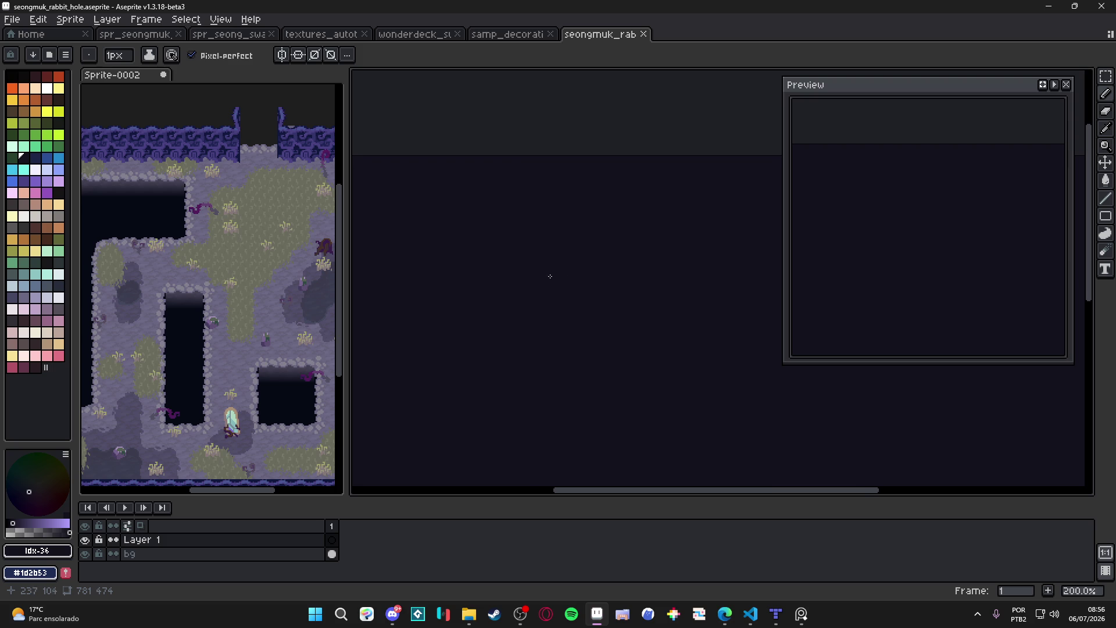
mouse_move(744, 202)
mouse_down()
mouse_move(700, 157)
mouse_move(675, 200)
mouse_move(525, 267)
mouse_move(479, 265)
mouse_up()
key(F7)
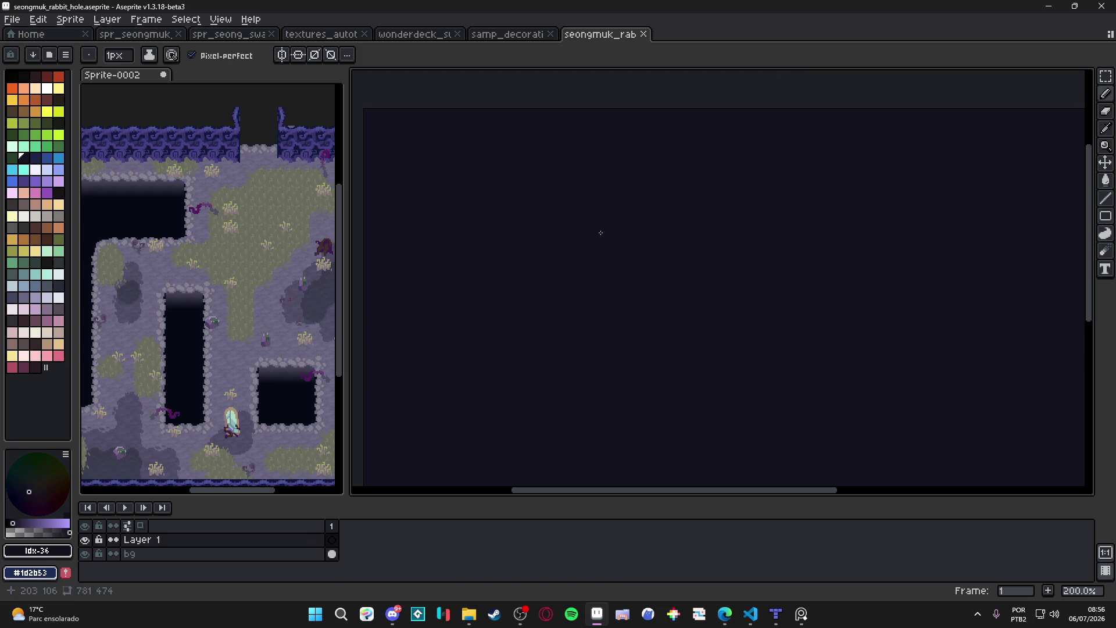
double_click(166, 544)
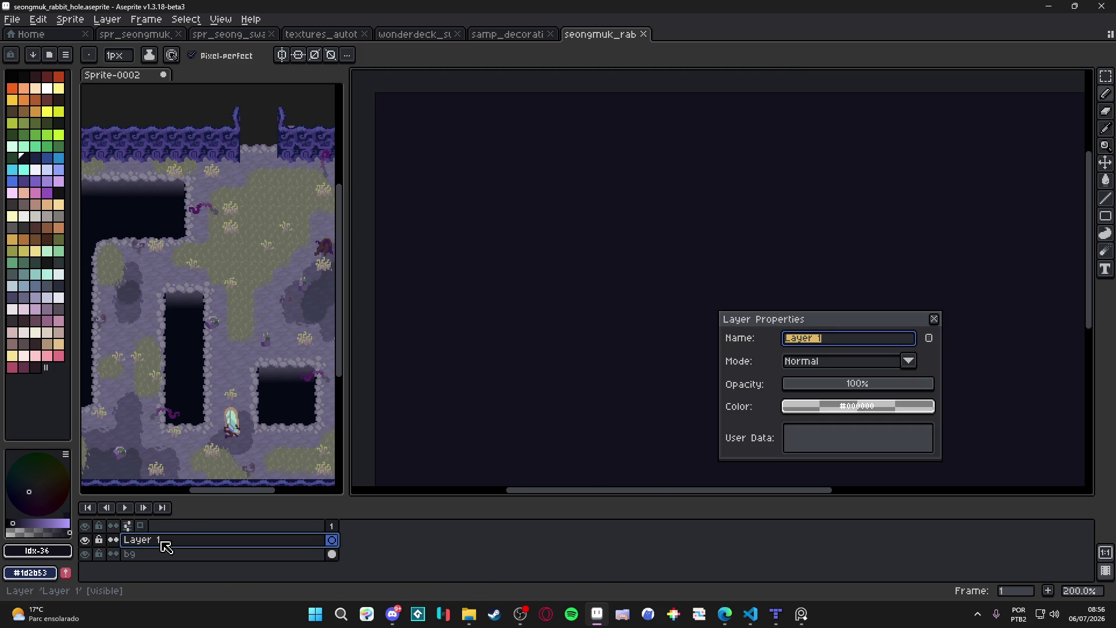
text(wa)
key(Return)
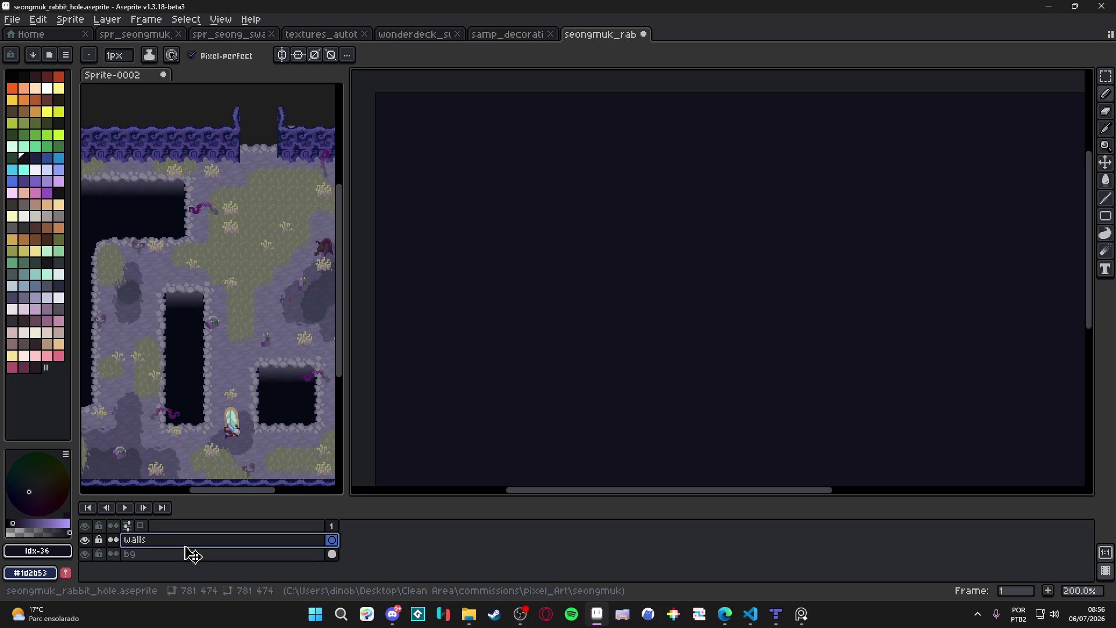
double_click(185, 545)
text(loor)
key(Return)
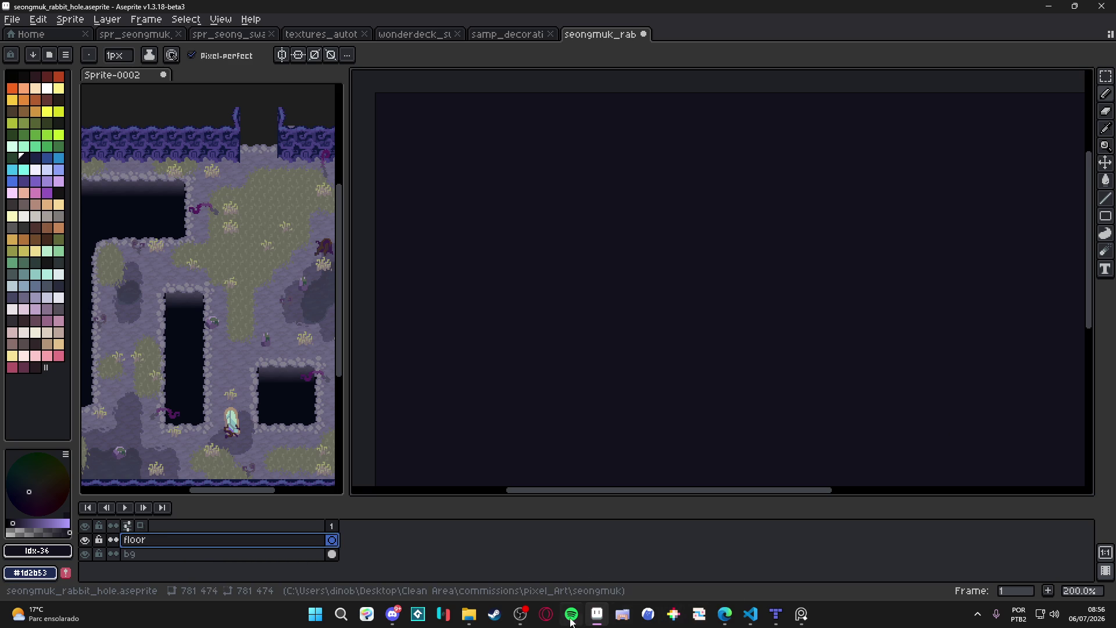
click(796, 614)
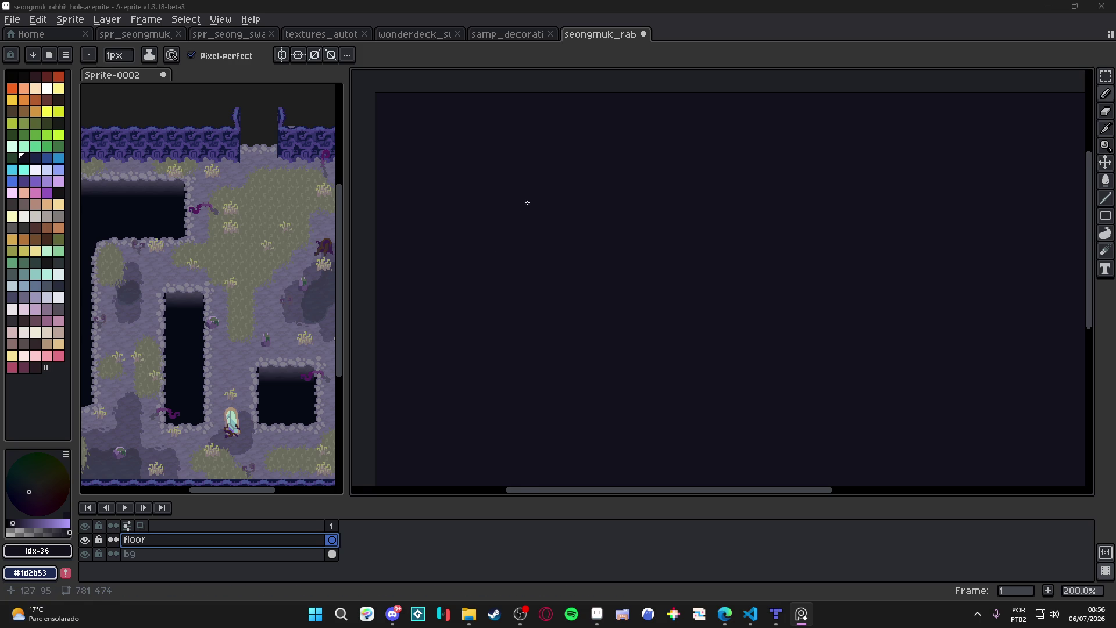
drag(498, 216, 636, 191)
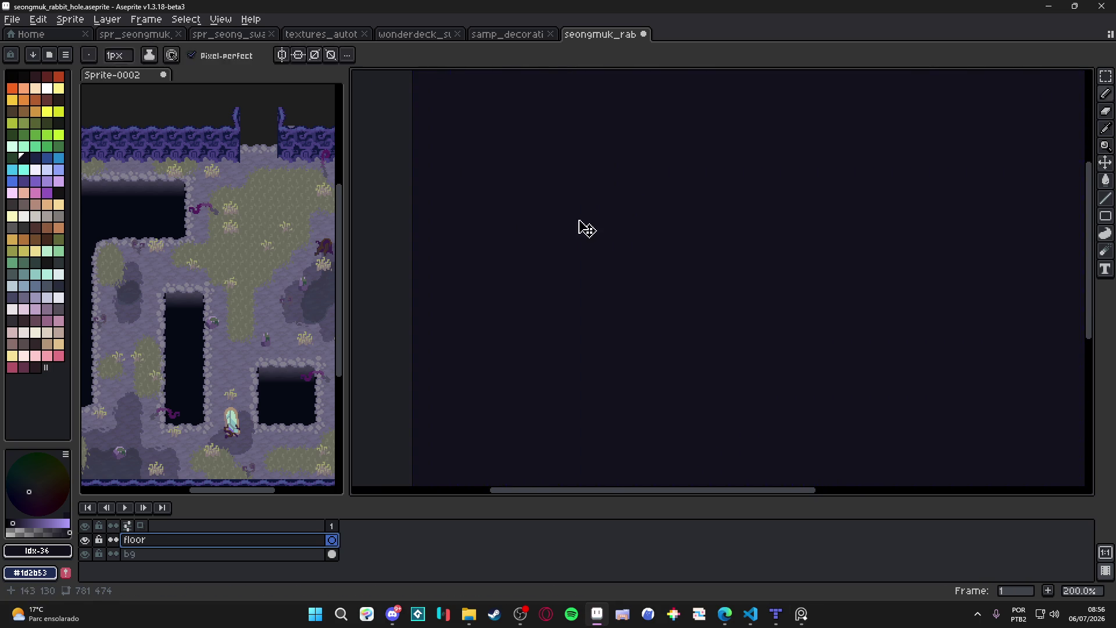
scroll(592, 216, up, 2)
scroll(592, 216, up, 1)
key(m)
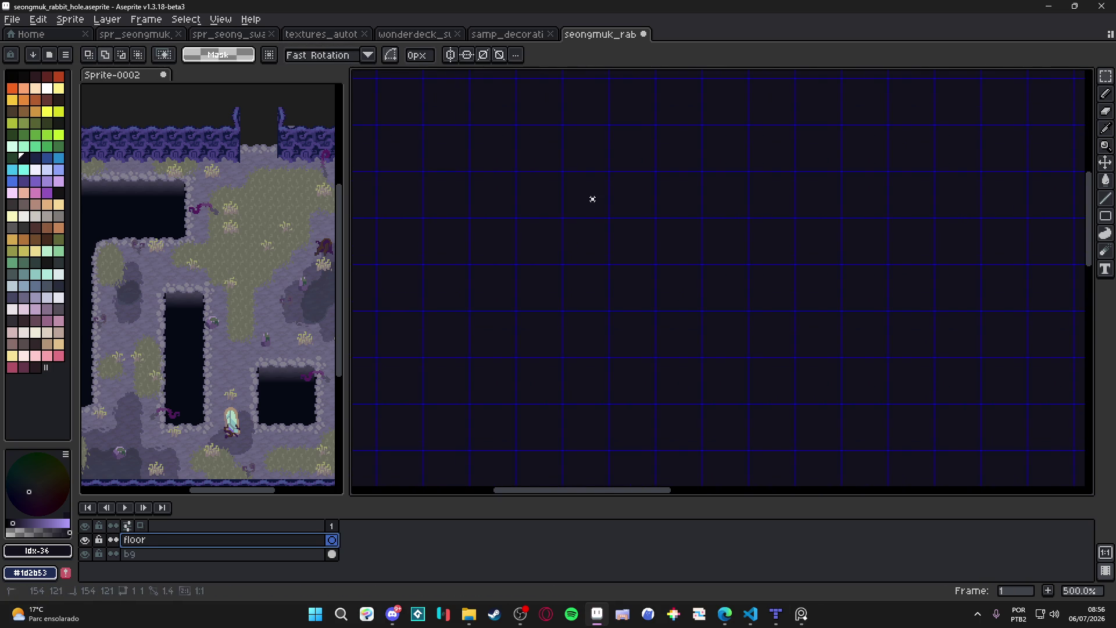
Select one 16x16 cell and bucket-fill it with a brownish base colour.
click(592, 198)
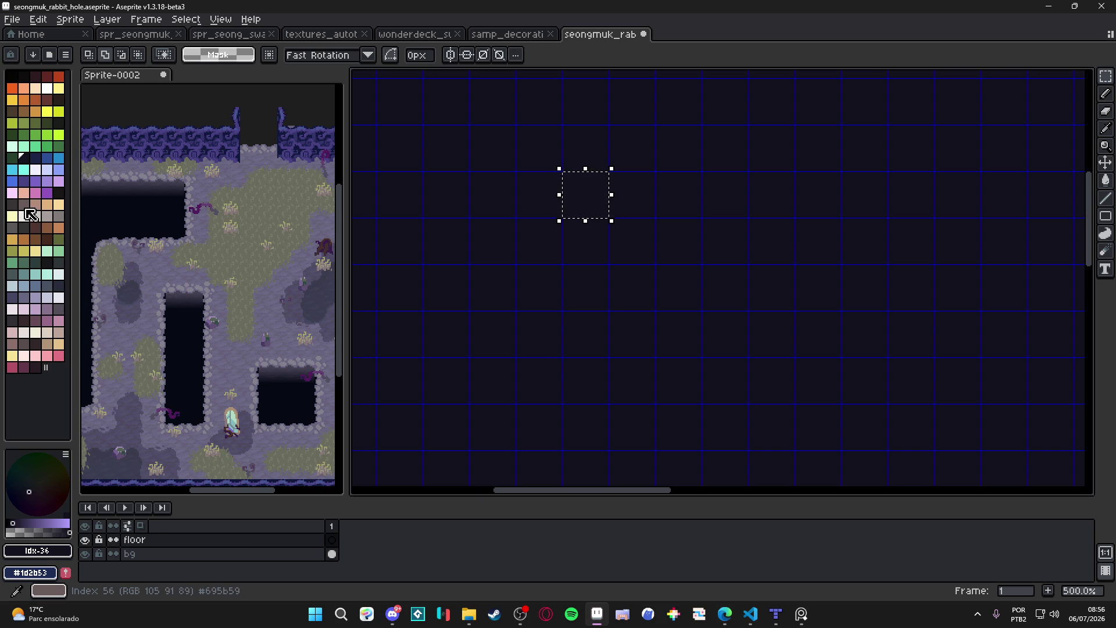
click(23, 343)
key(g)
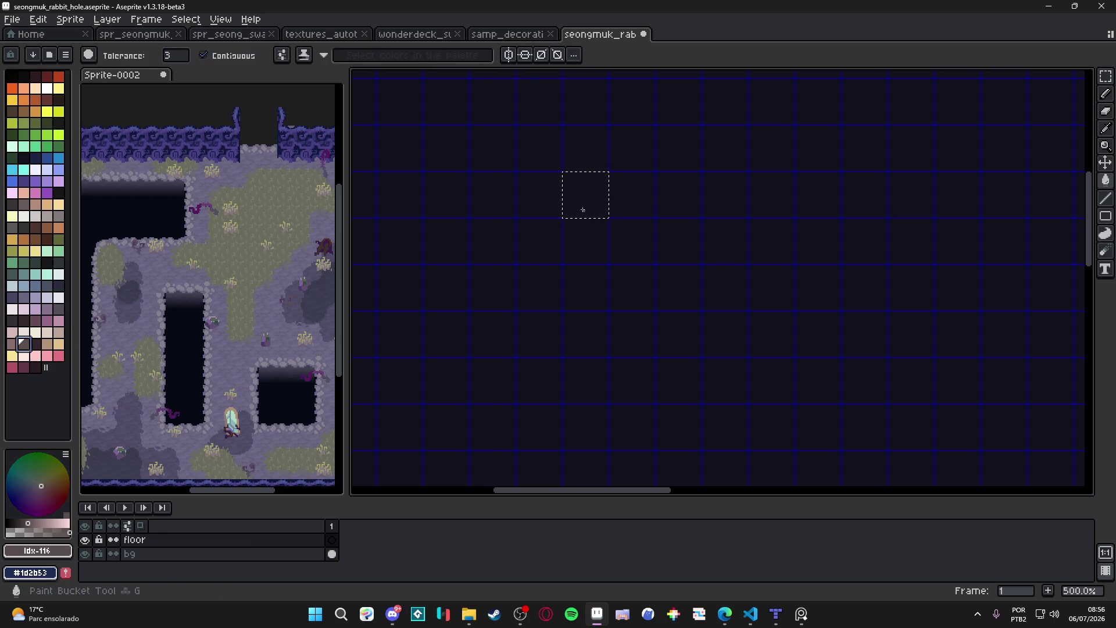
click(584, 203)
scroll(584, 203, up, 5)
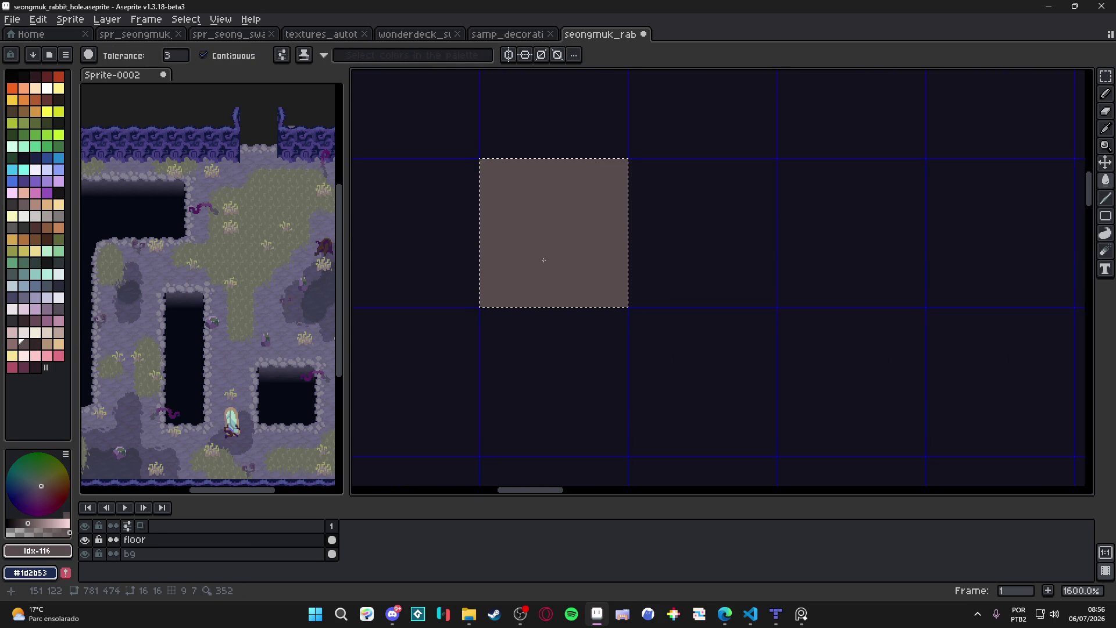
drag(531, 267, 523, 289)
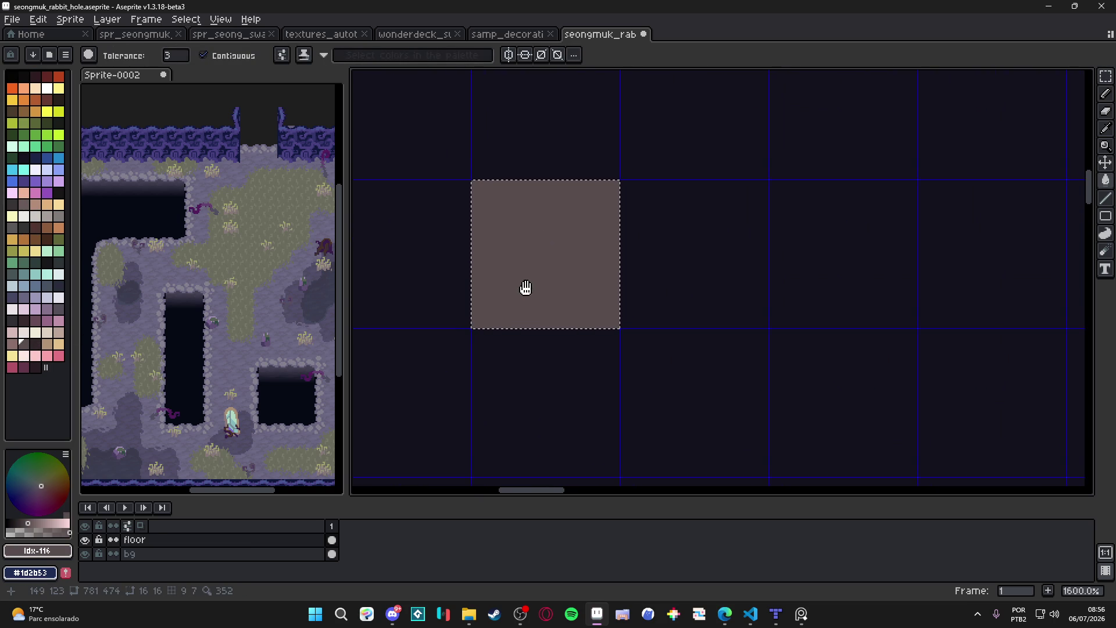
Recolour the filled cell a muted purple and sample it as the active colour.
click(47, 192)
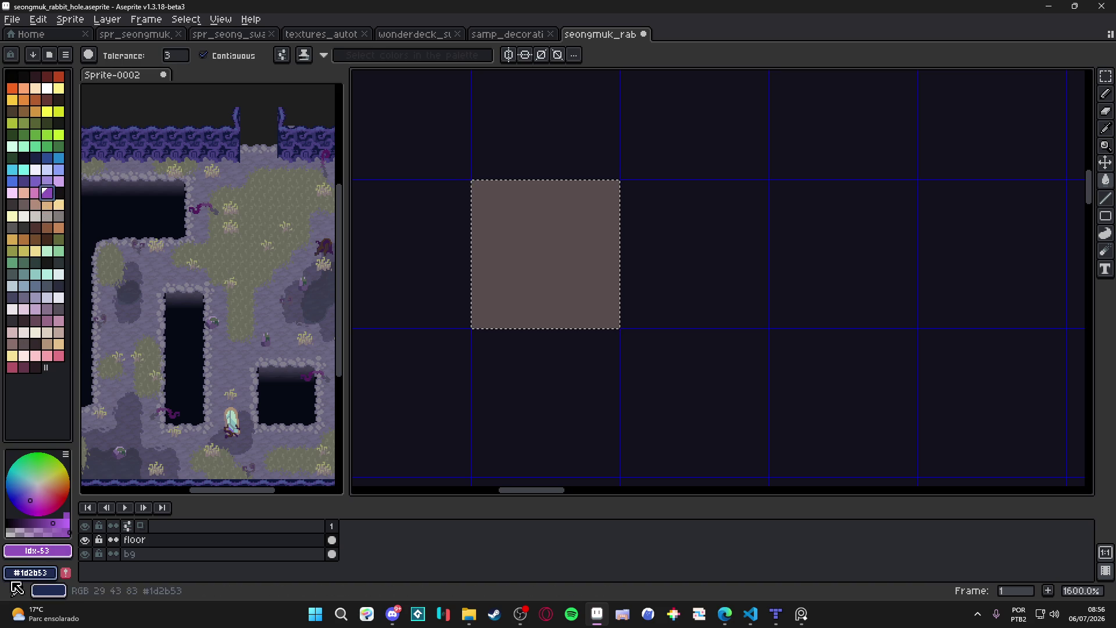
click(18, 532)
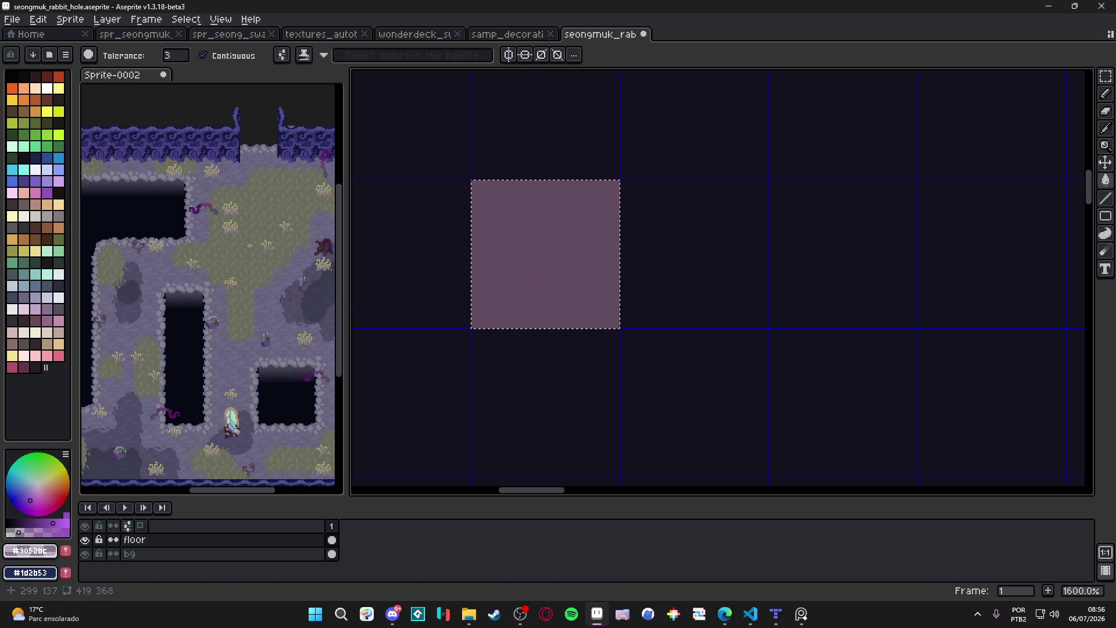
scroll(559, 291, down, 4)
drag(591, 315, 560, 324)
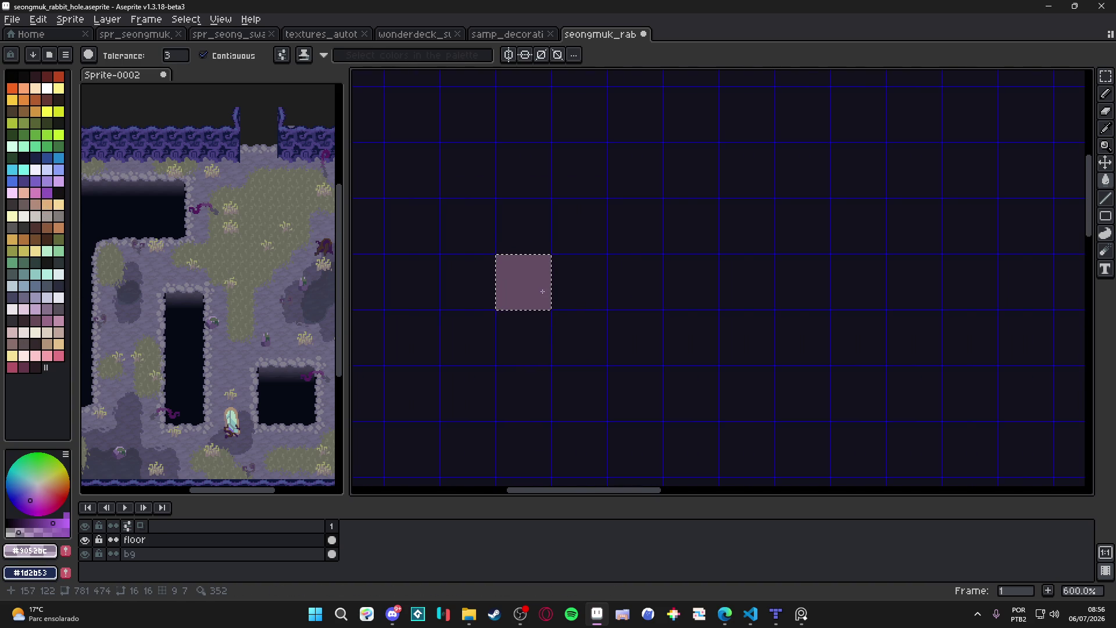
scroll(542, 291, up, 3)
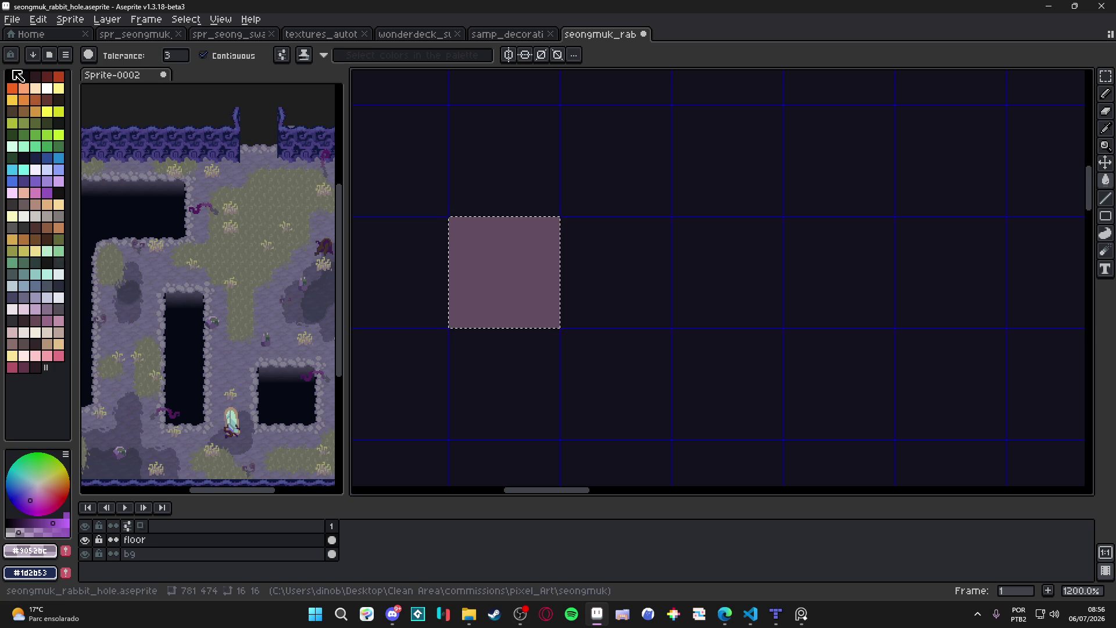
click(36, 78)
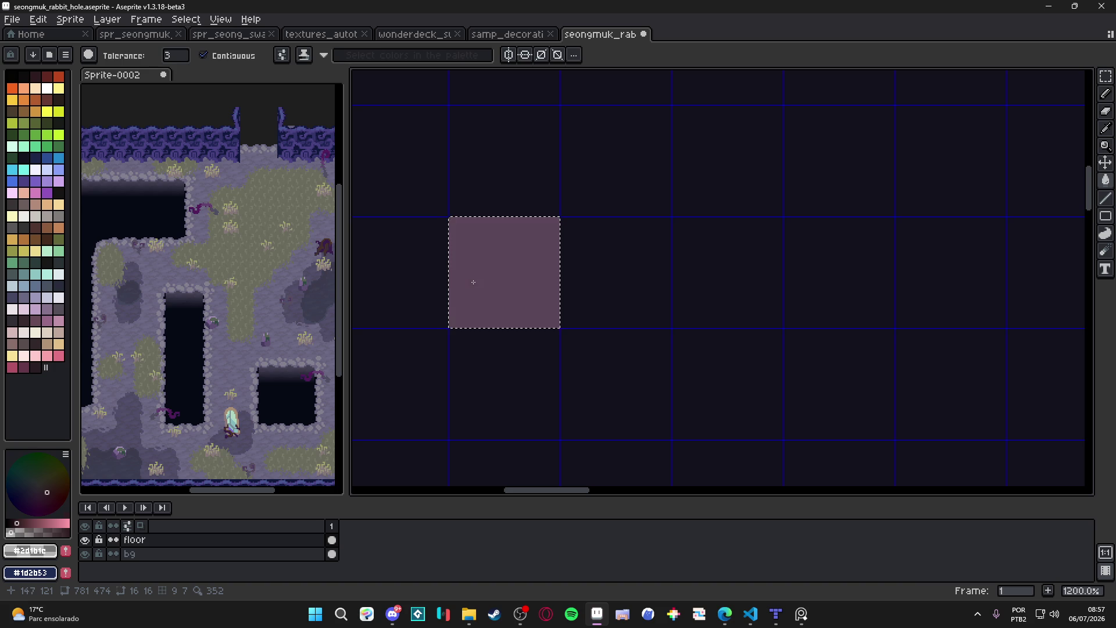
scroll(448, 284, right, 1)
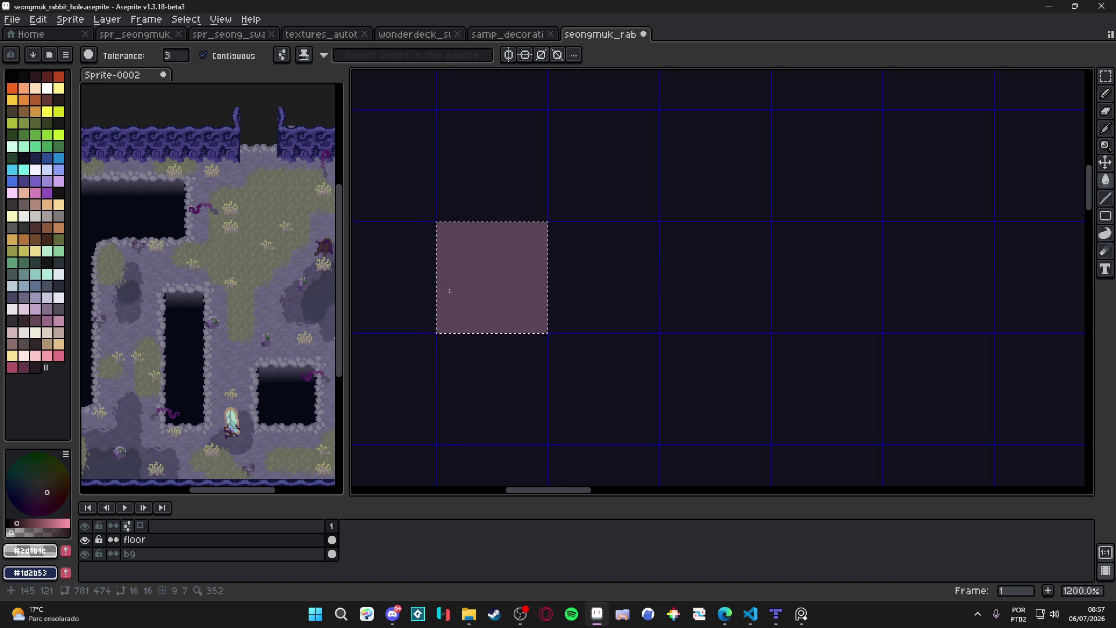
drag(485, 305, 487, 305)
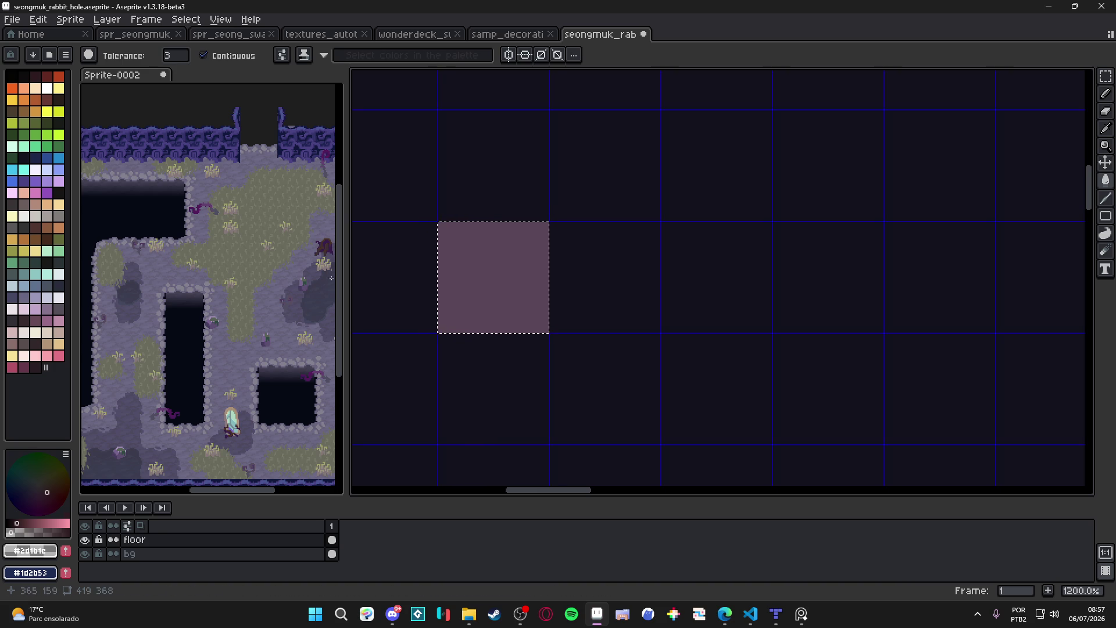
alt+click(462, 308)
scroll(488, 282, down, 1)
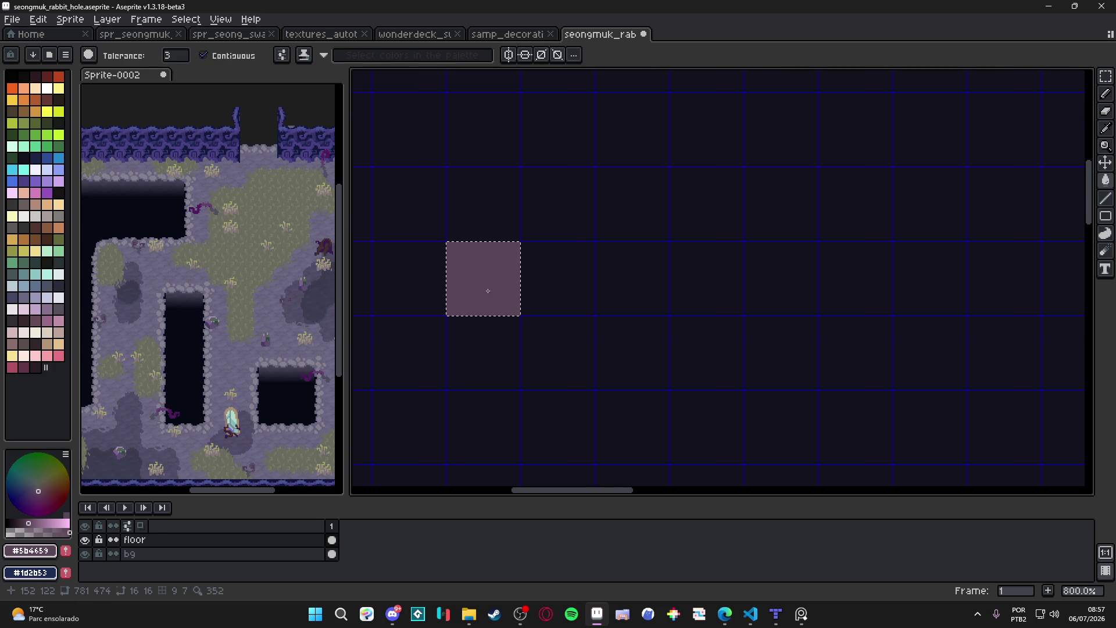
Convert the floor layer into a tilemap, accepting the default tileset settings.
key(v)
right_click(166, 539)
mouse_move(209, 532)
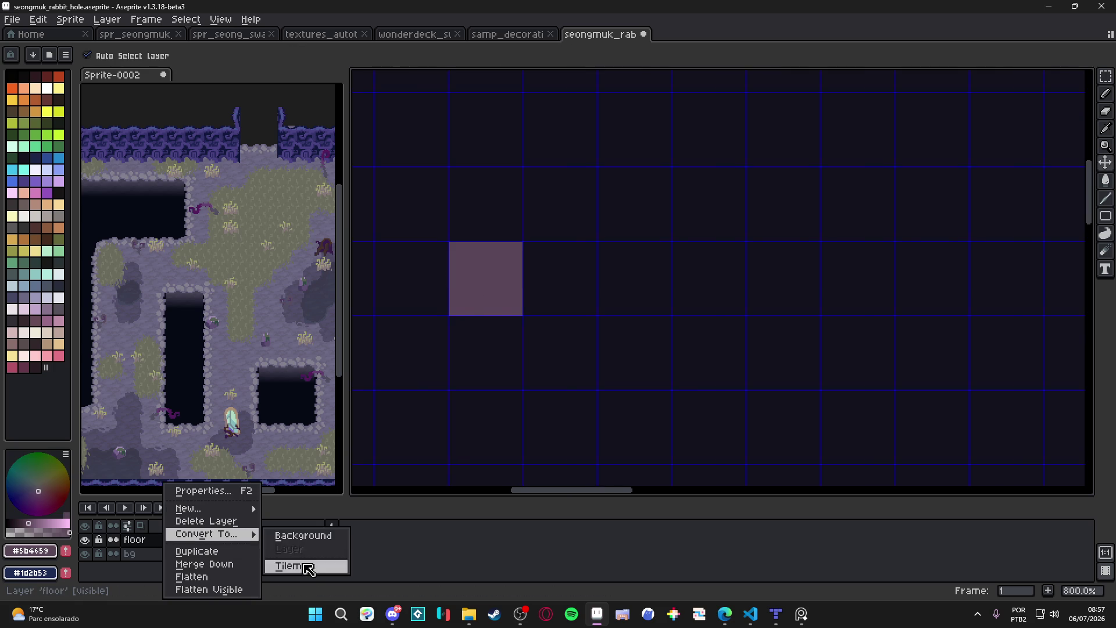
click(299, 563)
click(575, 354)
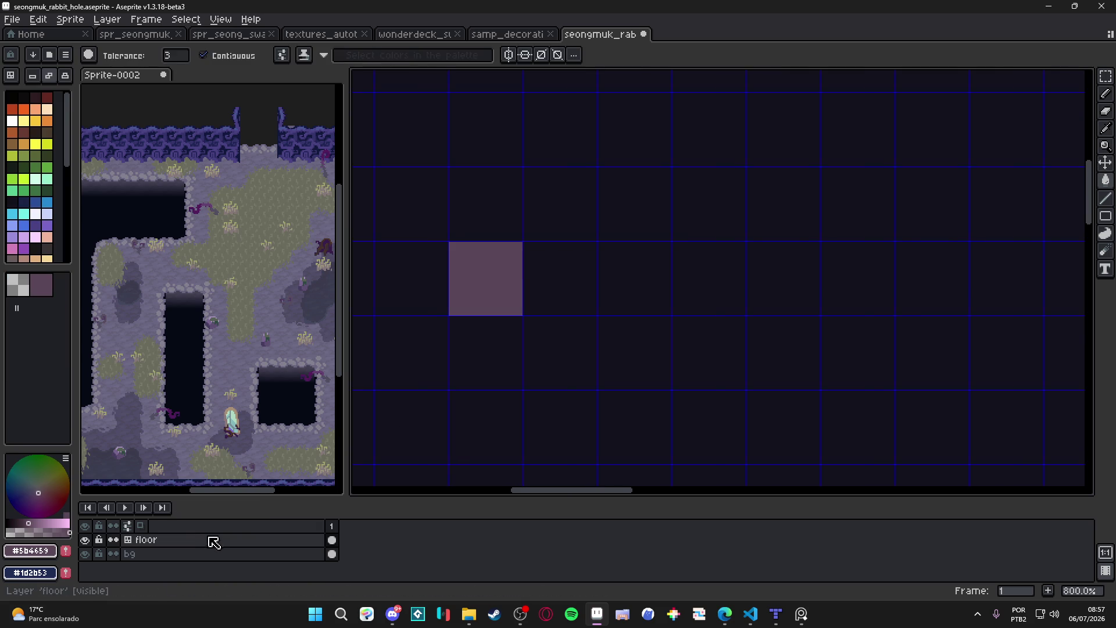
Stamp the purple tile into a 3x3 block of cells on the floor tilemap.
drag(512, 341, 534, 341)
key(b)
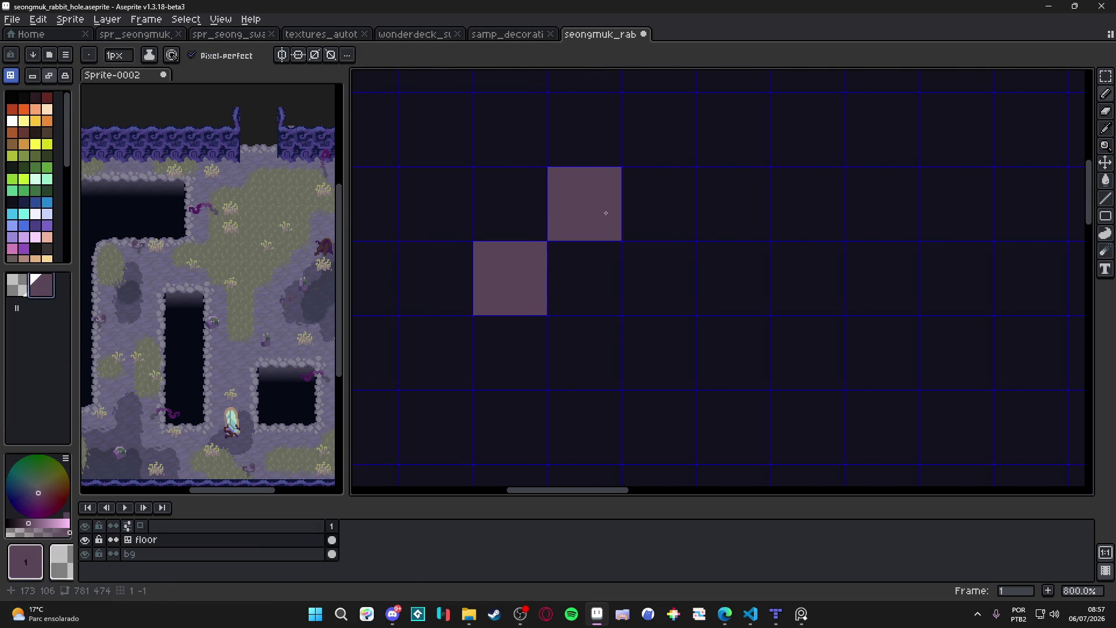
click(436, 203)
mouse_move(516, 213)
mouse_down()
mouse_move(584, 352)
mouse_move(441, 261)
mouse_up()
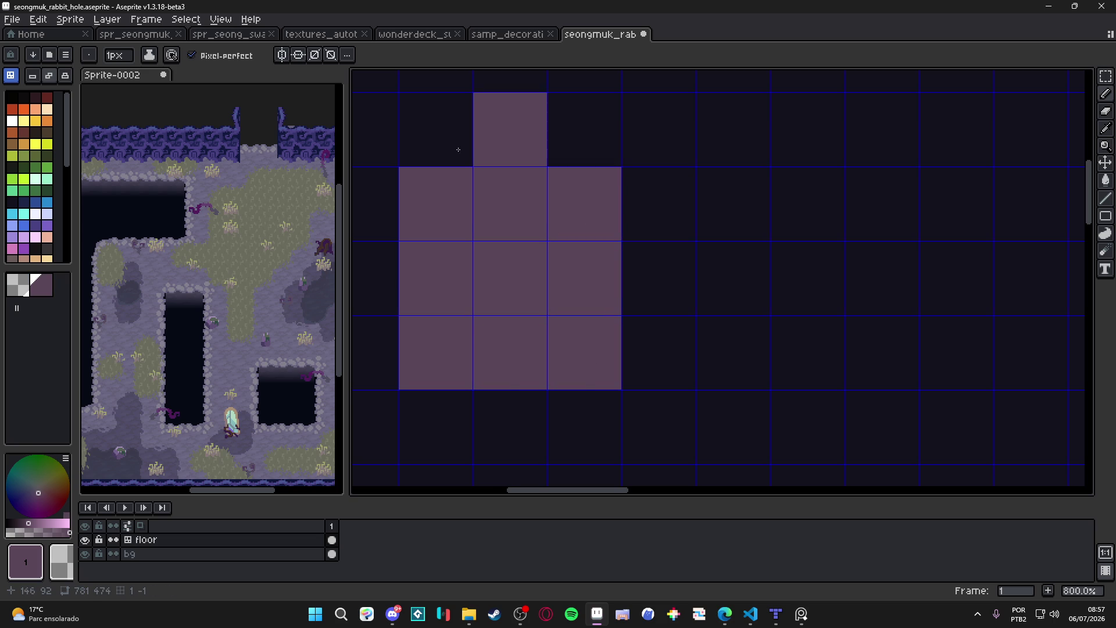
Extend the purple tiles into a 5x5 block and hide the tile grid.
scroll(506, 149, down, 1)
mouse_move(419, 138)
mouse_down()
mouse_move(640, 138)
mouse_move(639, 360)
mouse_move(422, 294)
mouse_move(418, 192)
mouse_up()
key(ctrl+')
scroll(526, 253, up, 2)
scroll(518, 250, down, 1)
Switch to pixel editing and pick a slightly lighter purple for the stone highlights.
click(10, 75)
drag(486, 215, 515, 259)
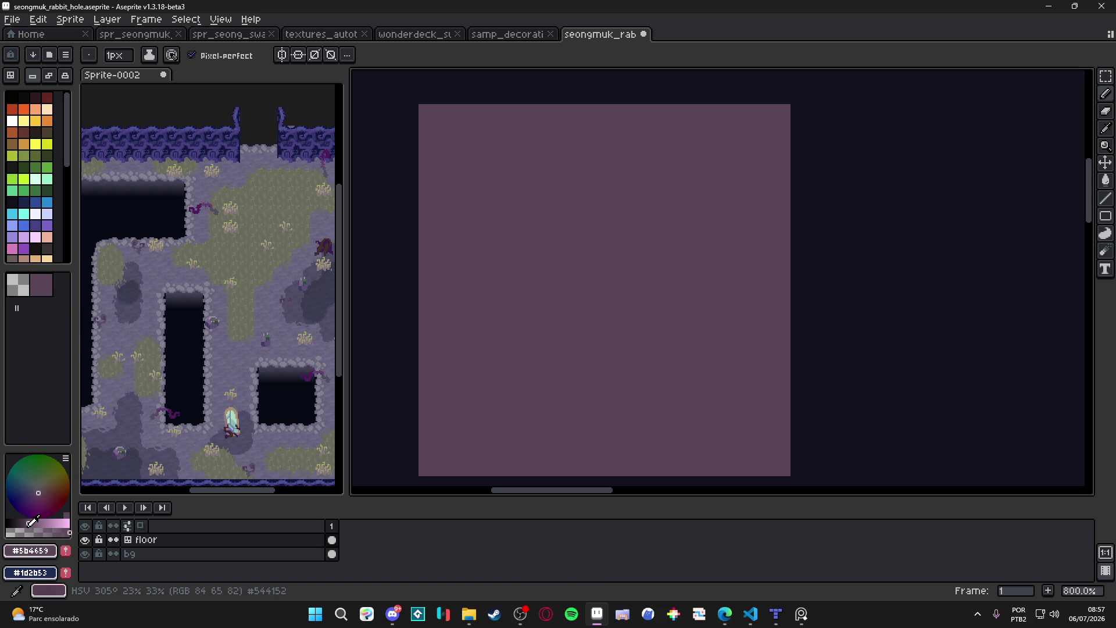
click(33, 523)
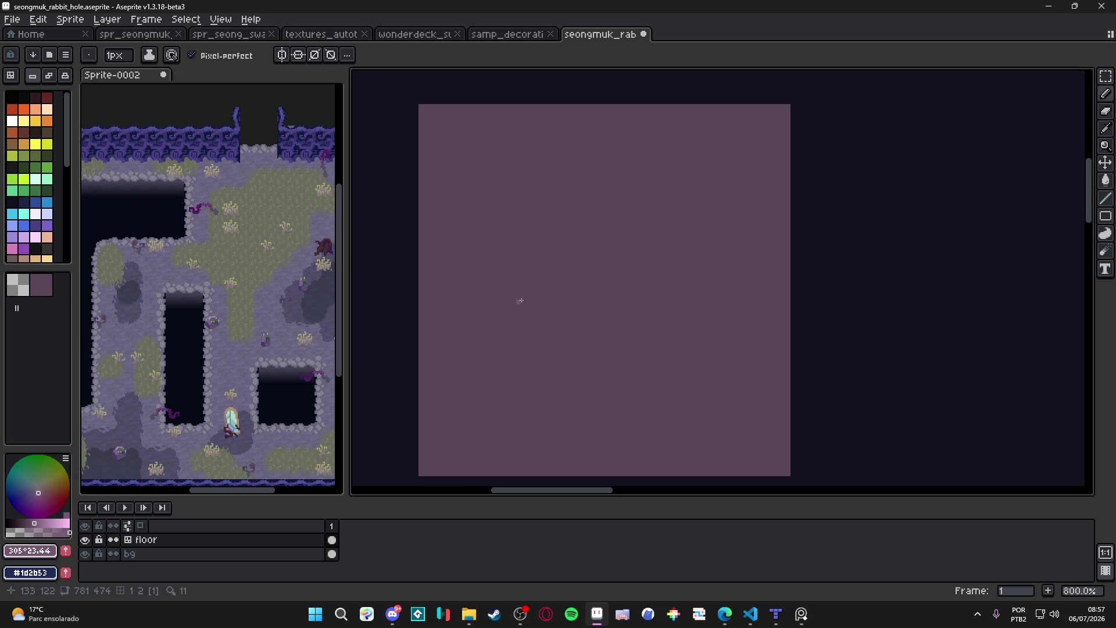
scroll(568, 297, up, 1)
scroll(568, 297, up, 1)
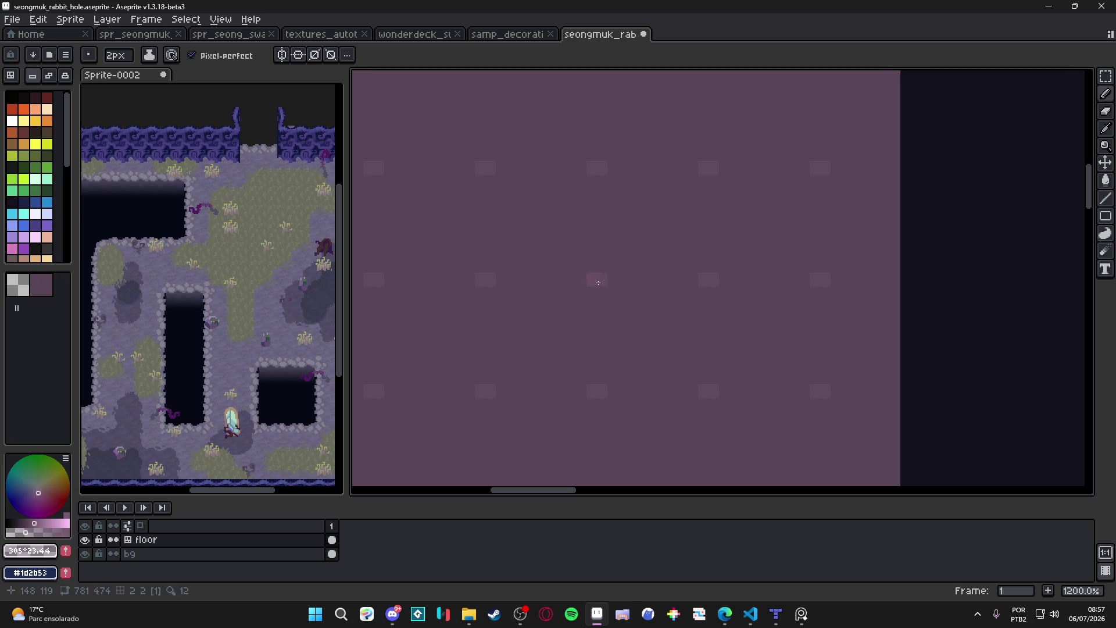
Sample the lighter purple, use a one-pixel pencil, and check each cell's tile index.
alt+click(599, 283)
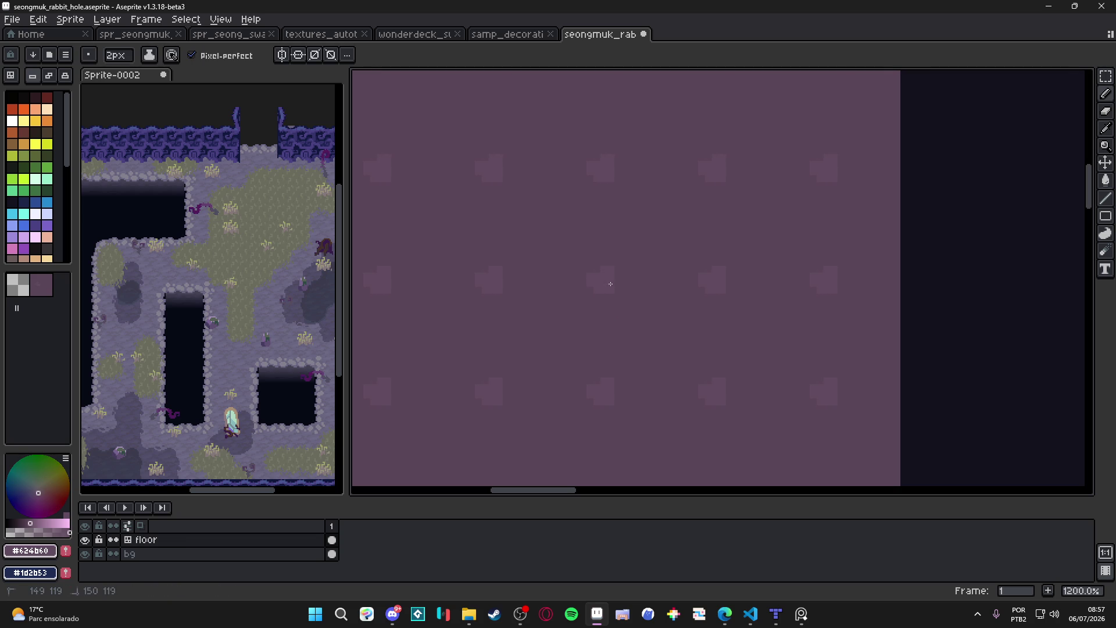
drag(623, 295, 615, 297)
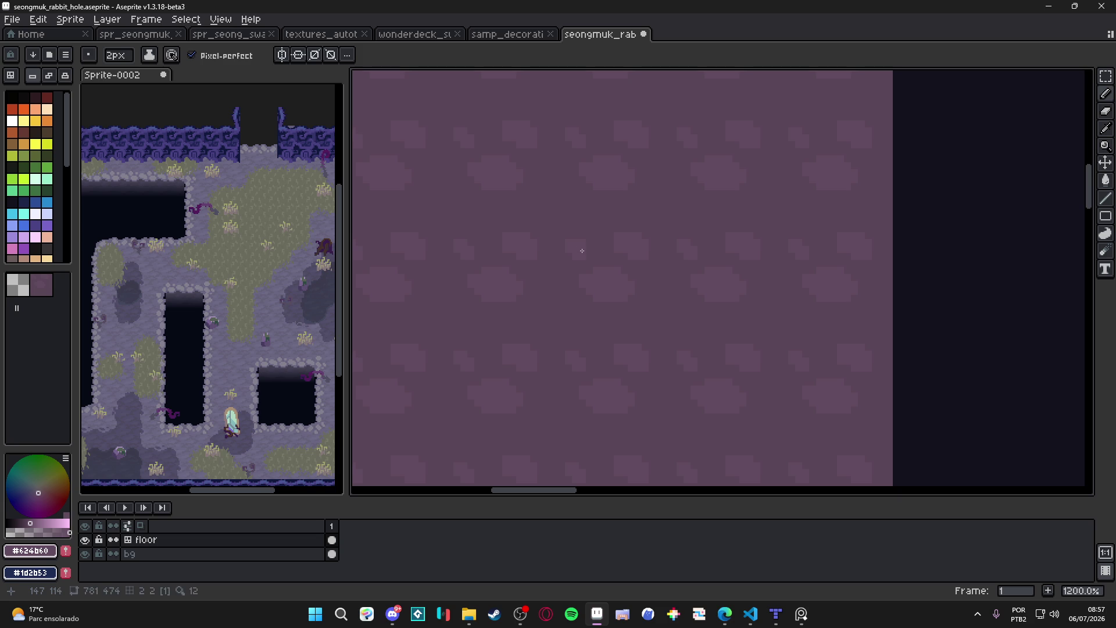
key(minus)
key(v)
key(b)
key(minus)
Sample the base purple and a palette colour, then switch to File Explorer.
scroll(587, 270, down, 3)
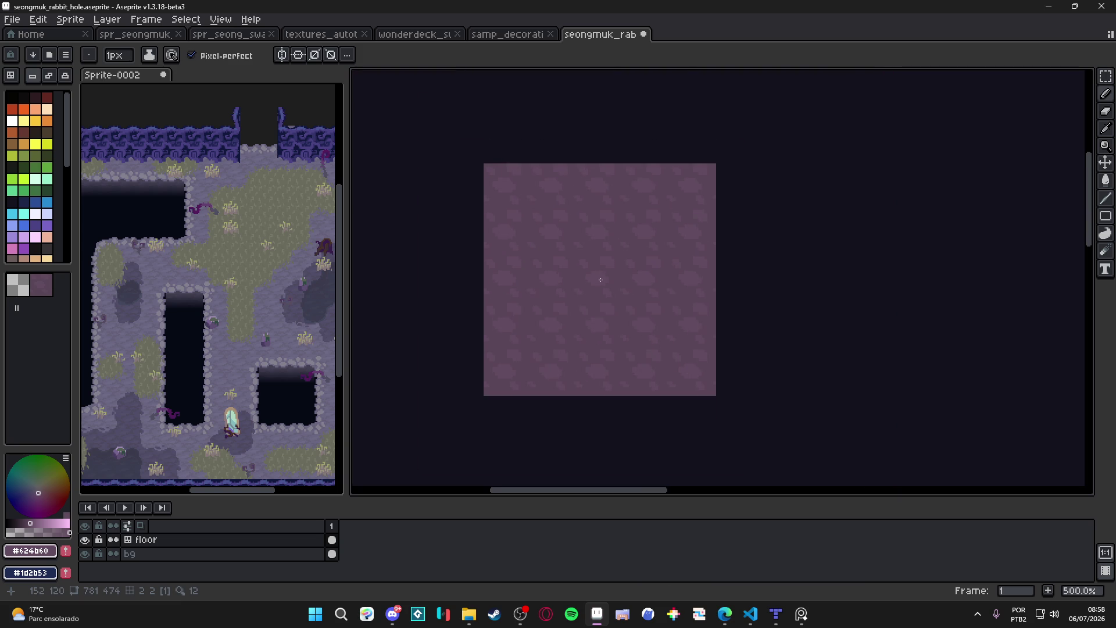
scroll(598, 280, up, 4)
alt+click(578, 290)
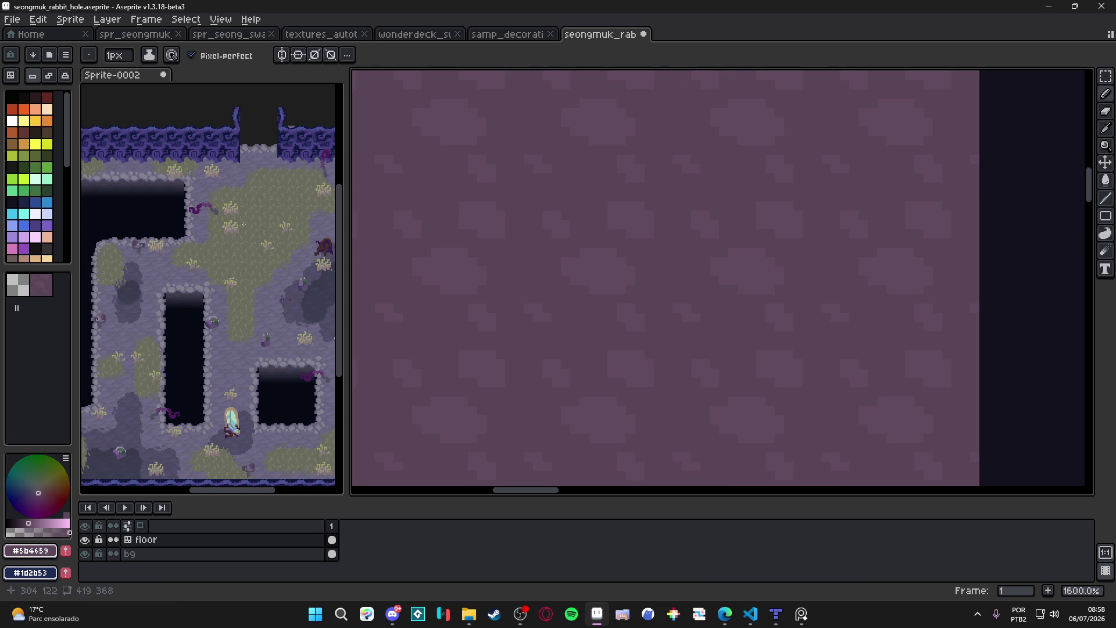
click(46, 248)
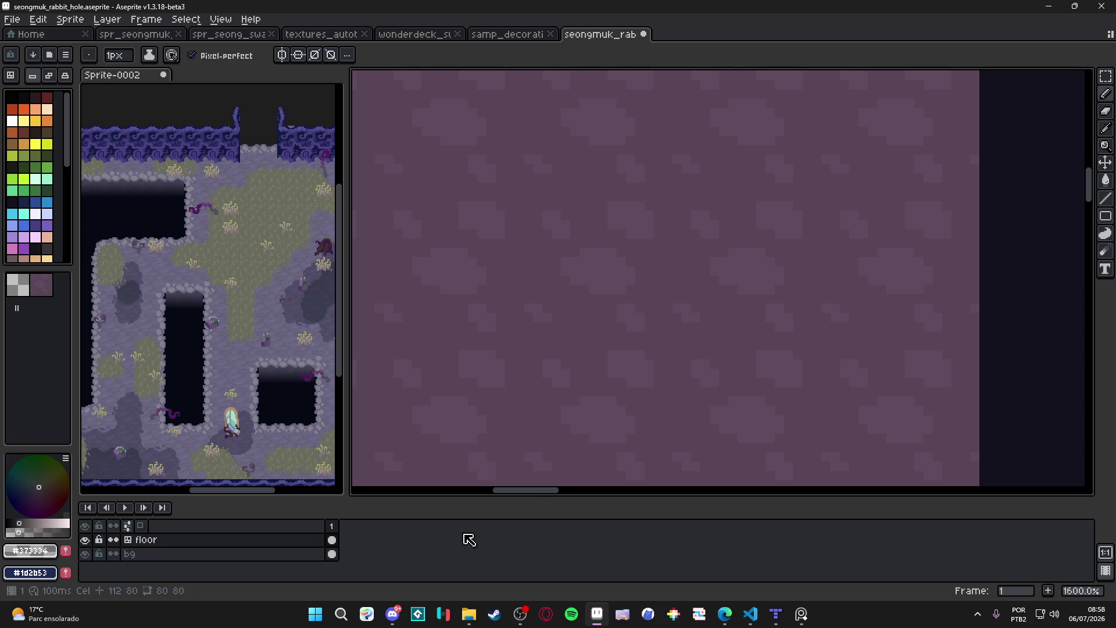
click(469, 613)
Launch AudioTitan from the Desktop's radio_royal folder in a new Explorer tab.
click(157, 9)
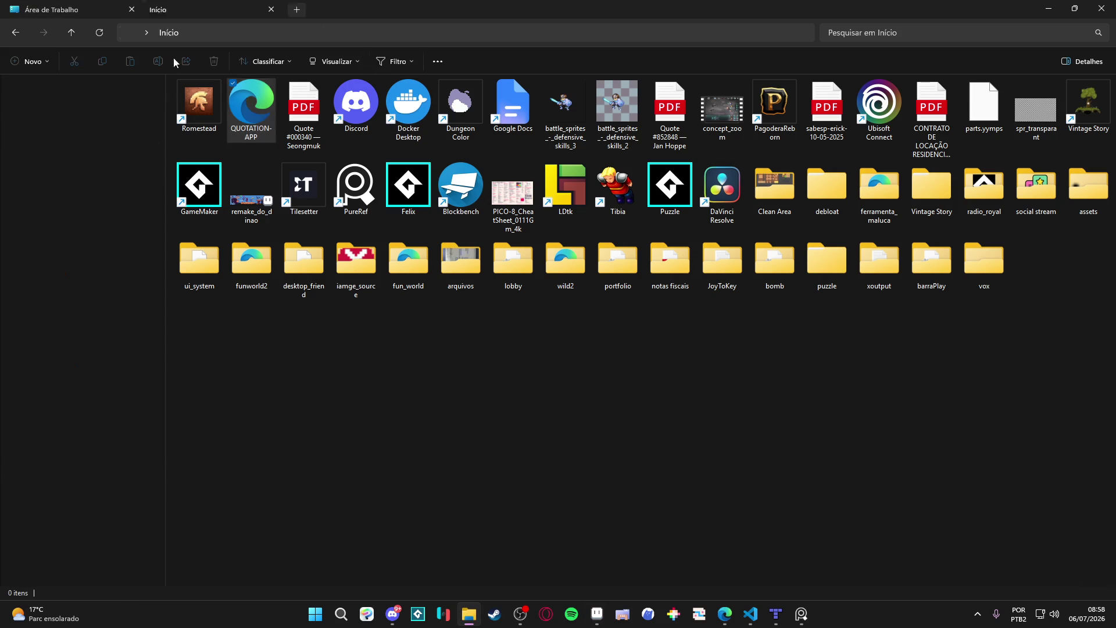
click(96, 163)
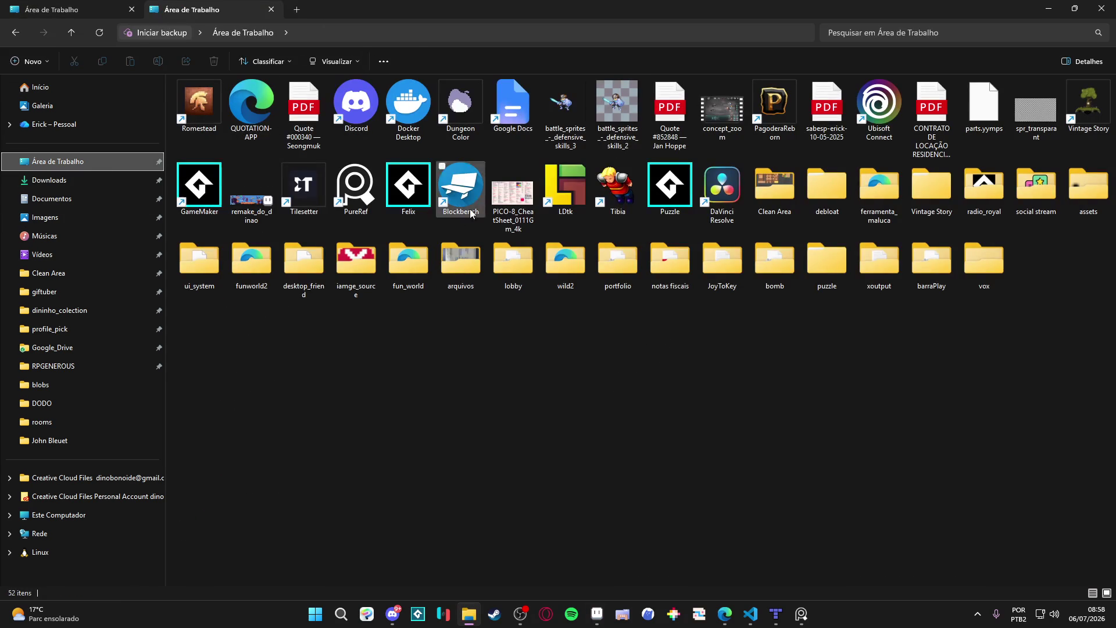
double_click(965, 202)
double_click(213, 92)
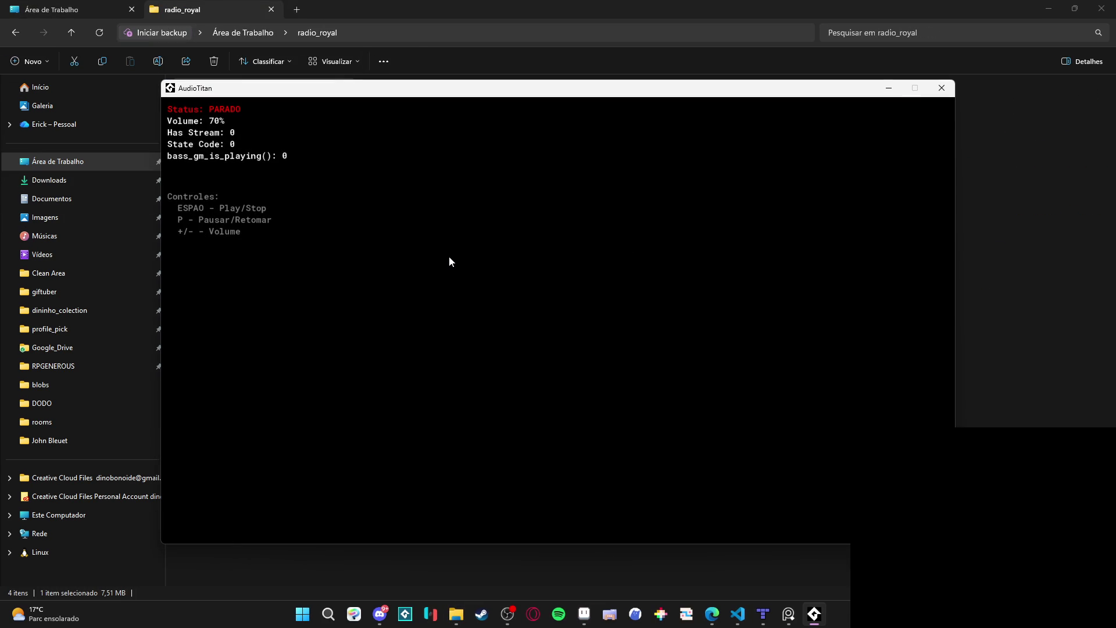
Lower AudioTitan to 10% volume, start playback, and minimize the player and Explorer.
key(minus)
key(minus)
key(space)
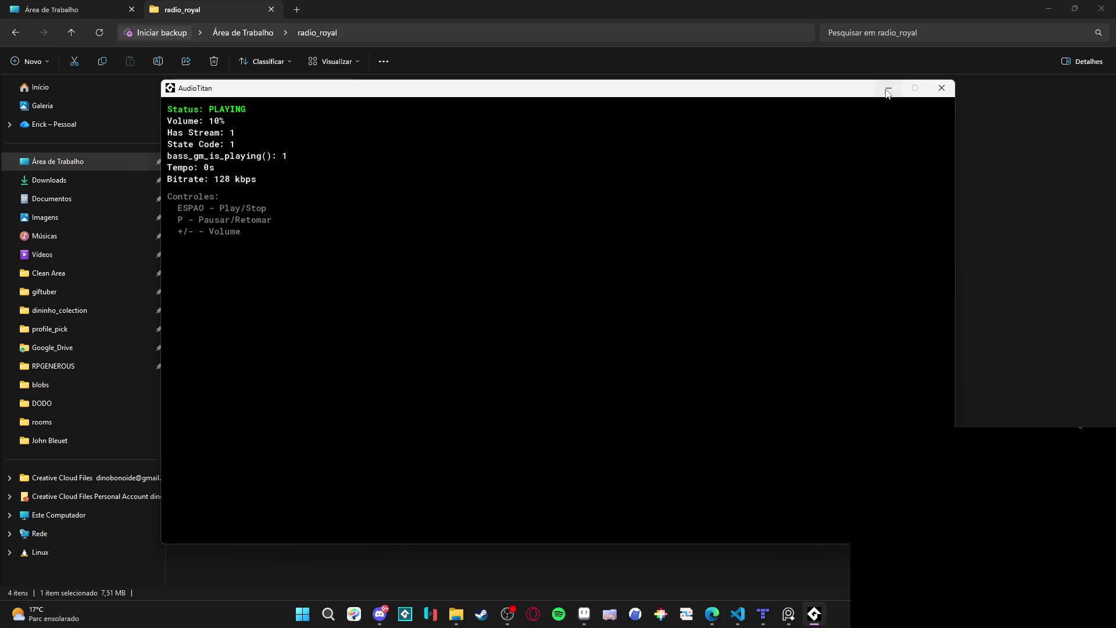
click(889, 88)
click(1052, 7)
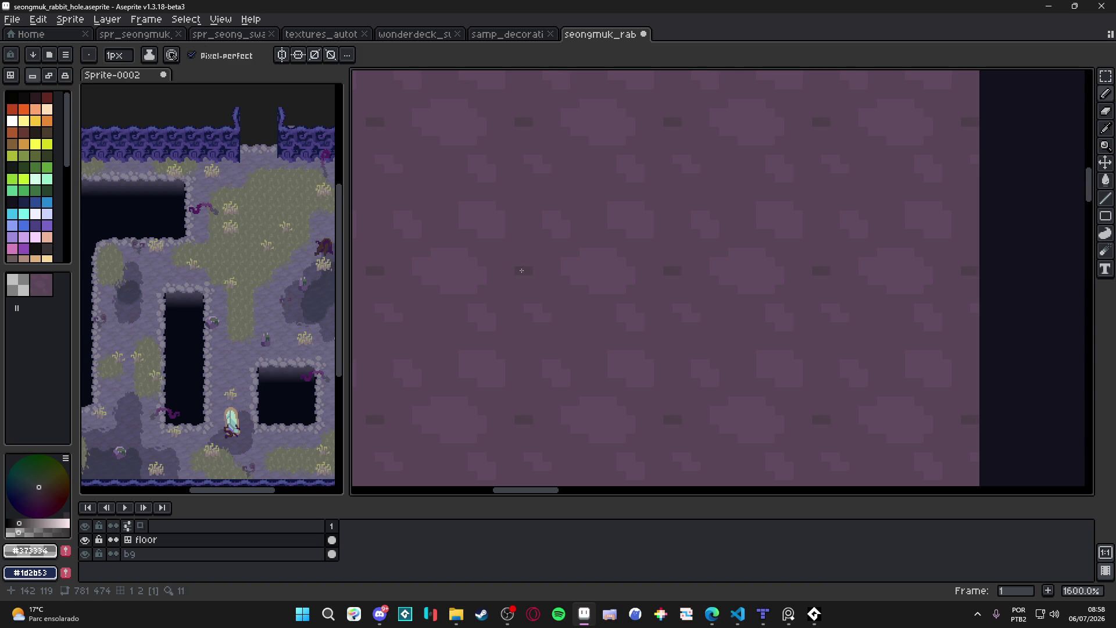
Add dark pixels to the cobblestone tile and open the F7 preview of the tiled sprite.
alt+click(516, 269)
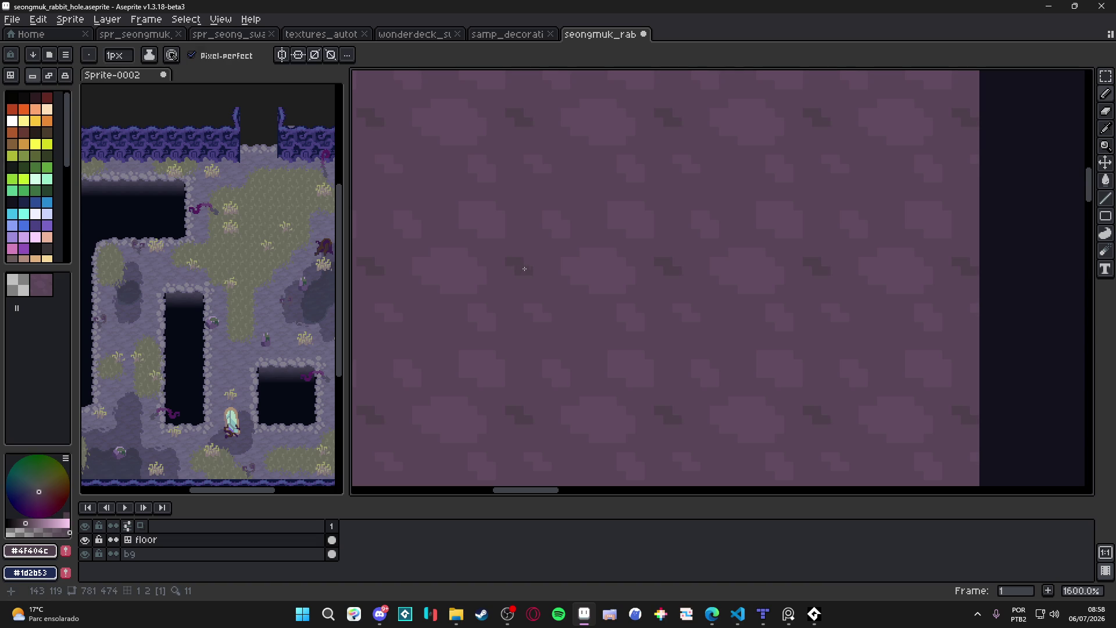
click(526, 192)
click(527, 207)
key(F7)
drag(896, 233, 961, 239)
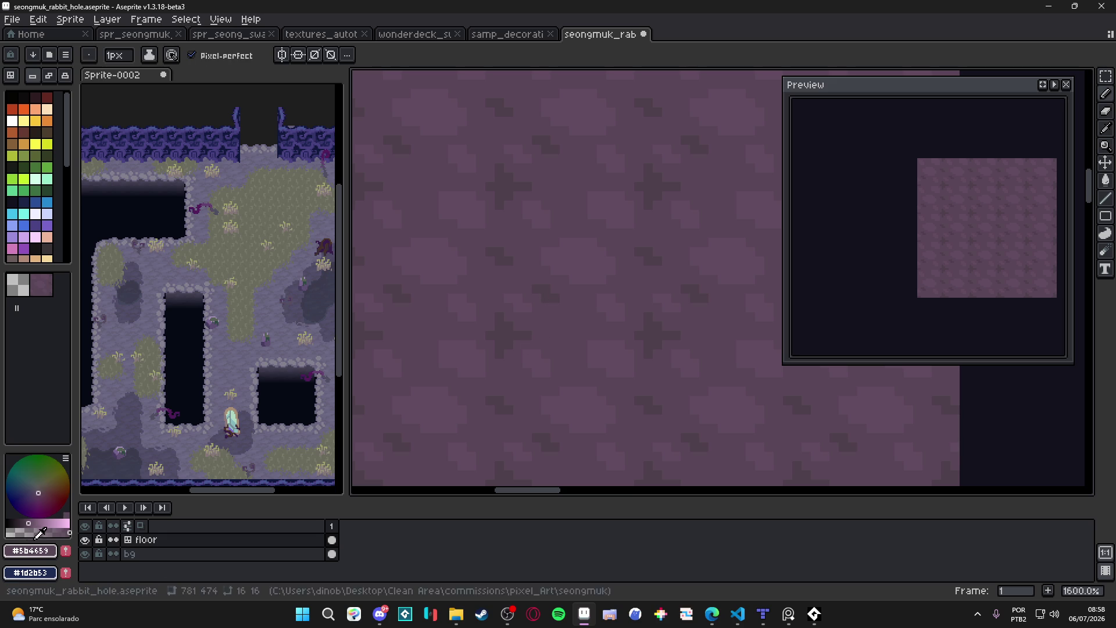
Repaint the stone edges with #5b4659 and #544251 sampled from the tile, using the 1px pencil.
click(29, 527)
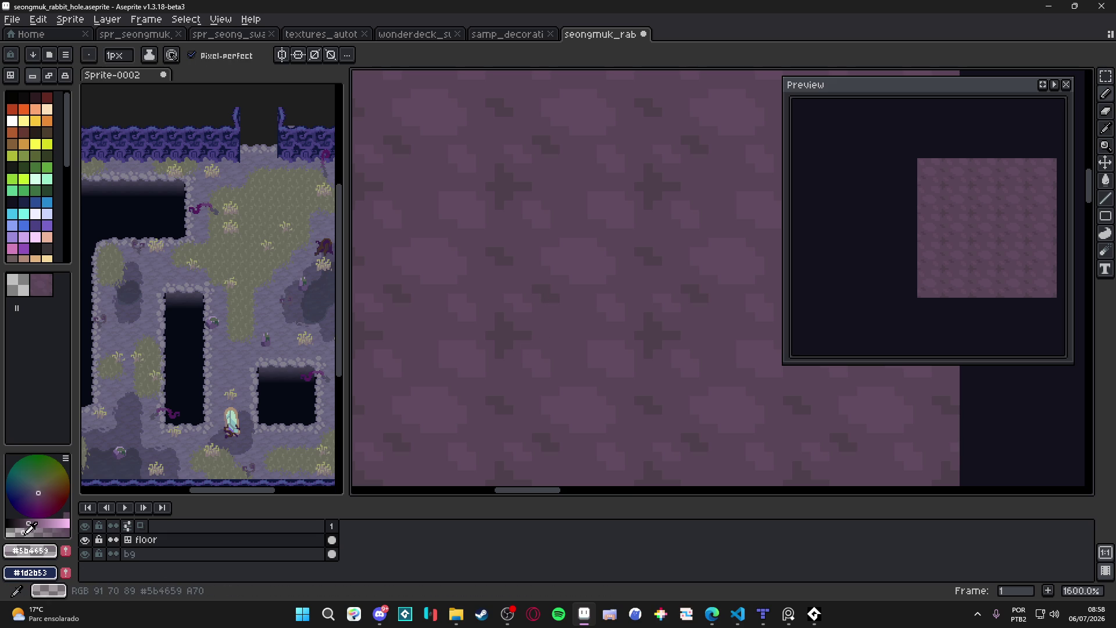
alt+click(546, 290)
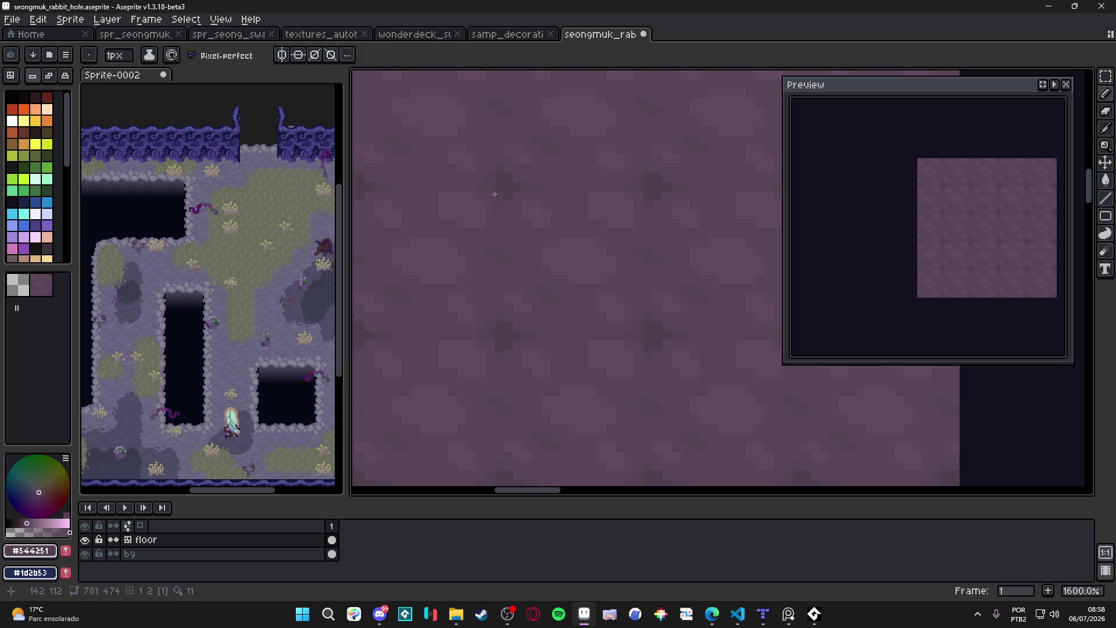
click(583, 186)
alt+click(575, 187)
alt+click(549, 182)
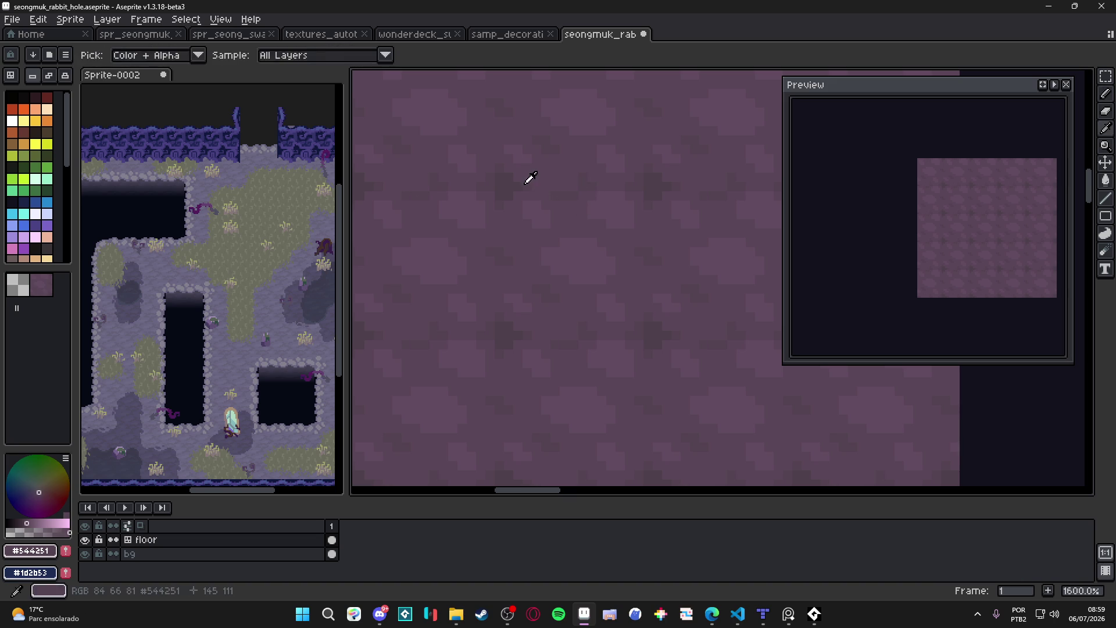
key(alt)
alt+click(533, 177)
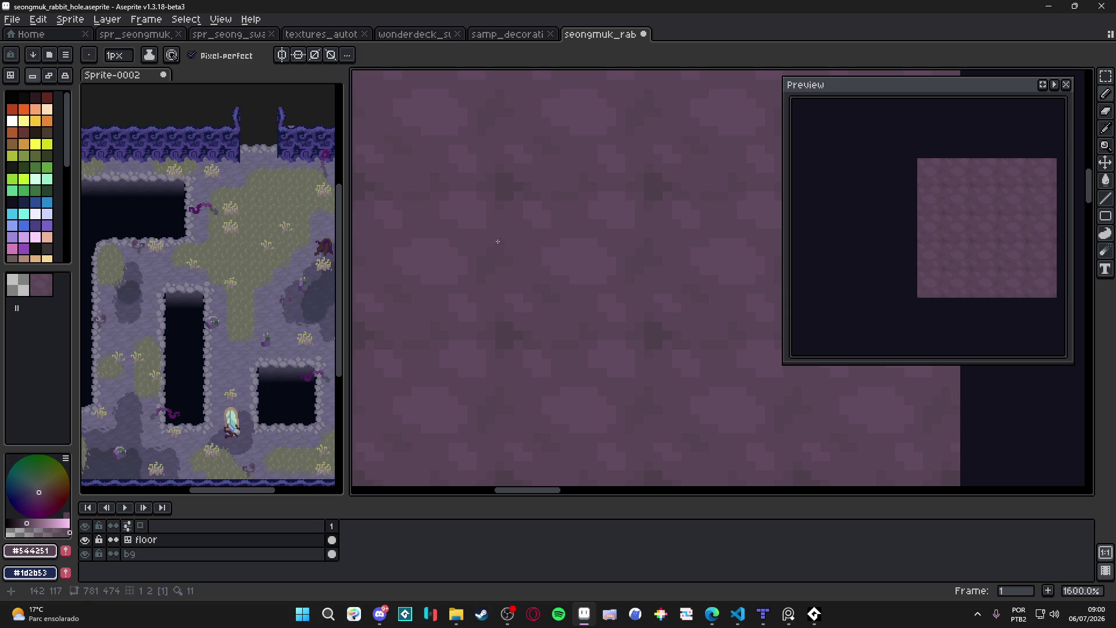
scroll(543, 269, down, 1)
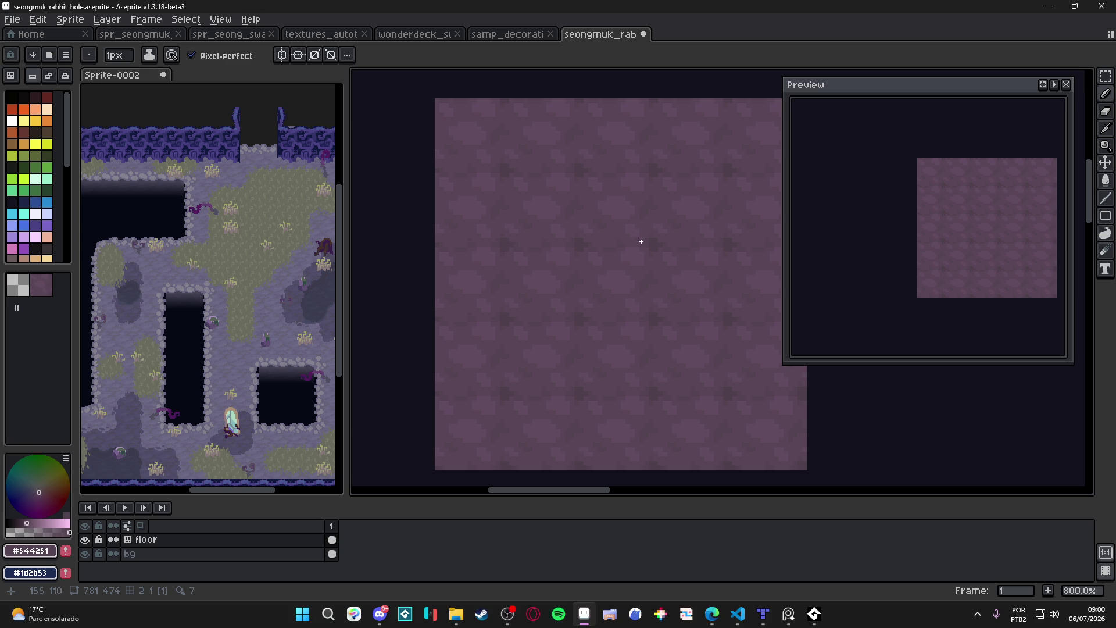
Touch up the tile with #5b4659 and #544251 sampled from the canvas.
scroll(516, 265, up, 3)
alt+click(532, 290)
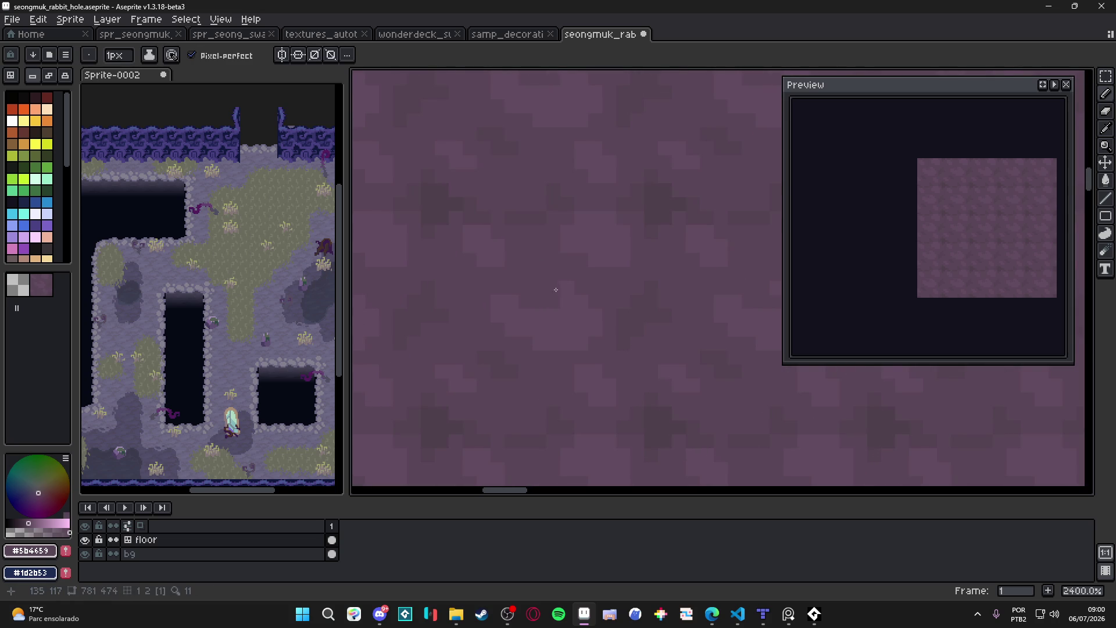
scroll(567, 289, down, 3)
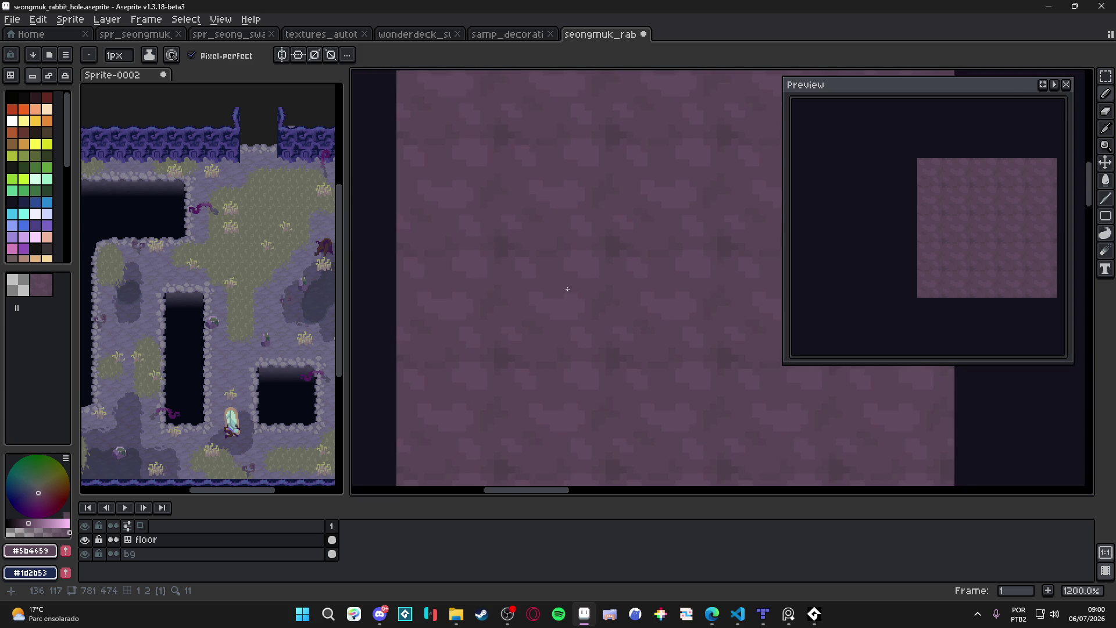
scroll(563, 290, up, 1)
alt+click(519, 306)
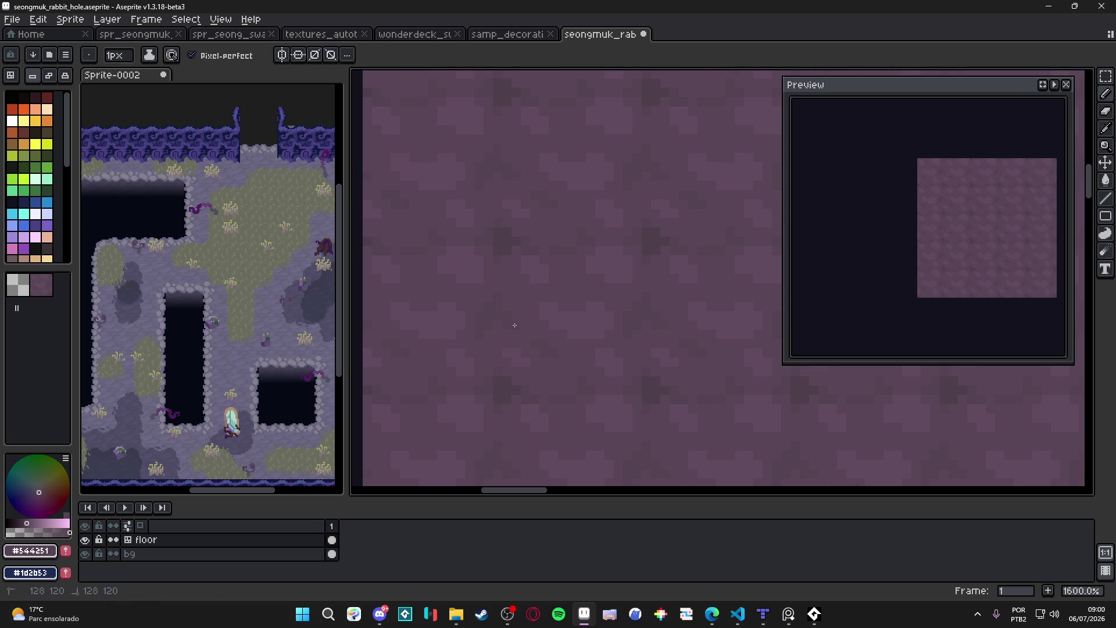
scroll(535, 335, down, 3)
scroll(531, 329, up, 3)
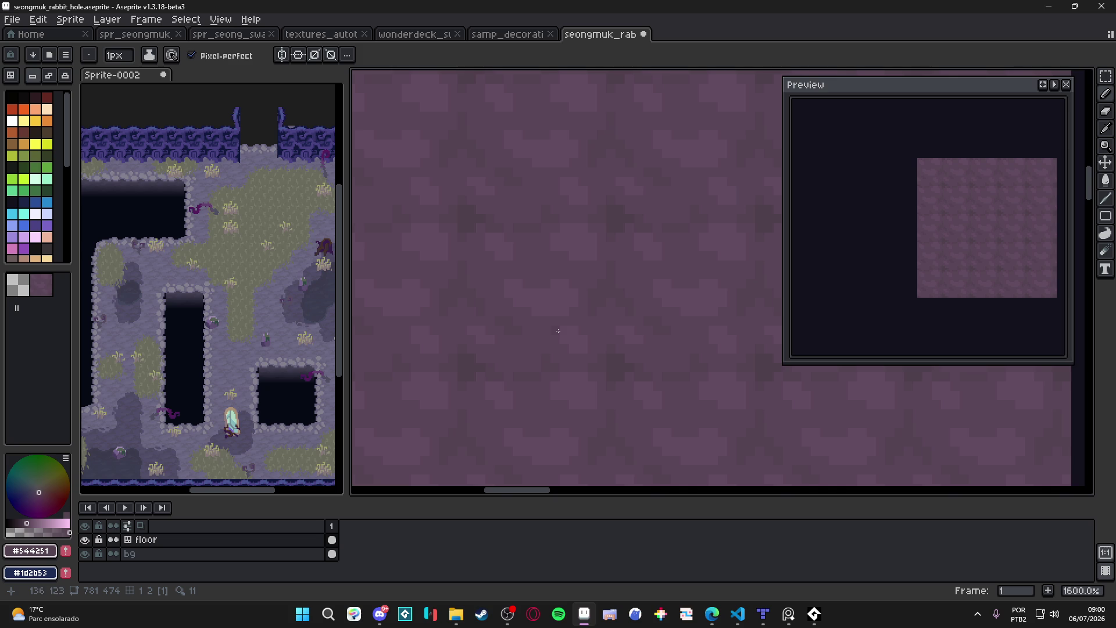
click(527, 267)
Zoom and pan around the floor to check the tiling repeats seamlessly.
scroll(584, 282, down, 5)
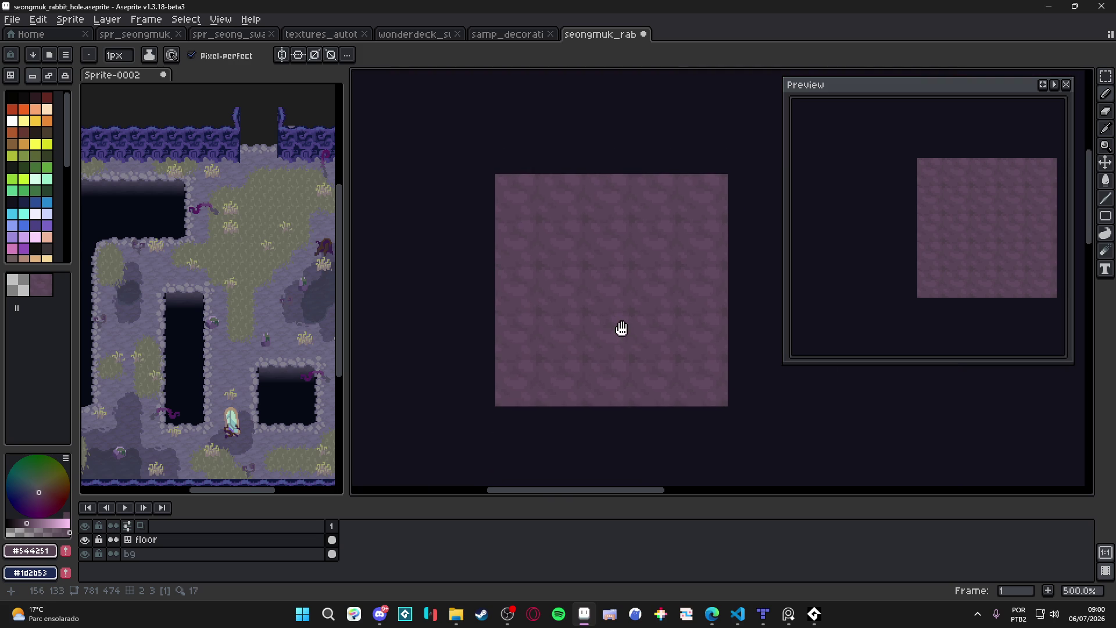
scroll(607, 305, up, 5)
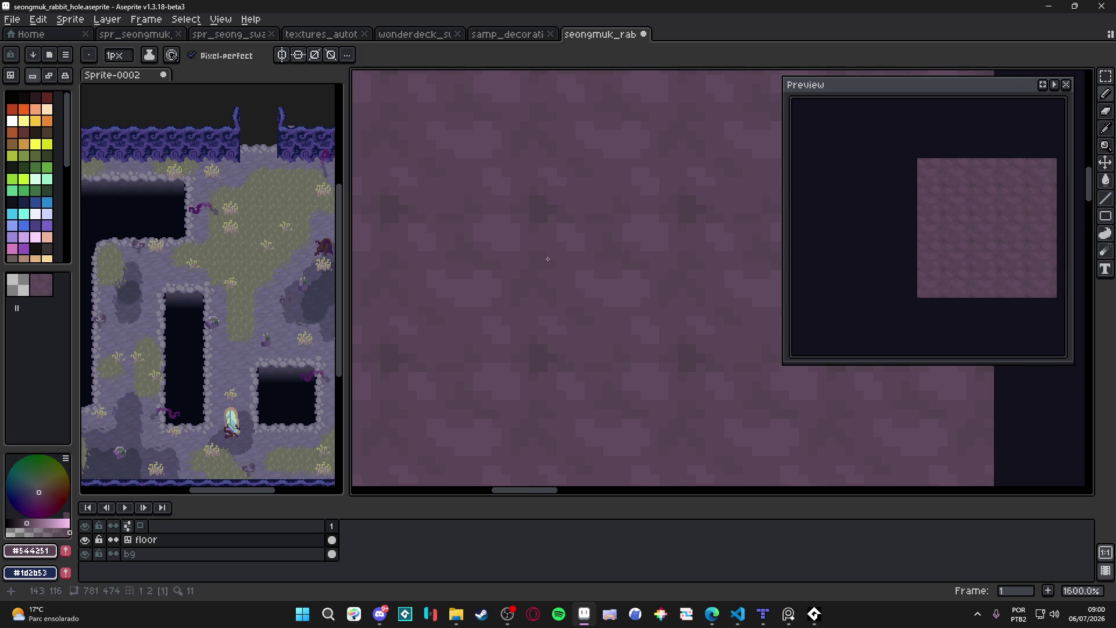
scroll(565, 264, down, 5)
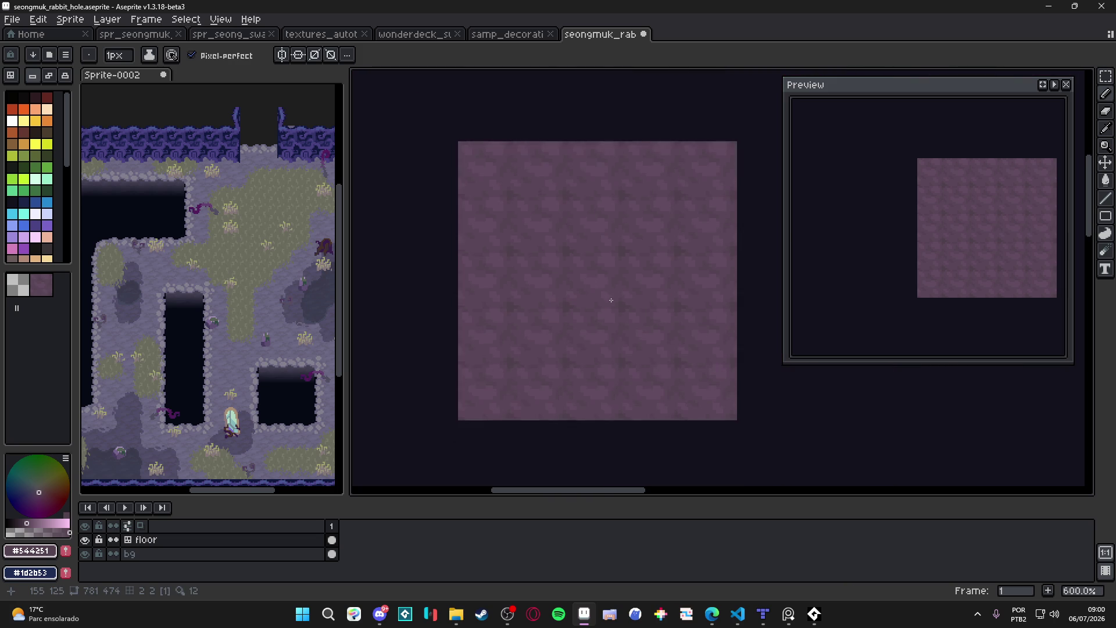
scroll(602, 305, down, 1)
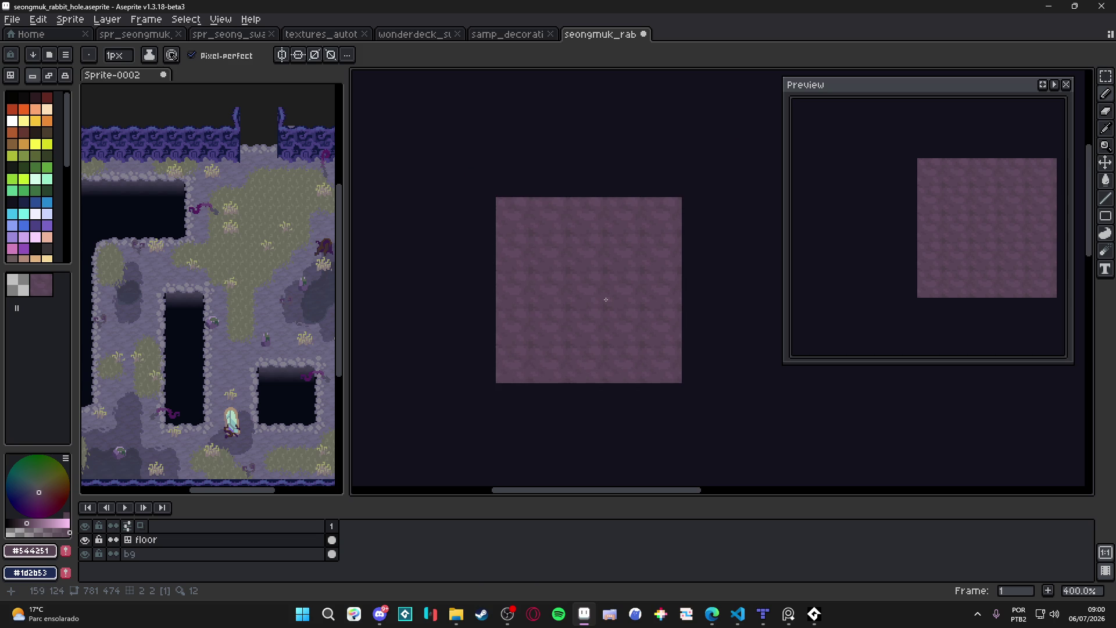
drag(546, 308, 525, 324)
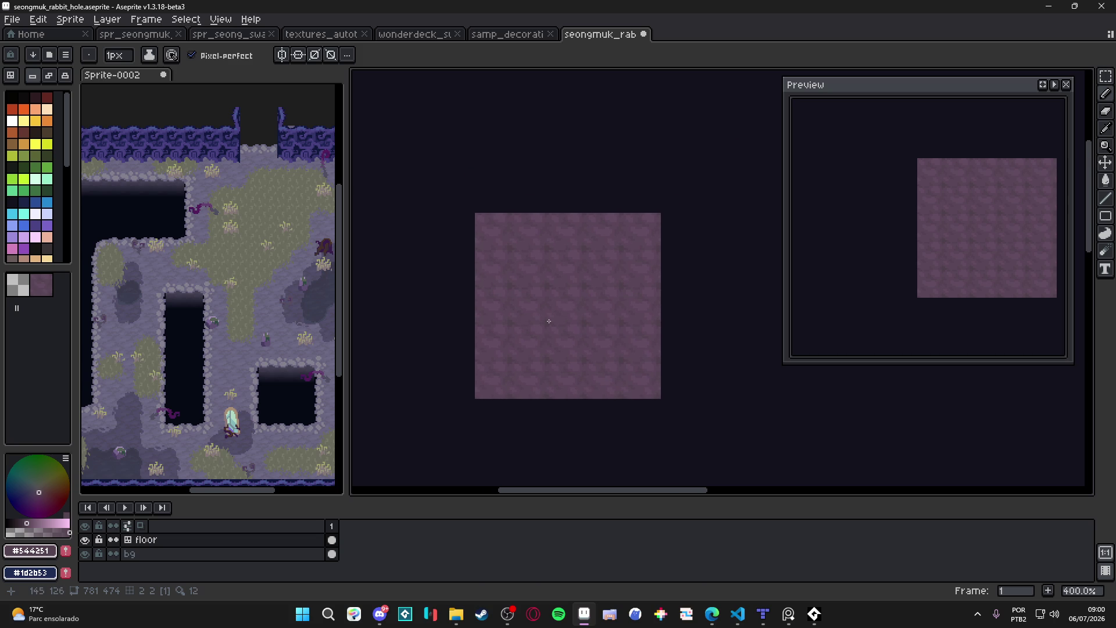
scroll(517, 319, up, 5)
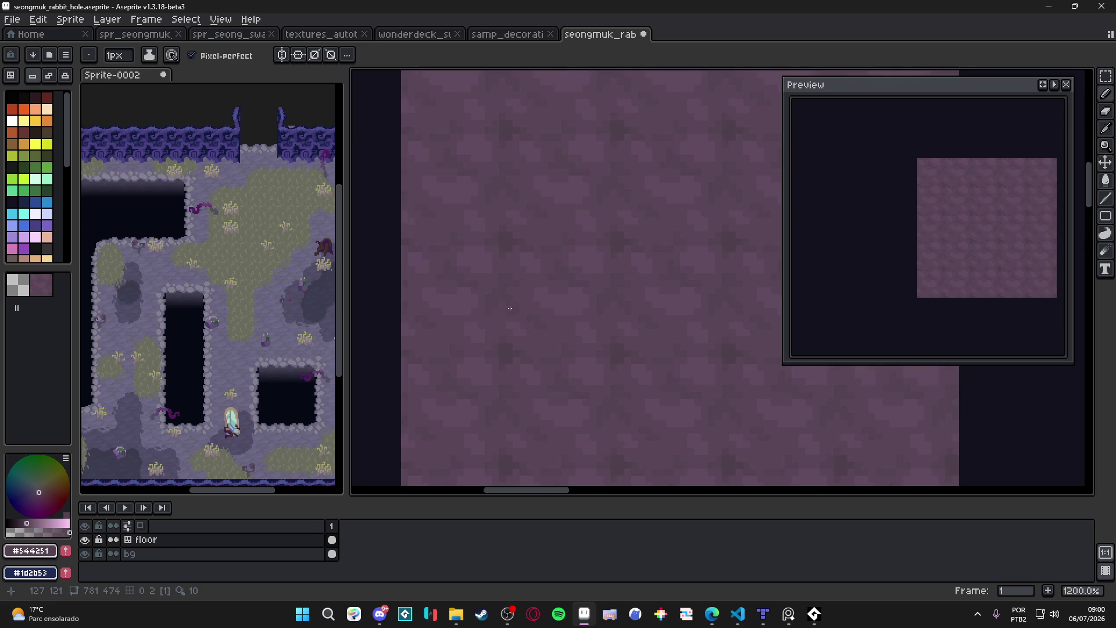
scroll(541, 315, down, 4)
scroll(555, 314, down, 1)
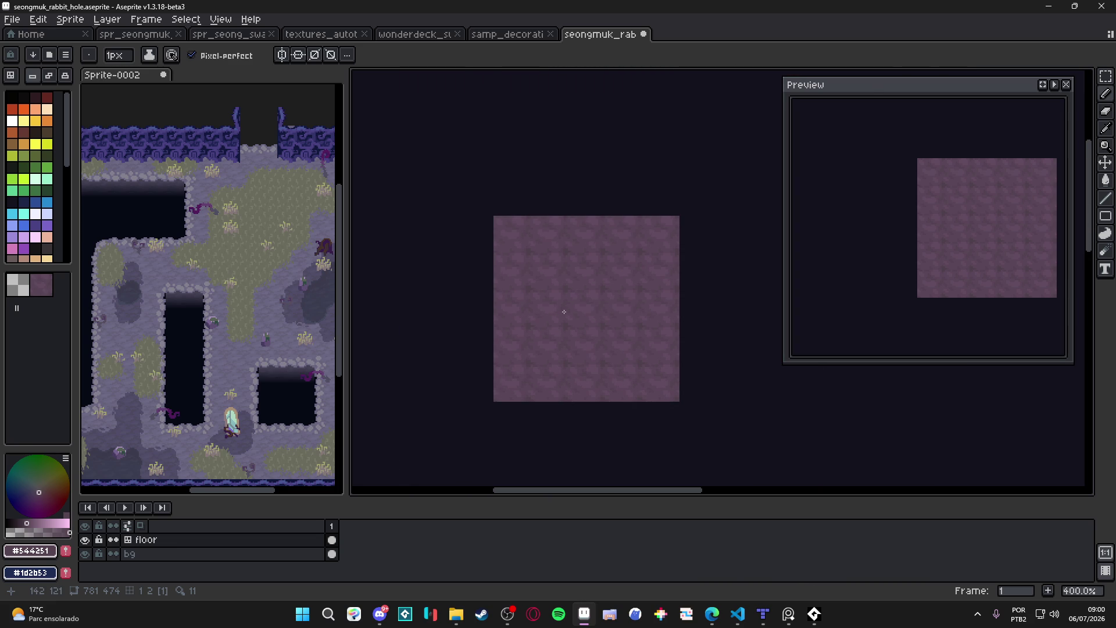
drag(564, 312, 546, 333)
Save seongmuk_rabbit_hole.aseprite, switch to rectangular selection, and show the tile grid.
key(ctrl+s)
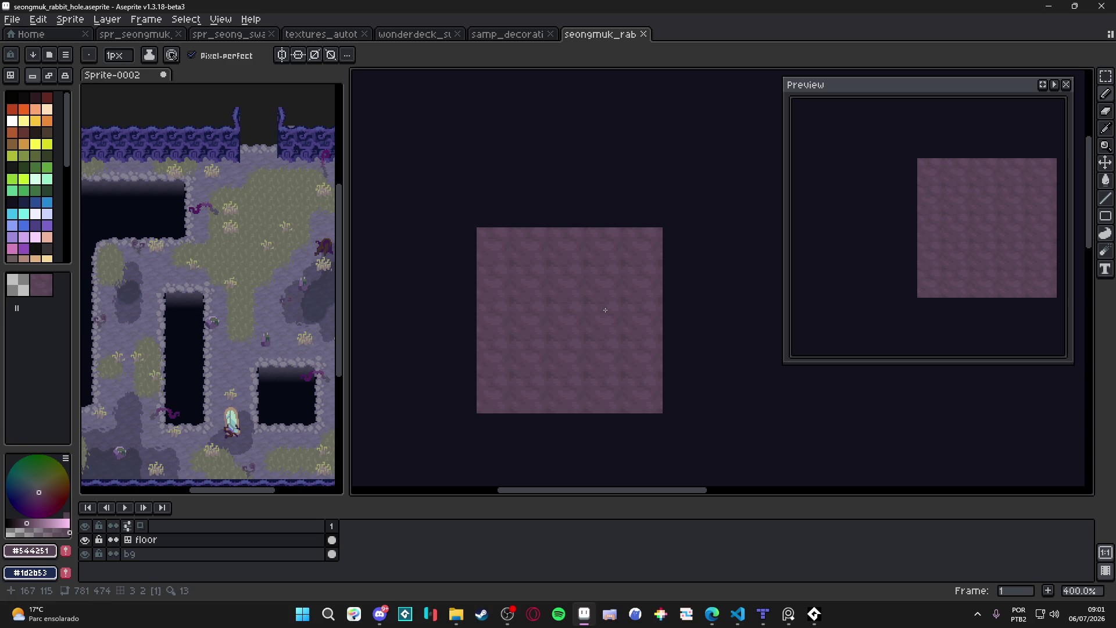
key(m)
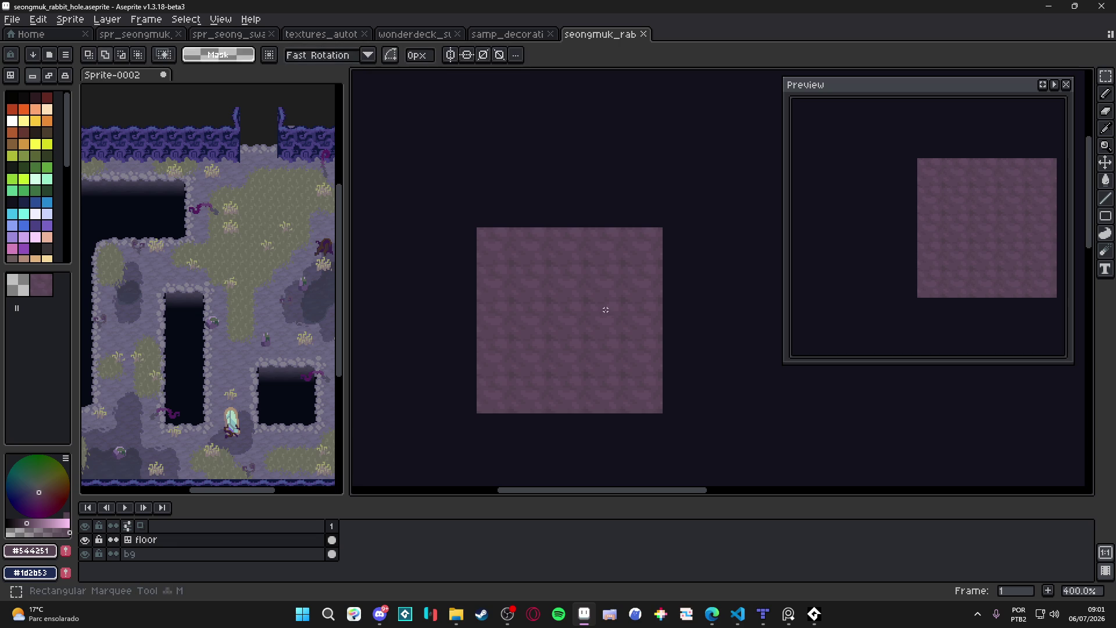
key(ctrl+apostrophe)
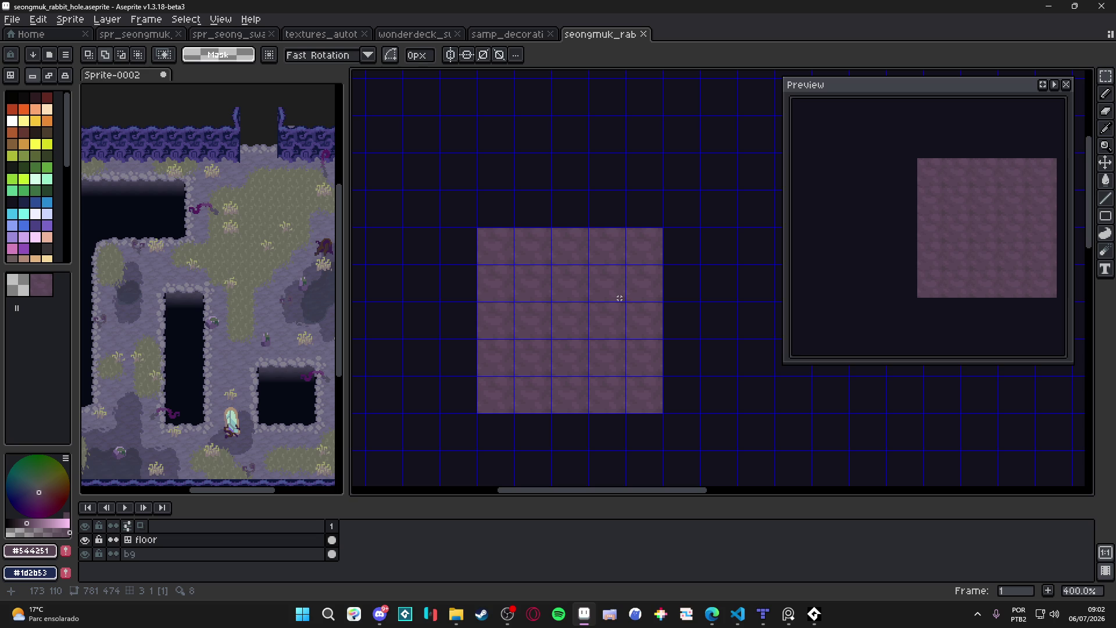
Bring up the radio_royal File Explorer window with AudioTitan, then go back to Aseprite.
mouse_move(610, 382)
mouse_down()
mouse_move(555, 372)
mouse_move(604, 383)
mouse_up()
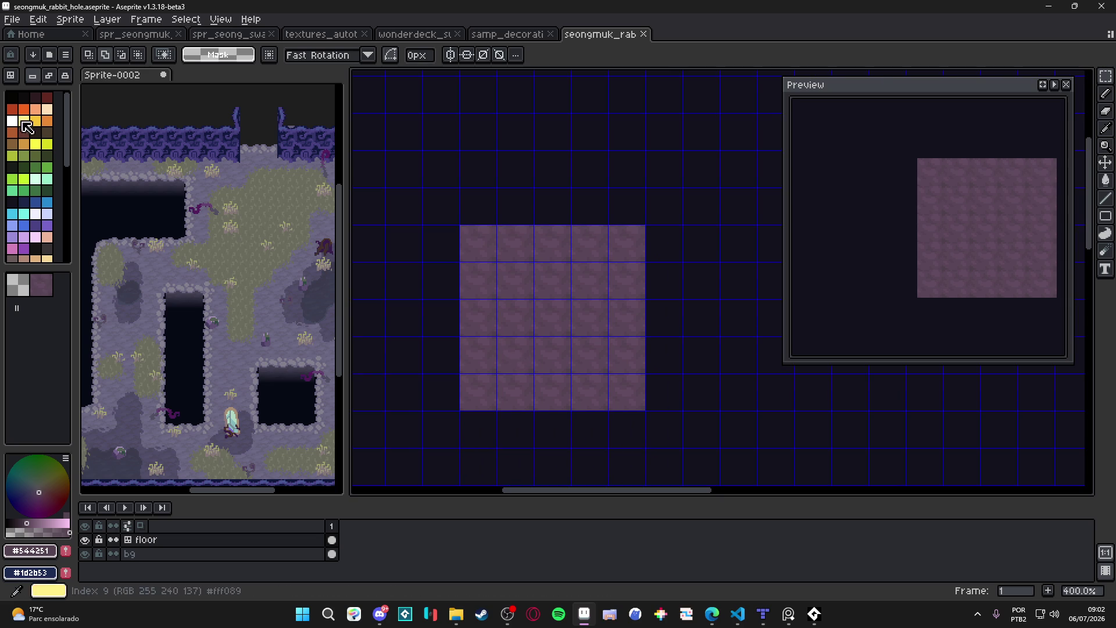
click(703, 611)
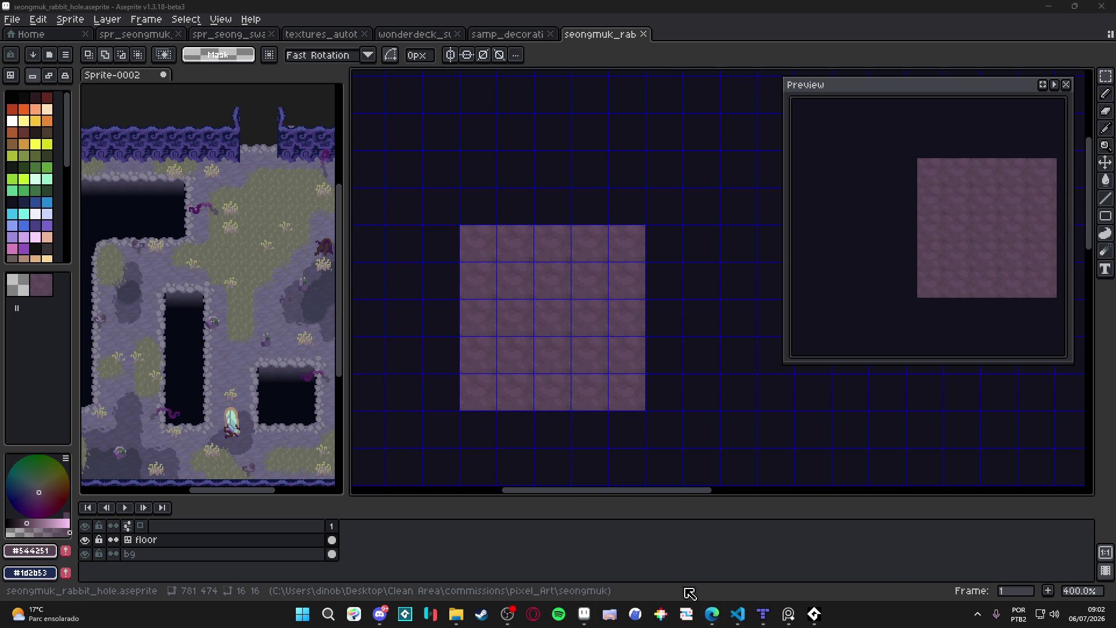
mouse_move(712, 613)
mouse_move(456, 613)
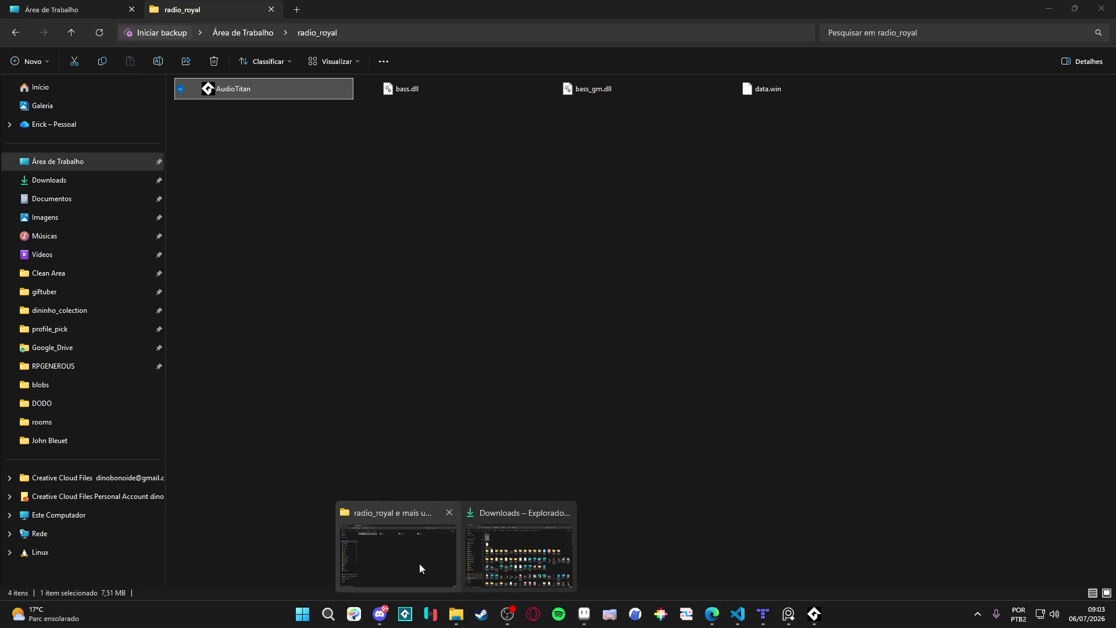
click(420, 563)
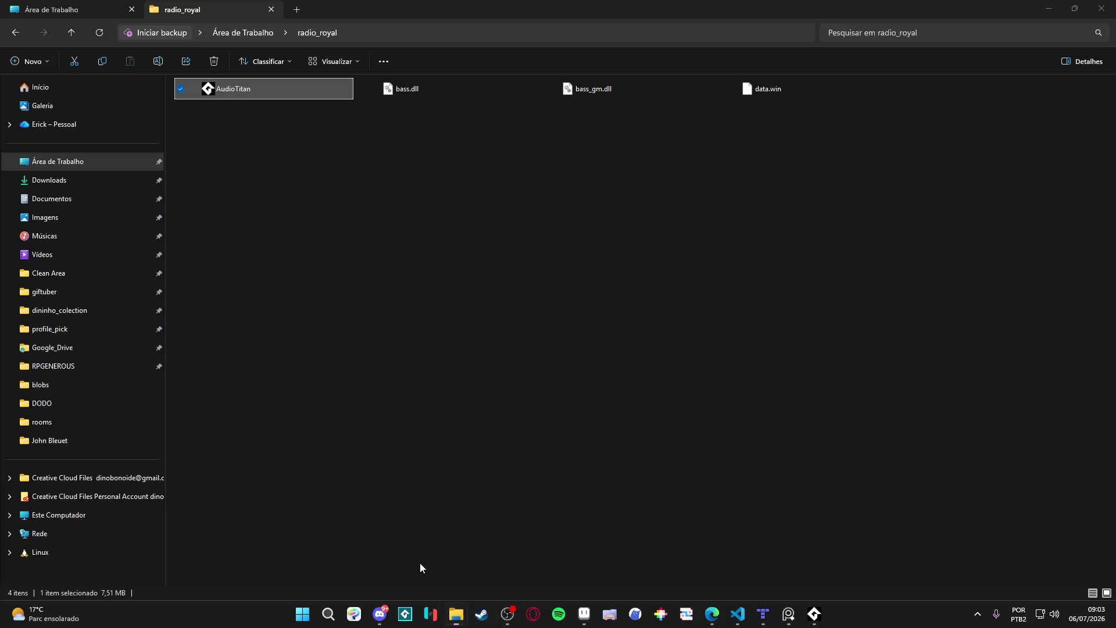
key(Return)
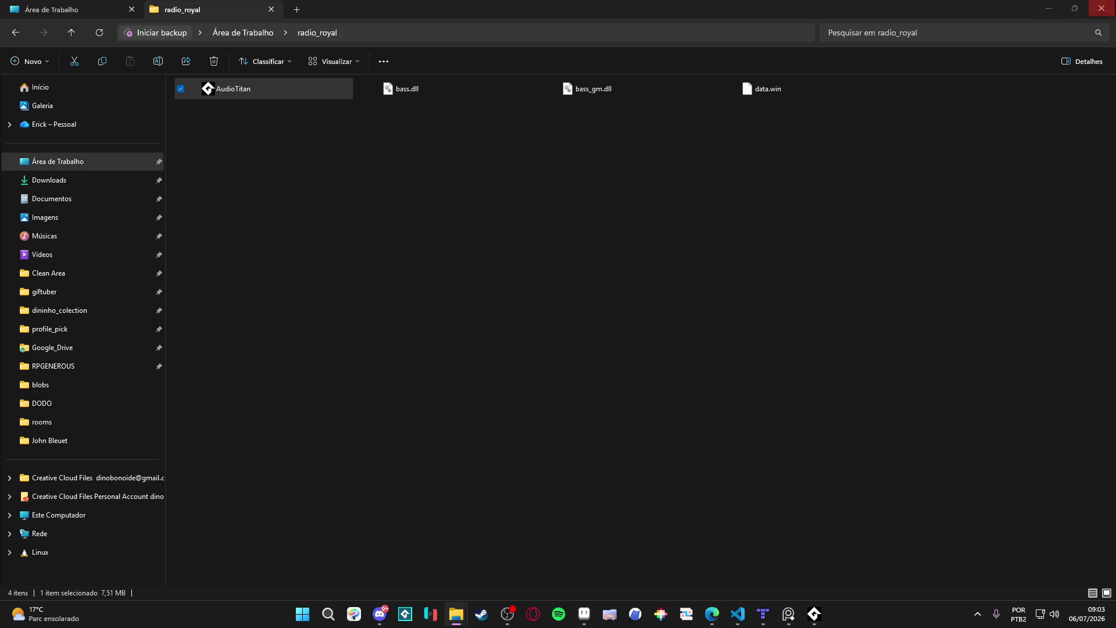
click(1048, 9)
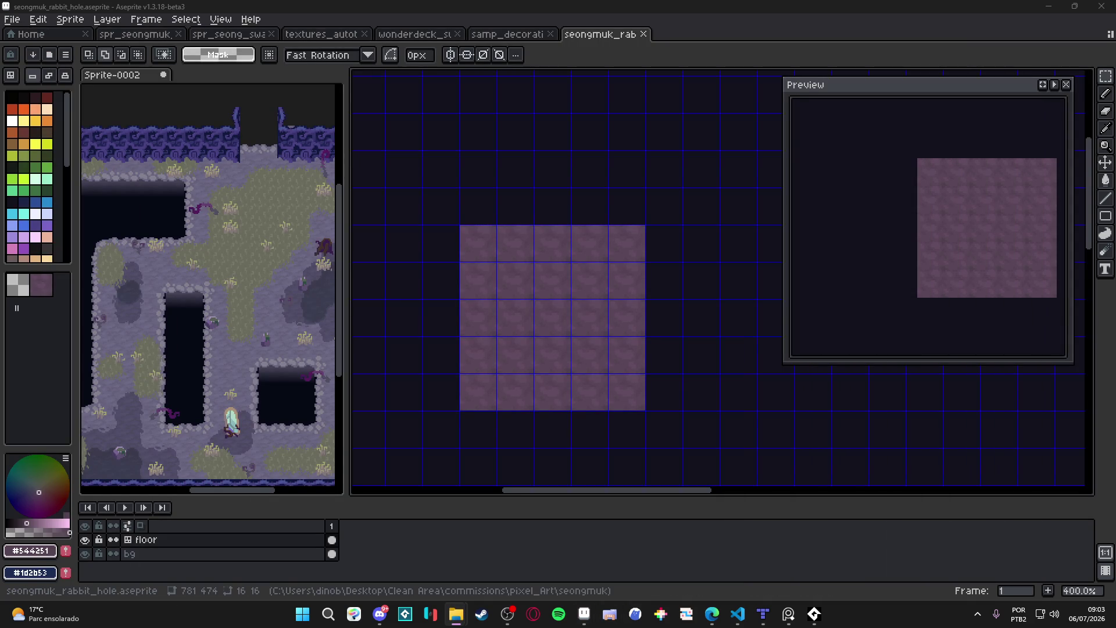
Open the character screenshot PNG as a new document and marquee one enlarged pixel of the red bunny.
drag(543, 112, 689, 33)
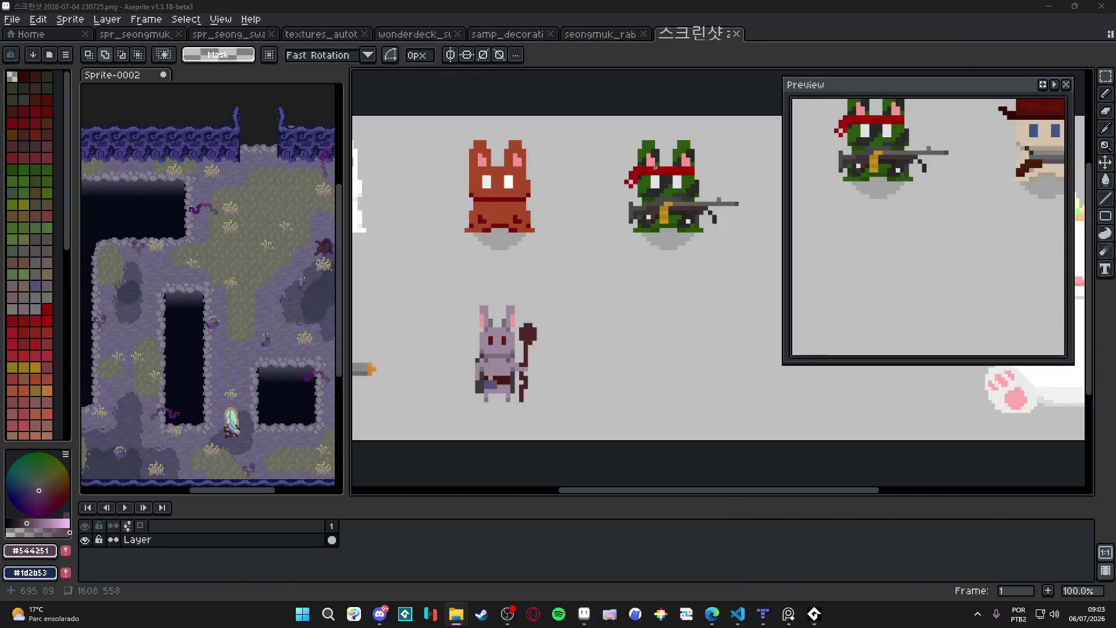
scroll(594, 212, down, 1)
scroll(534, 209, up, 6)
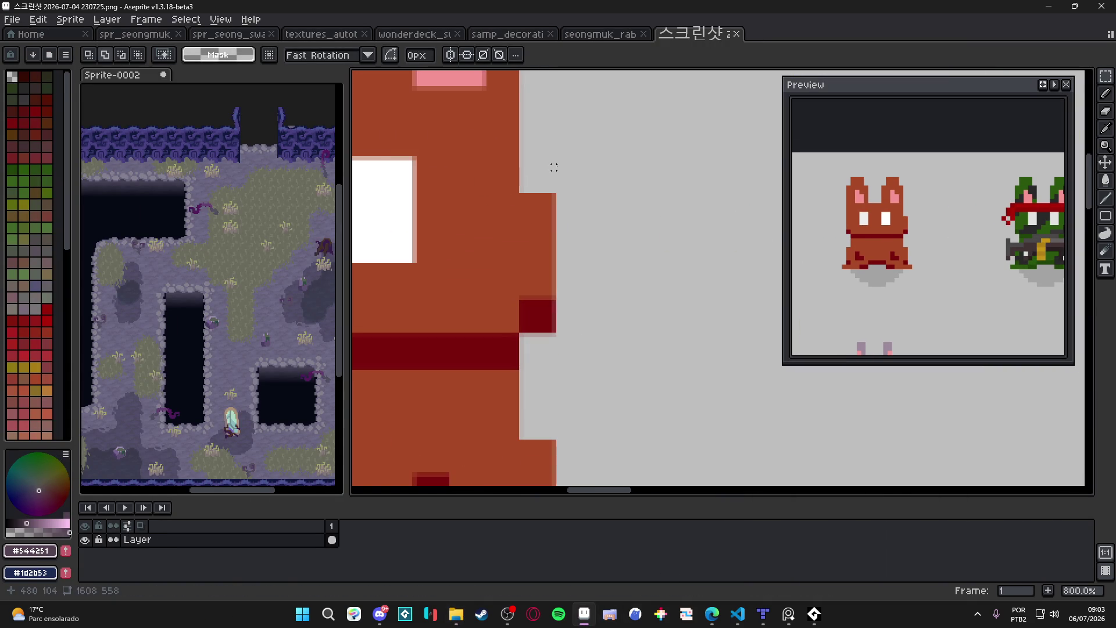
scroll(535, 209, up, 1)
key(v)
key(m)
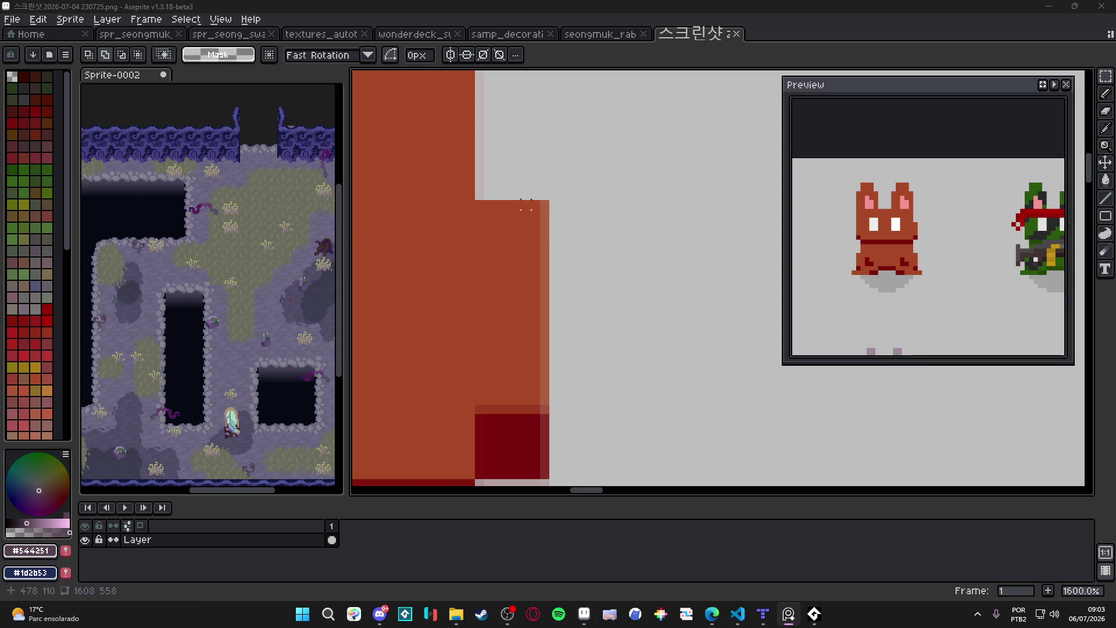
drag(544, 205, 480, 269)
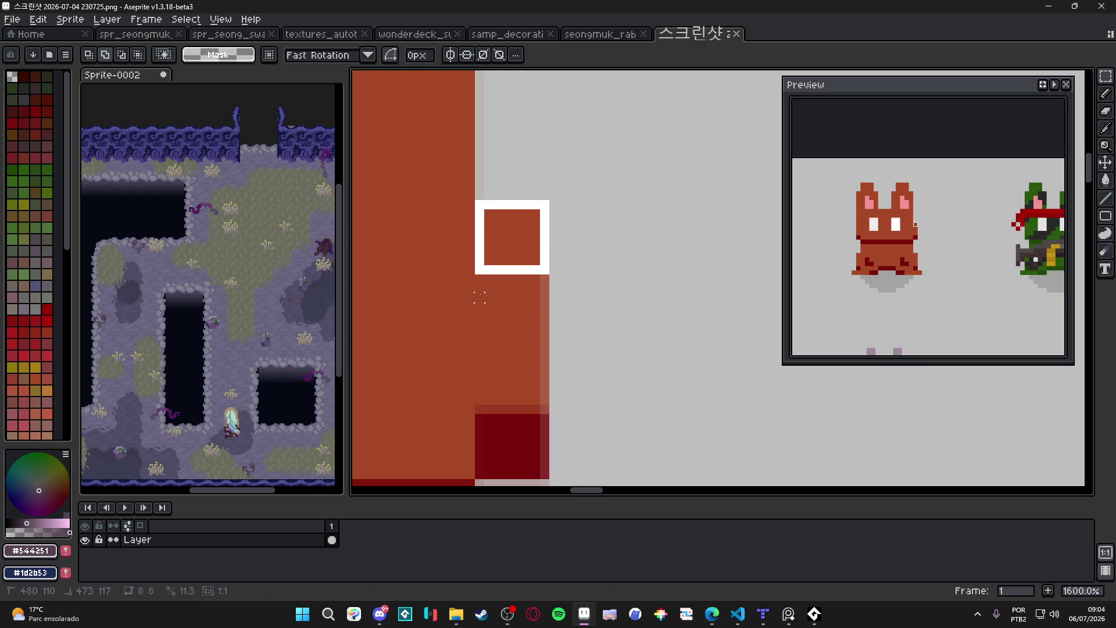
Try resizing the screenshot sprite to a width of 201 pixels.
click(70, 20)
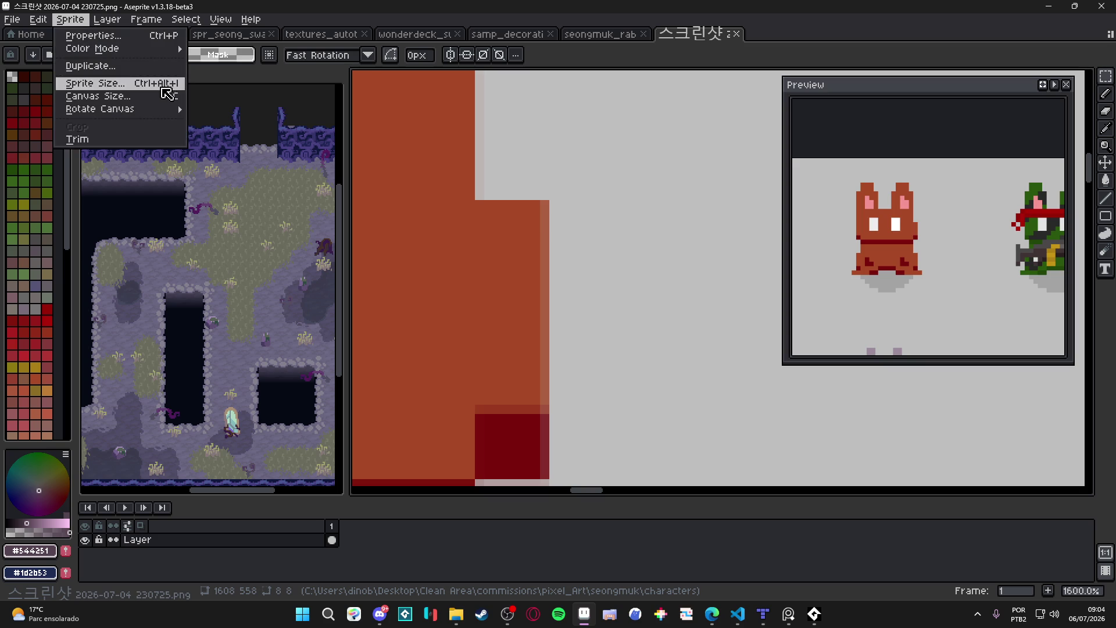
click(173, 83)
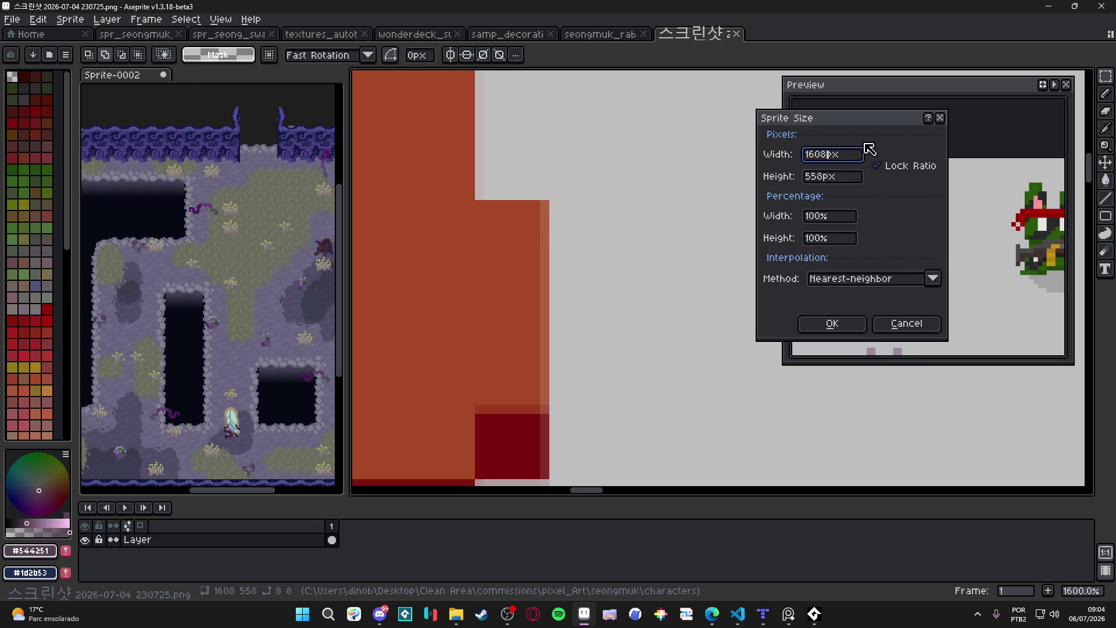
text(201)
key(Return)
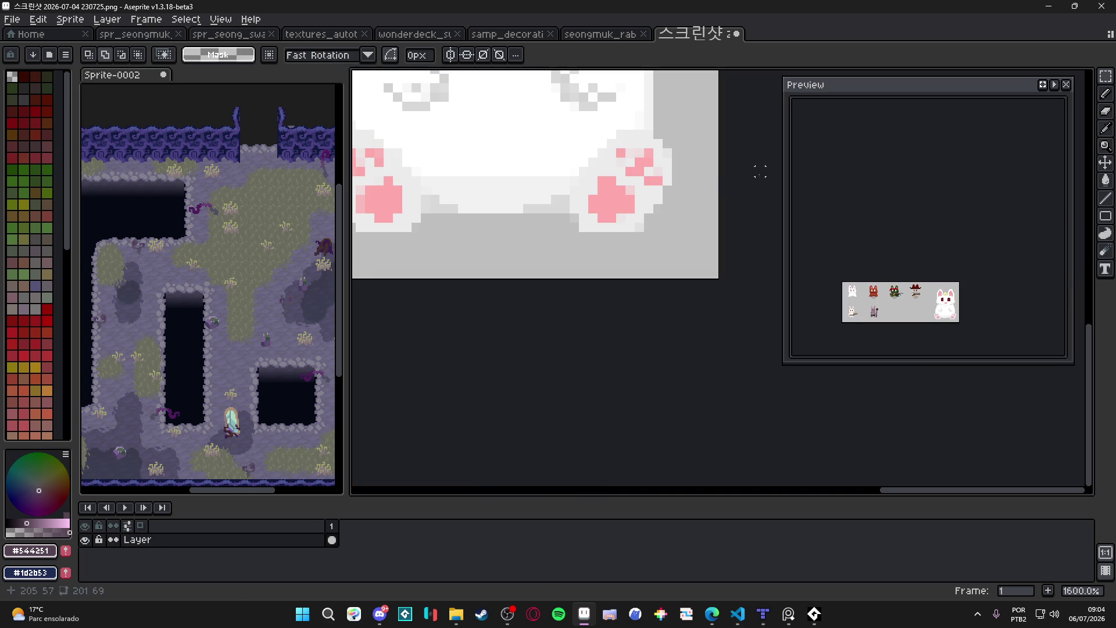
Measure one enlarged pixel of the white rabbit's eye with the marquee.
scroll(629, 216, down, 4)
scroll(630, 216, down, 1)
scroll(673, 189, up, 3)
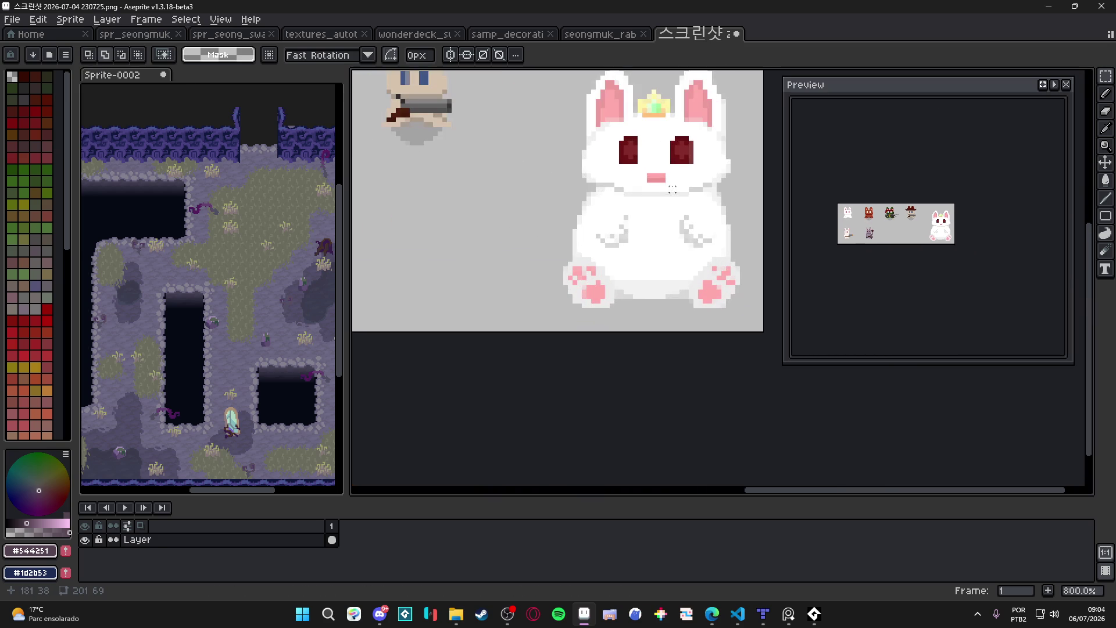
scroll(613, 225, down, 2)
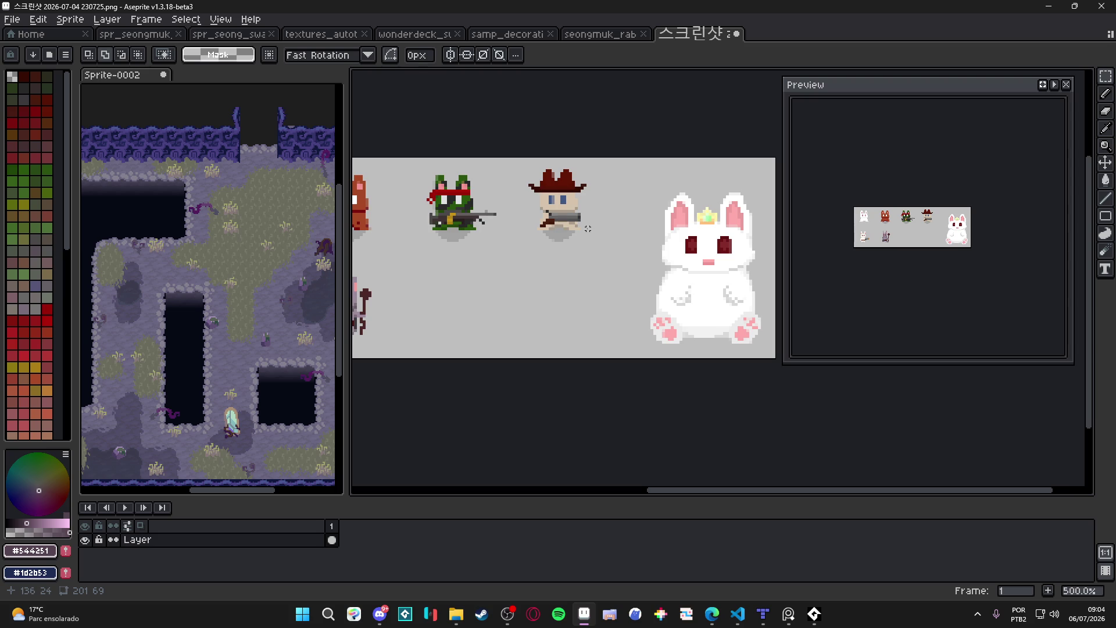
scroll(588, 229, down, 1)
scroll(566, 263, down, 1)
scroll(552, 273, left, 2)
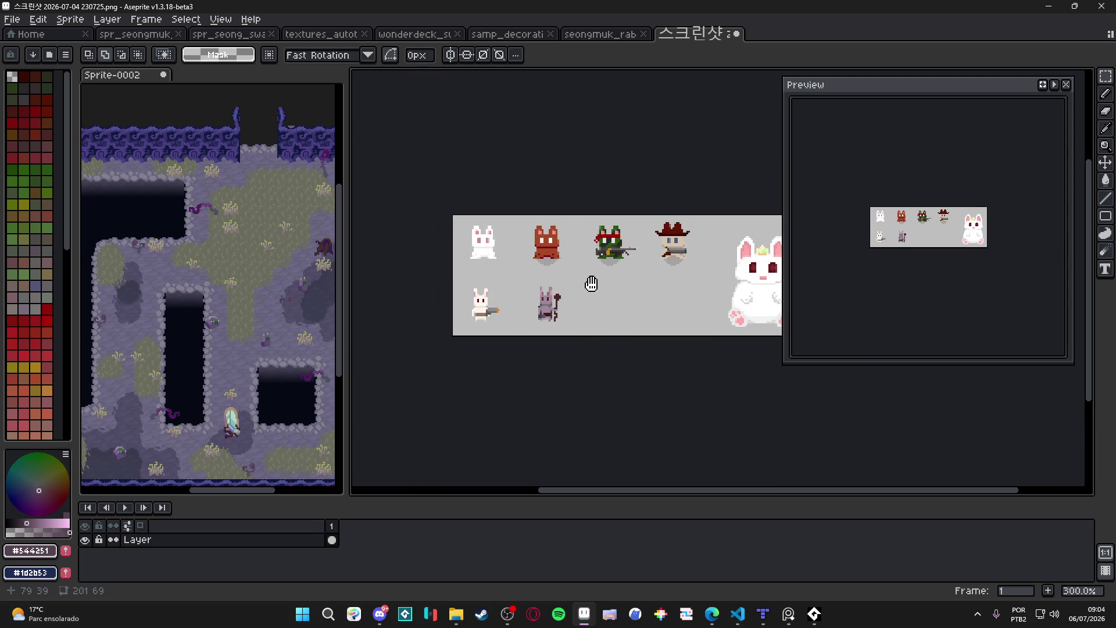
scroll(498, 249, up, 2)
scroll(498, 249, up, 3)
scroll(494, 255, down, 3)
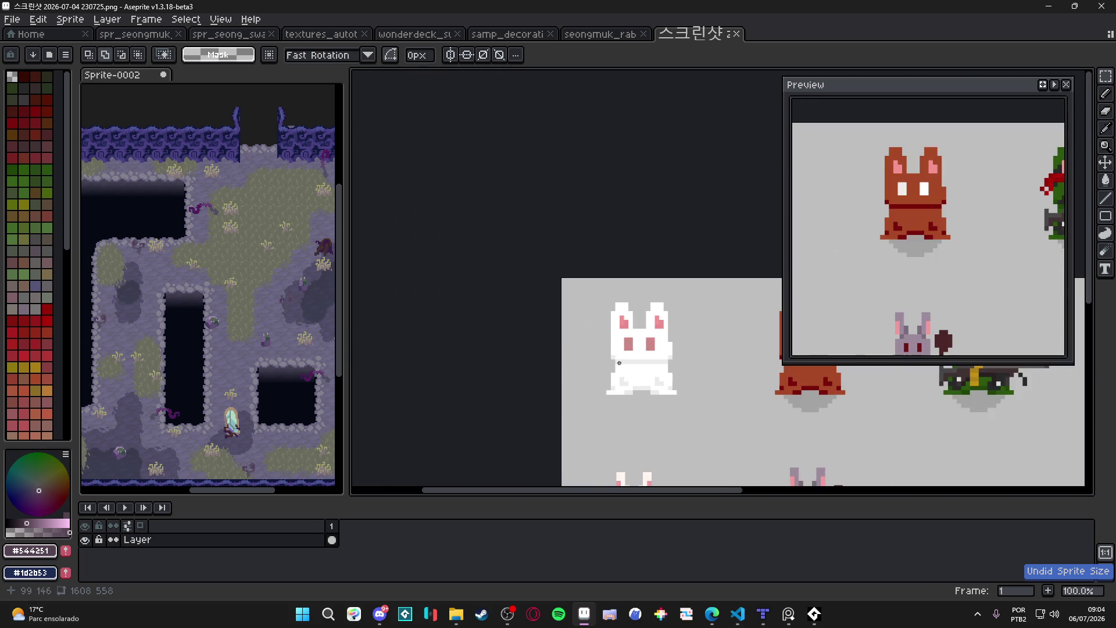
scroll(622, 292, down, 3)
scroll(595, 251, right, 1)
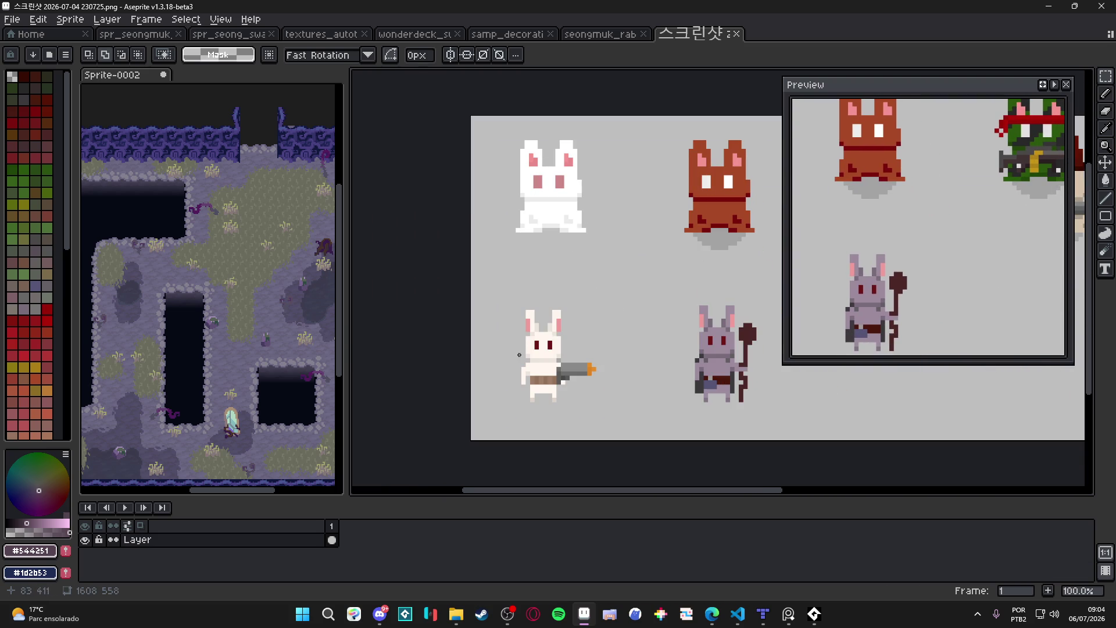
scroll(593, 320, down, 1)
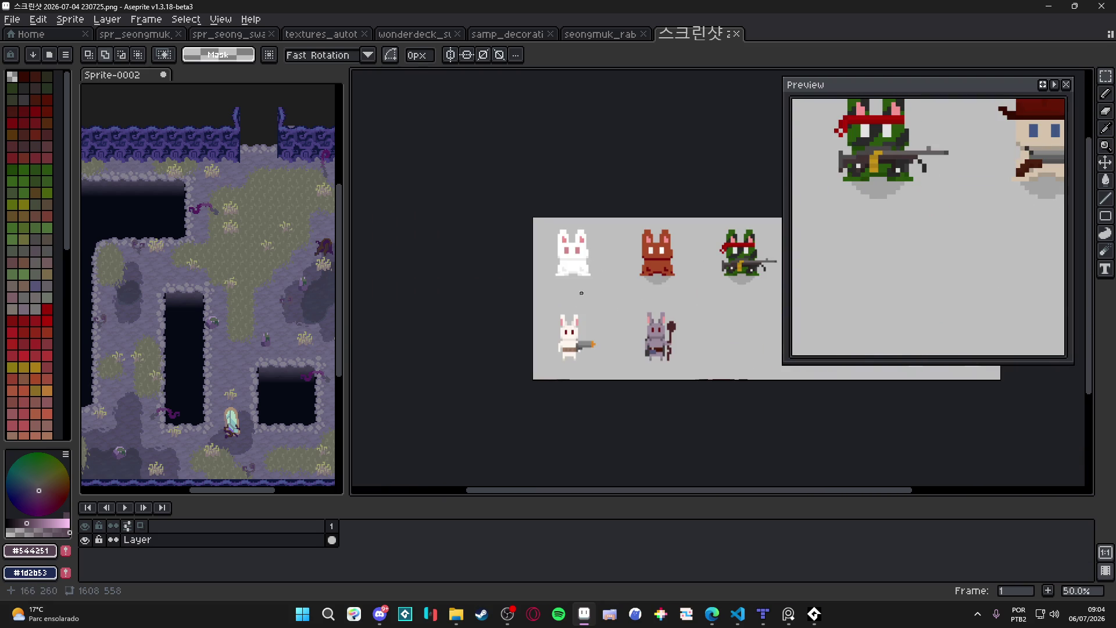
scroll(529, 251, up, 8)
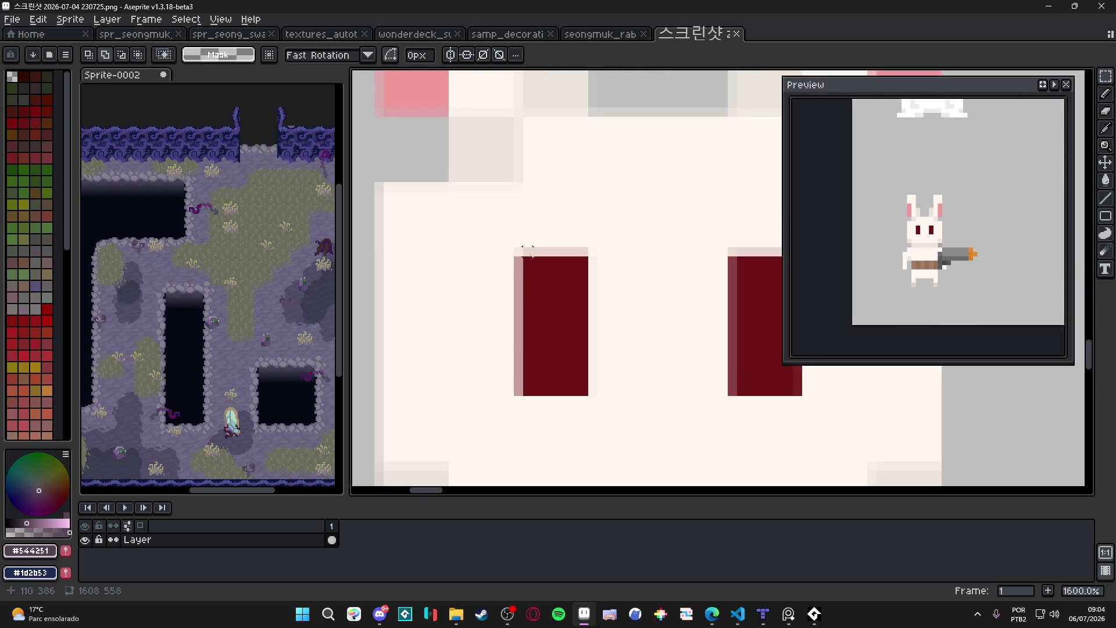
drag(528, 261, 581, 325)
Measure an enlarged pixel beside the frog's gun tip, then clear the selection.
scroll(581, 325, down, 7)
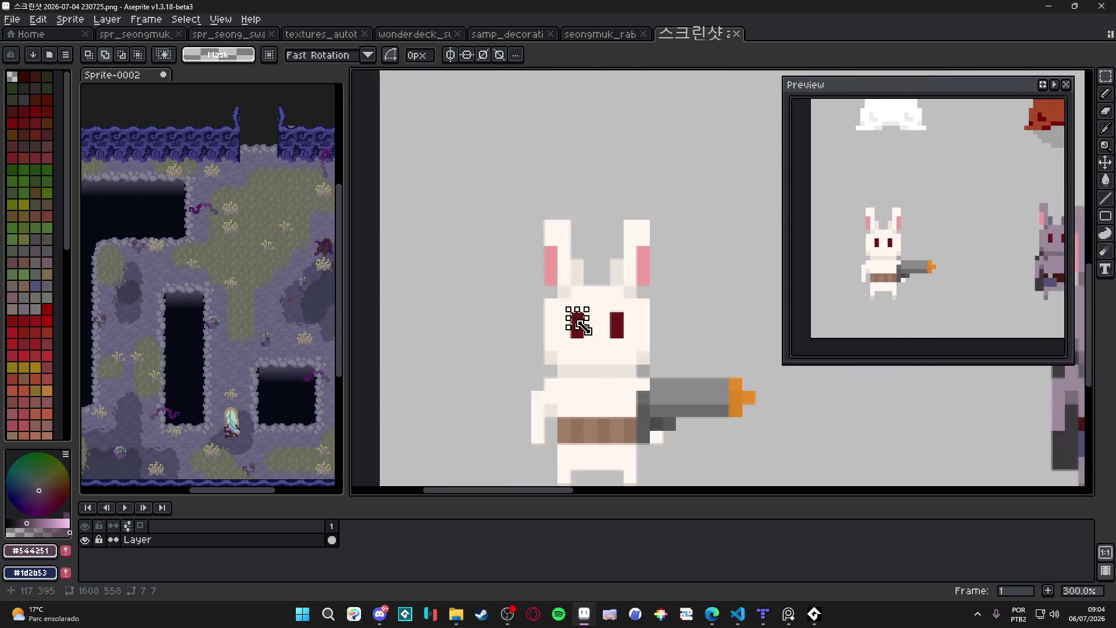
scroll(514, 331, up, 4)
scroll(513, 330, up, 2)
drag(538, 309, 485, 373)
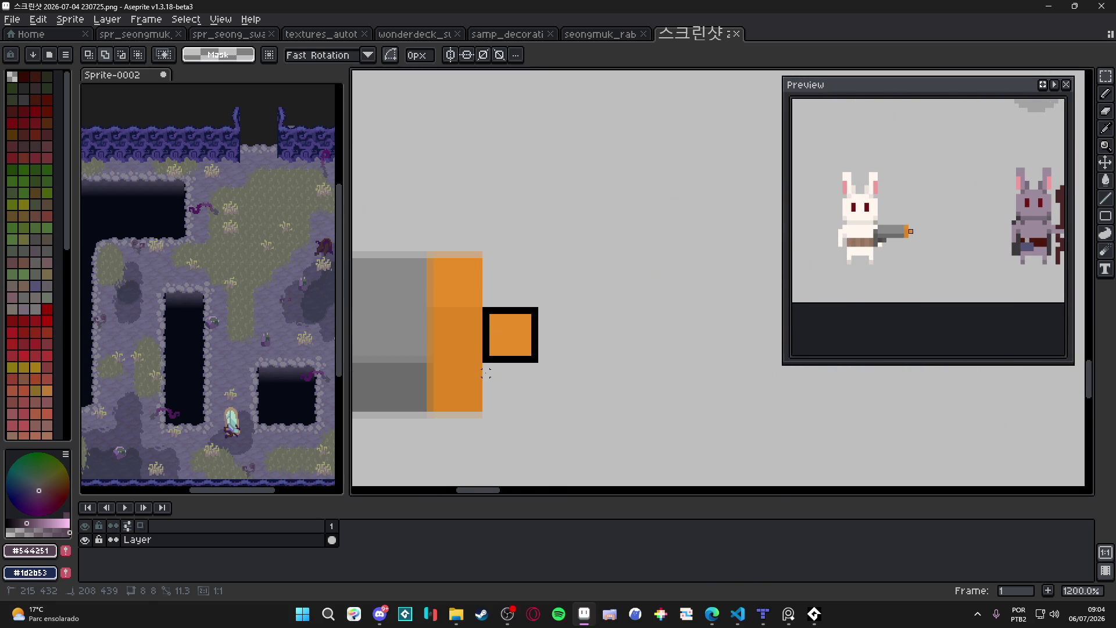
scroll(486, 373, down, 8)
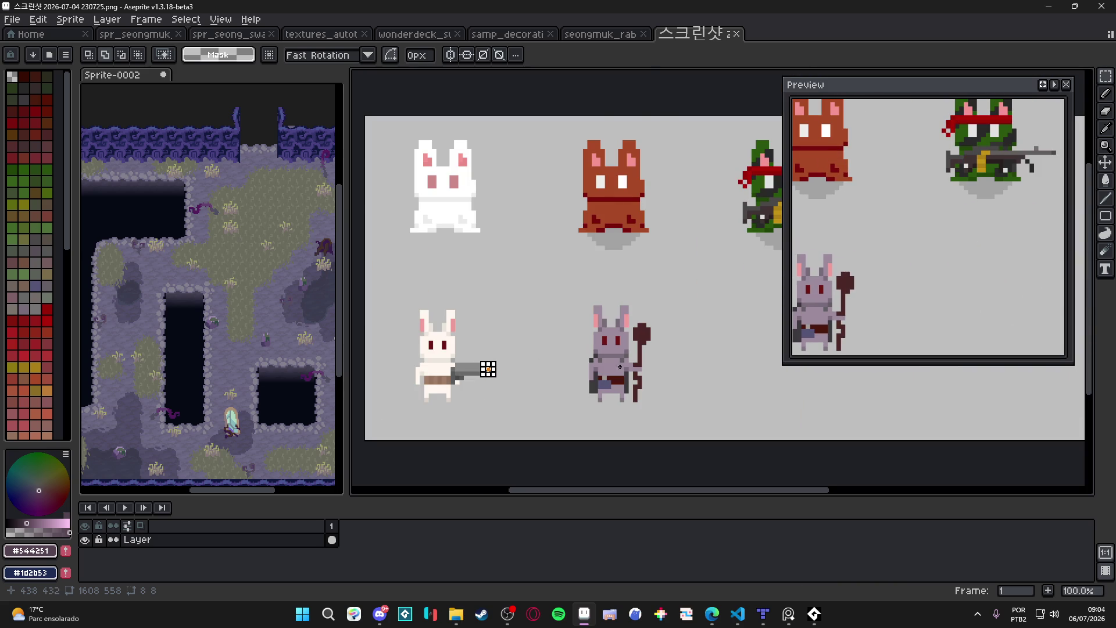
scroll(608, 362, up, 2)
scroll(608, 362, down, 6)
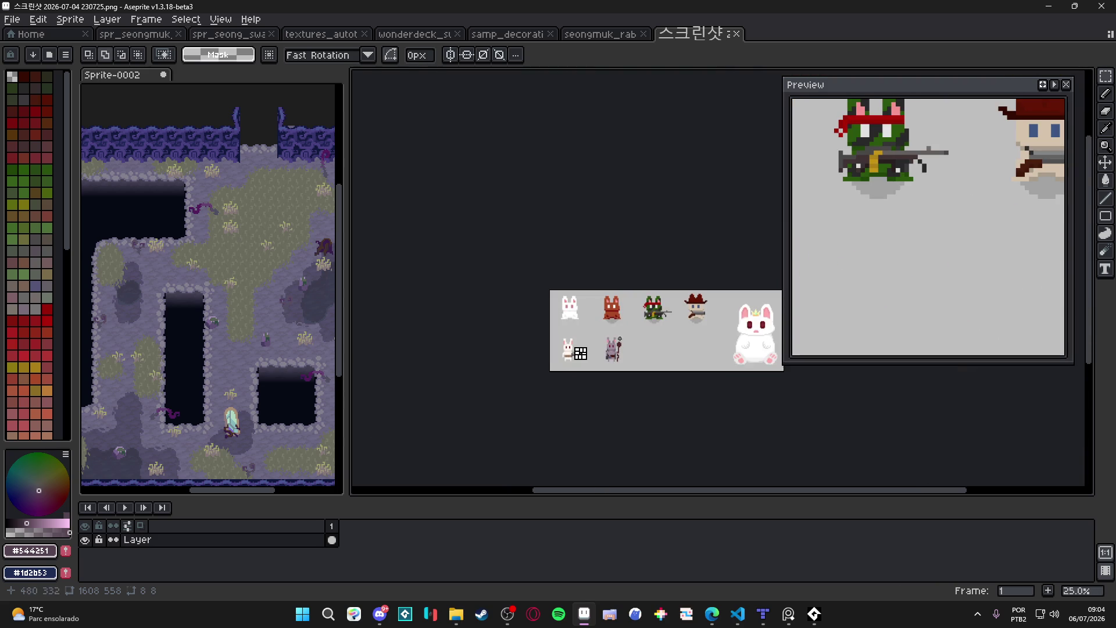
key(ctrl+d)
drag(712, 330, 605, 291)
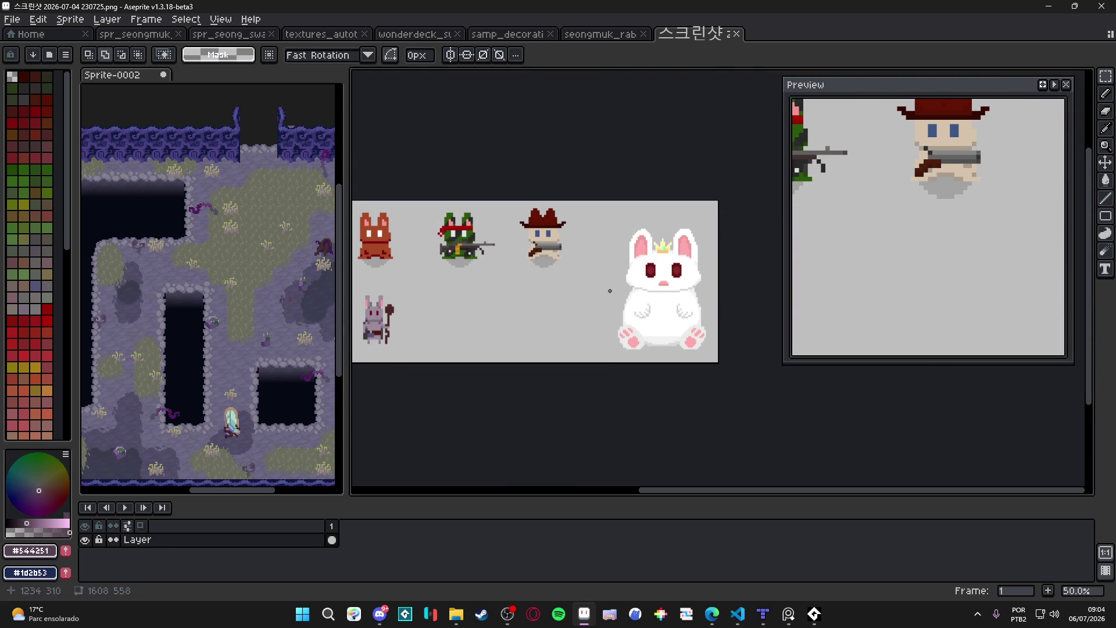
Resize the screenshot sprite to width 1608/7, giving 229×79 pixels.
click(70, 19)
click(134, 86)
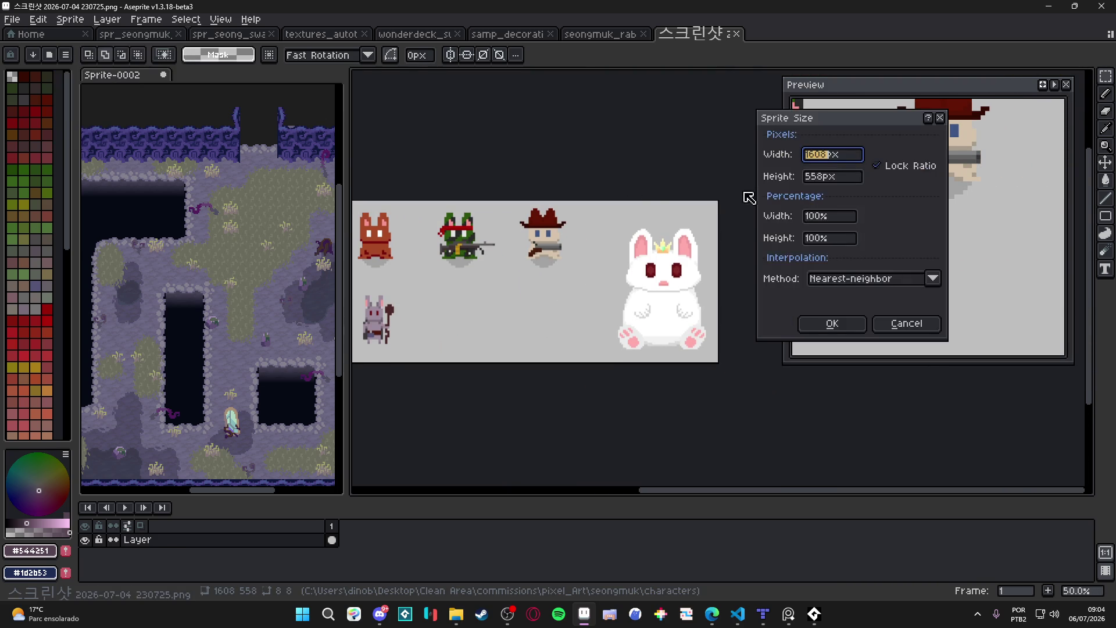
click(830, 159)
text(/7)
key(Return)
Draw a rectangle selection around the grey rabbit in the shrunken lineup.
scroll(460, 301, up, 6)
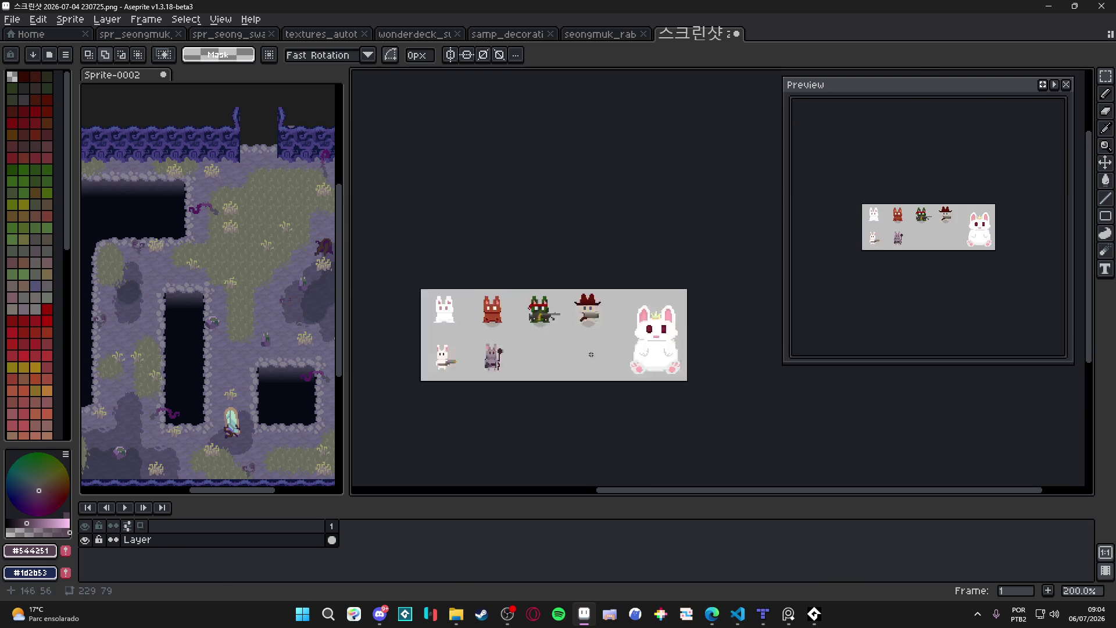
scroll(461, 300, up, 1)
drag(433, 264, 578, 273)
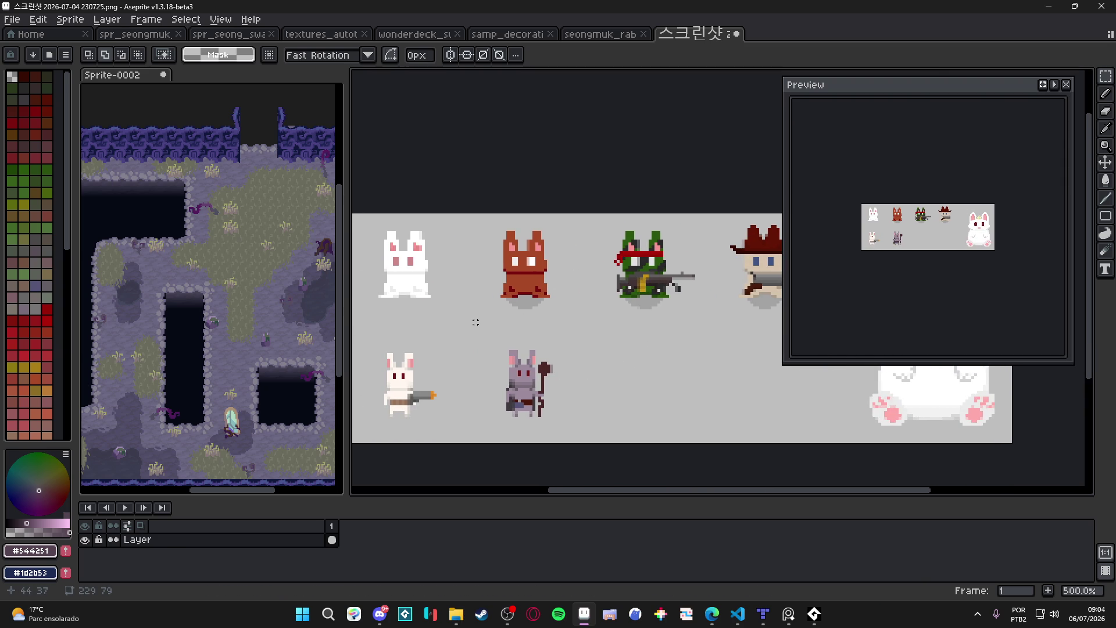
drag(498, 337, 560, 425)
click(546, 392)
drag(486, 338, 560, 425)
Add a new 'player' layer above the floor layer in the rabbit-hole scene.
click(582, 34)
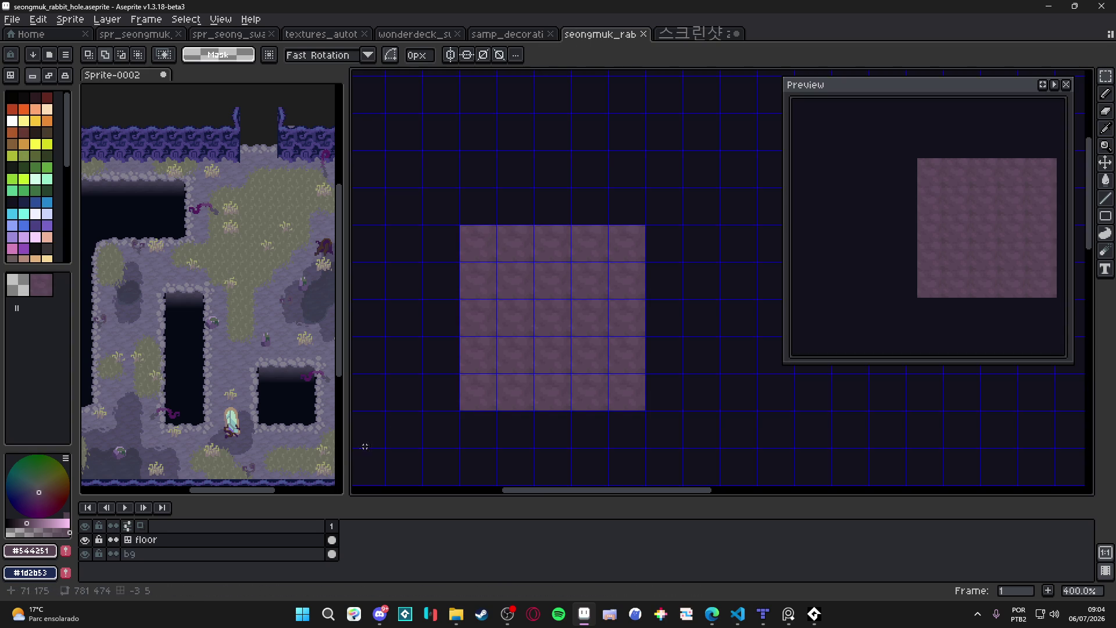
click(186, 542)
key(shift+n)
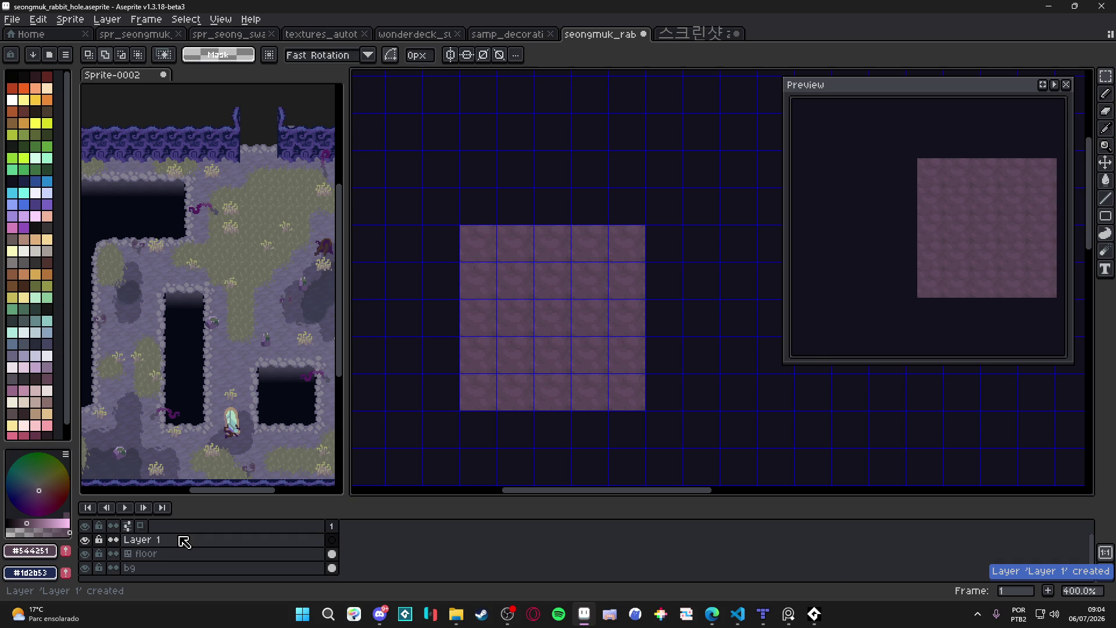
double_click(184, 541)
text(layer)
key(Return)
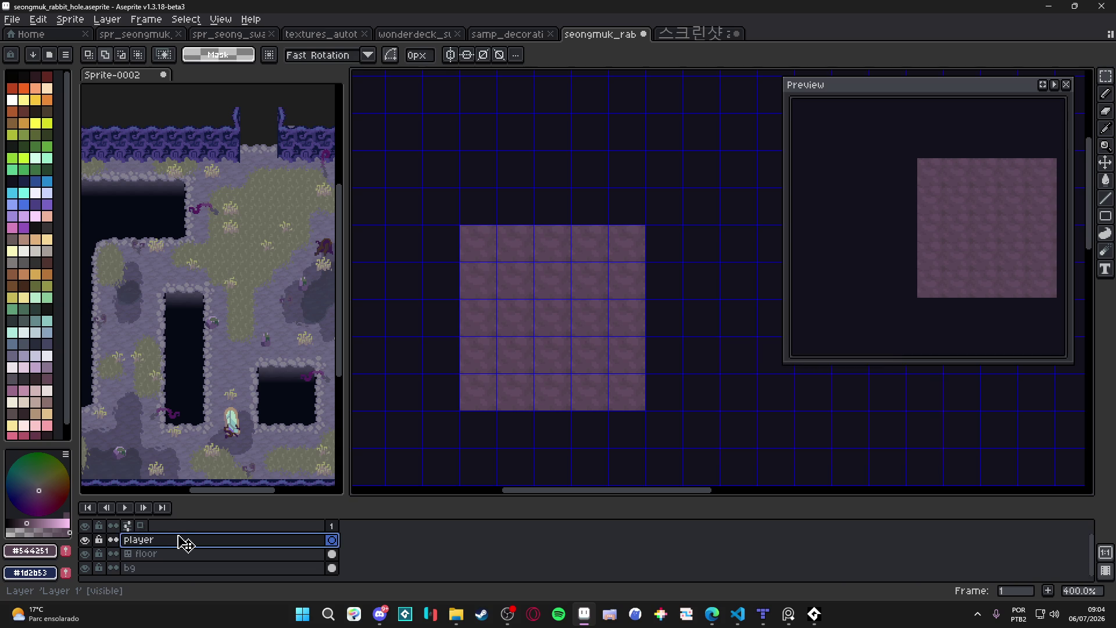
Paste the grey rabbit and commit it at the centre of the stone floor.
key(ctrl+v)
drag(726, 183, 579, 305)
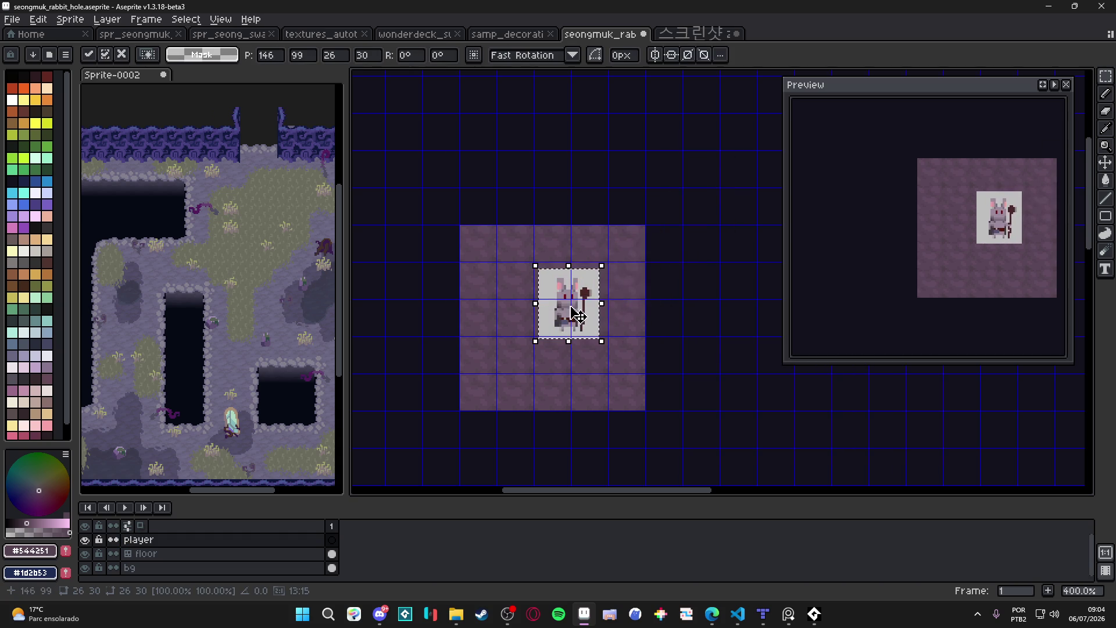
scroll(579, 305, up, 2)
key(w)
key(Return)
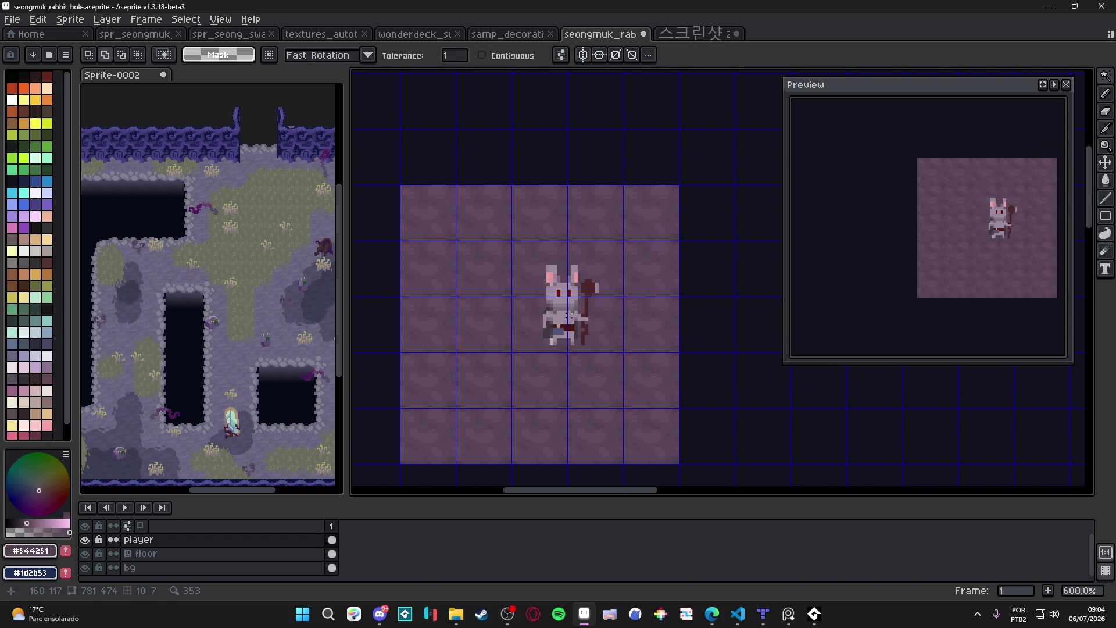
scroll(575, 323, down, 3)
Hide the tile grid, select then deselect the rabbit, and switch to the screenshot.
key(ctrl+apostrophe)
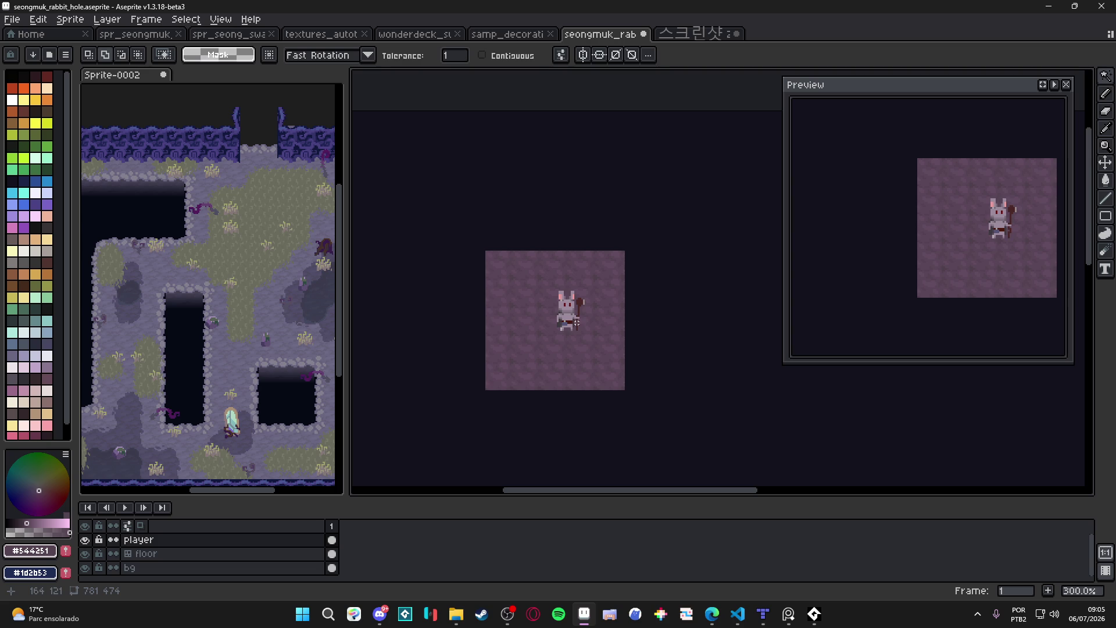
key(m)
drag(588, 265, 533, 360)
key(ctrl+d)
scroll(592, 286, up, 4)
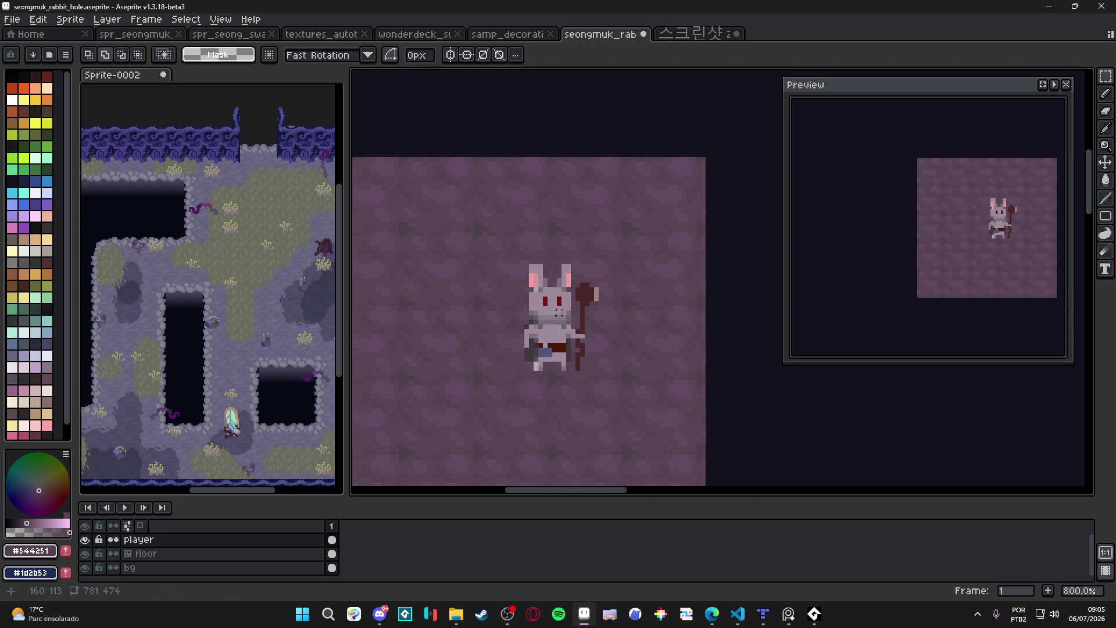
scroll(563, 312, down, 3)
key(ctrl+Tab)
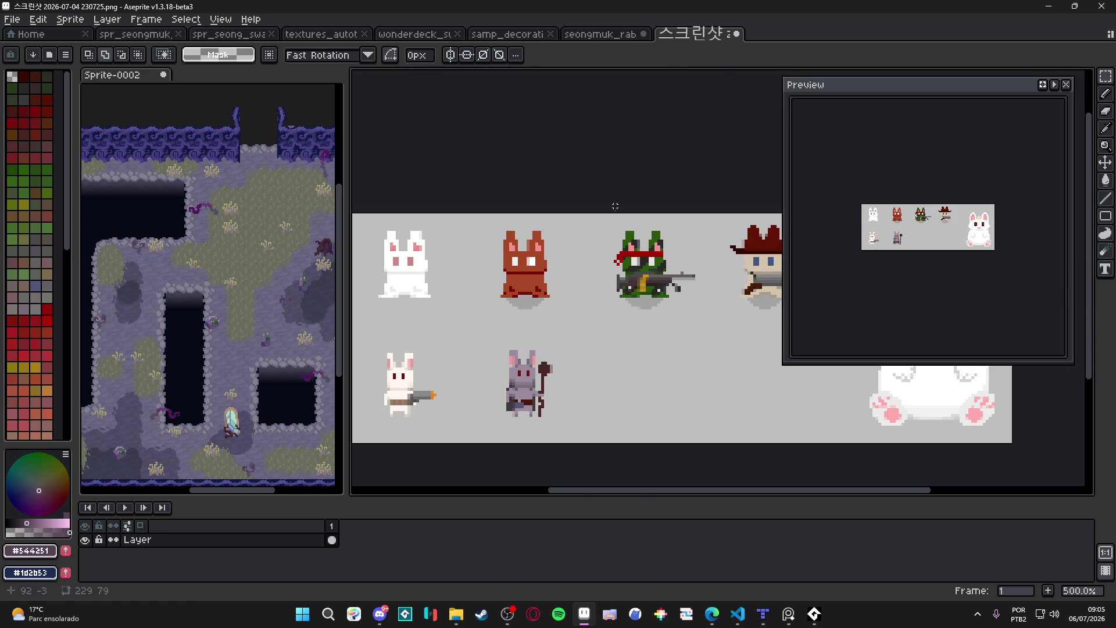
Dock the character screenshot as a reference panel beside the scene.
key(ctrl+z)
scroll(598, 306, up, 3)
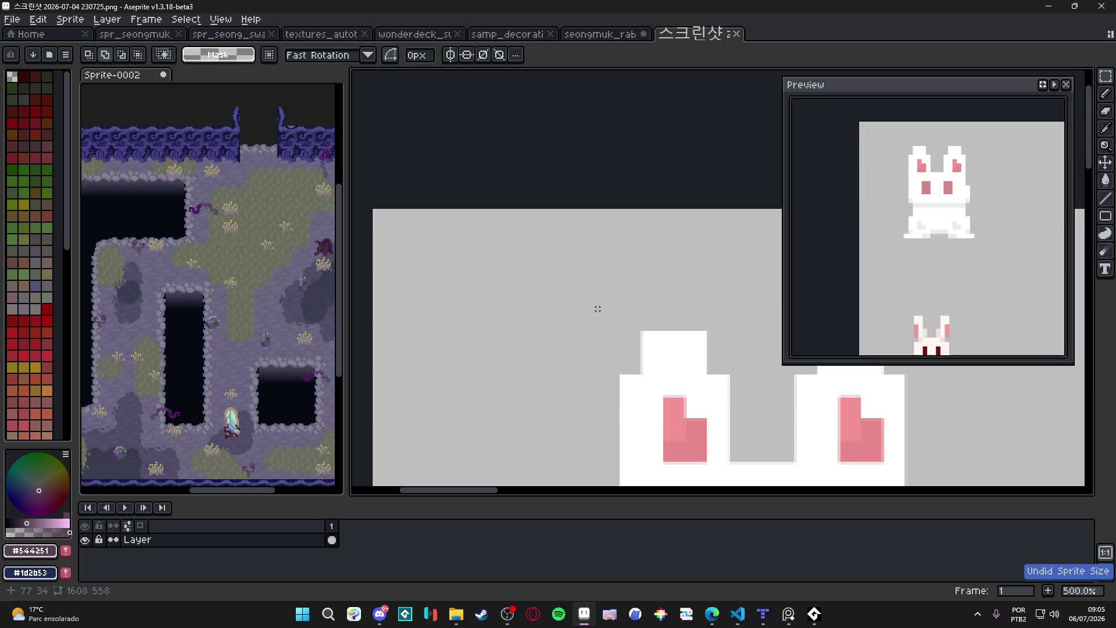
scroll(687, 319, down, 10)
drag(687, 318, 529, 281)
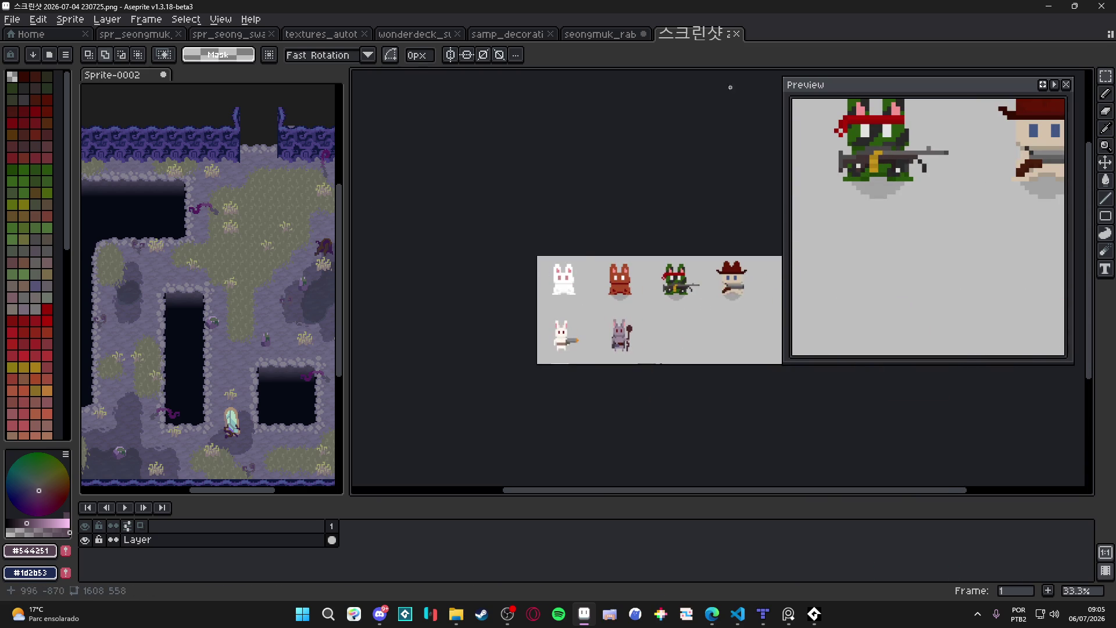
mouse_move(705, 35)
mouse_down()
mouse_move(478, 263)
mouse_move(208, 487)
mouse_up()
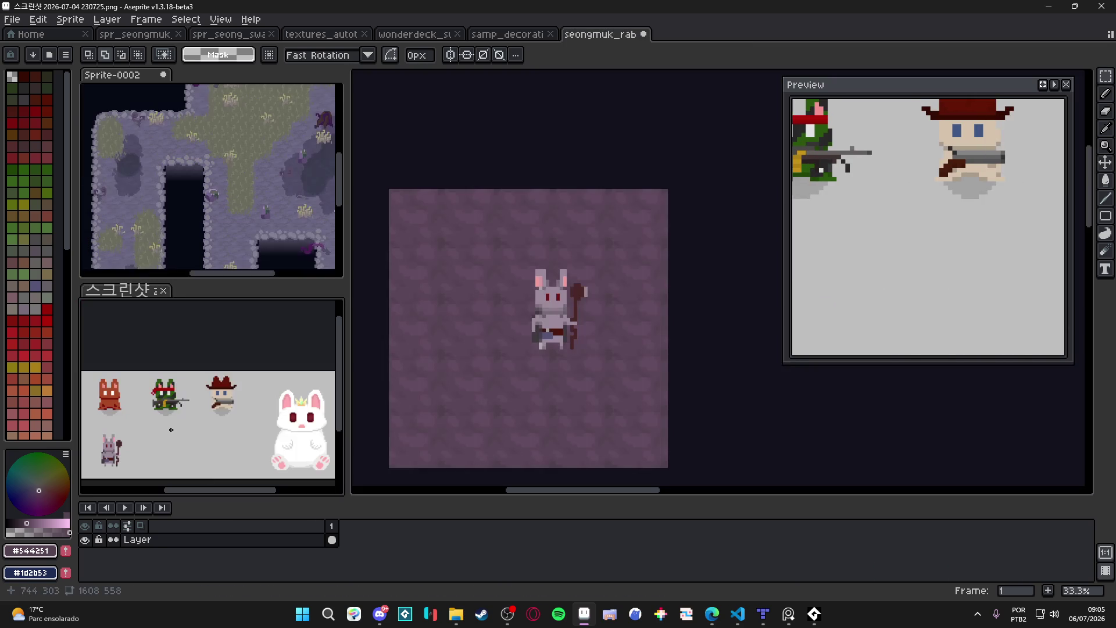
scroll(529, 302, up, 2)
Marquee the rabbit and flip it horizontally.
click(528, 303)
key(shift+h)
key(ctrl+z)
scroll(498, 276, down, 1)
mouse_move(461, 219)
mouse_down()
mouse_move(560, 411)
mouse_move(601, 422)
mouse_up()
key(shift+h)
scroll(555, 336, right, 2)
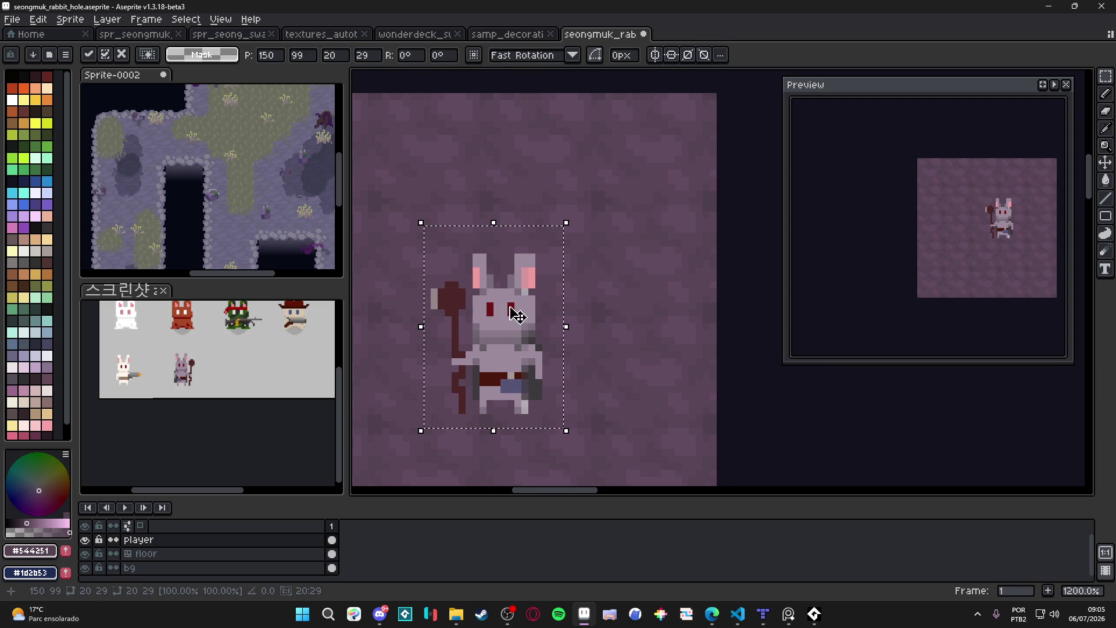
key(e)
key(ctrl+d)
Move the rabbit up about 3 pixels and pick the staff's dark colour.
scroll(436, 281, up, 1)
key(v)
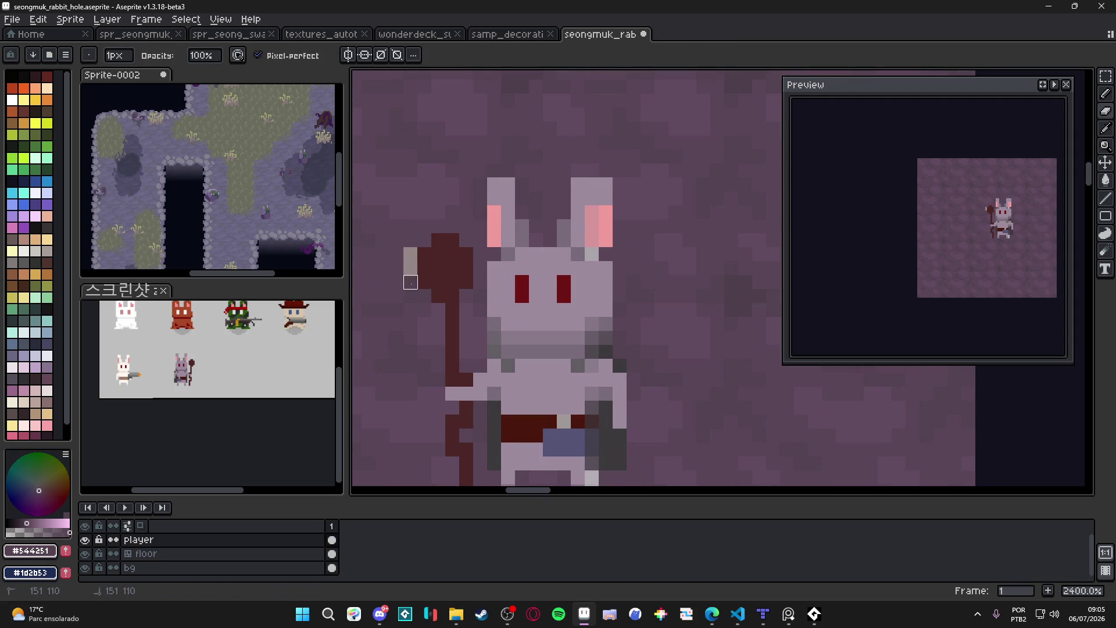
drag(411, 285, 451, 243)
key(b)
alt+click(450, 243)
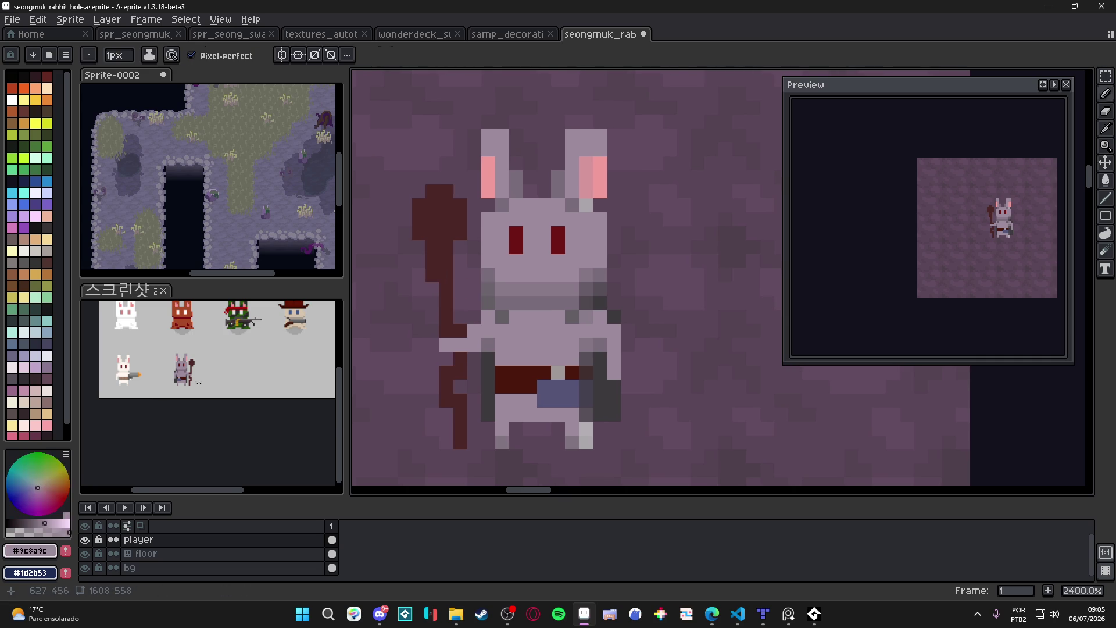
Paint a dark grey shading pixel on the rabbit's arm.
scroll(183, 371, up, 4)
click(184, 422)
scroll(184, 422, down, 4)
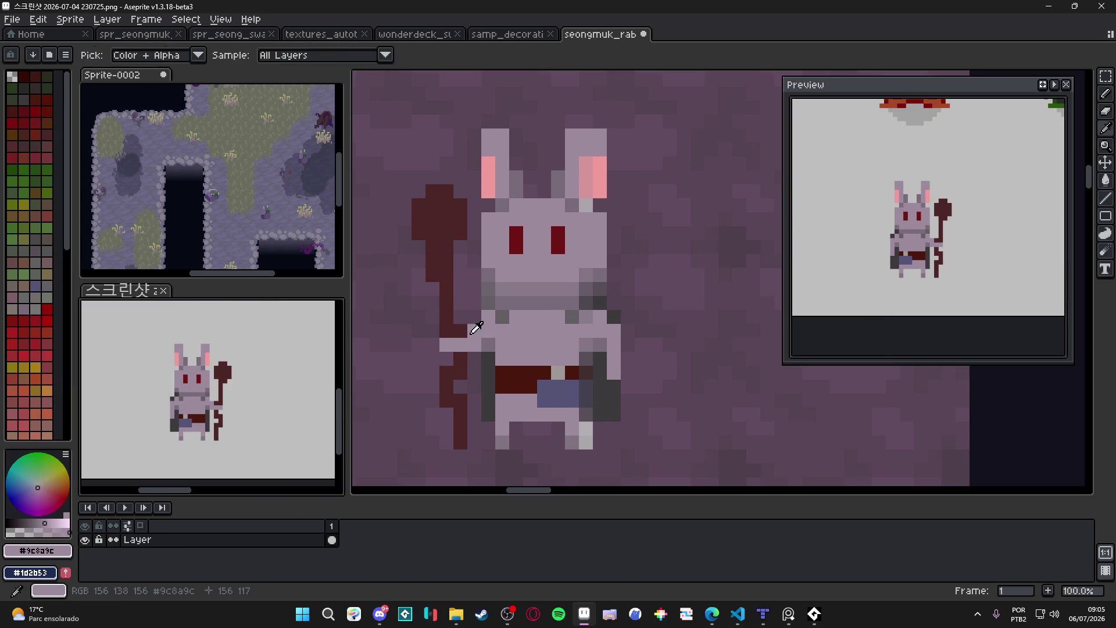
click(461, 330)
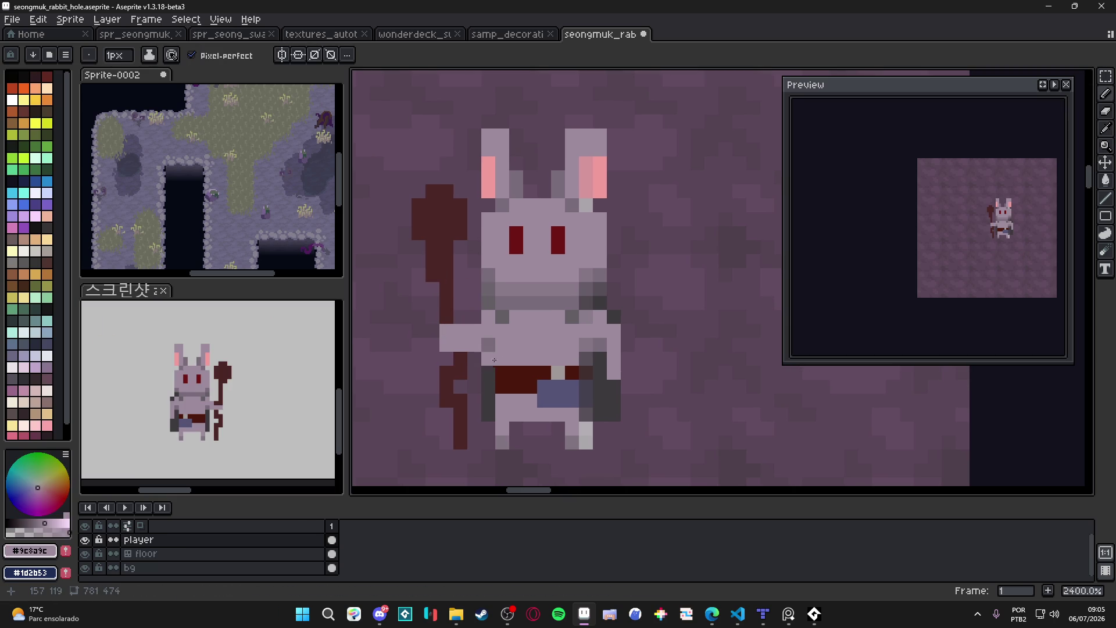
alt+click(490, 369)
click(489, 348)
Sample the leg's fur colours and erase a column of leg pixels.
scroll(523, 366, right, 2)
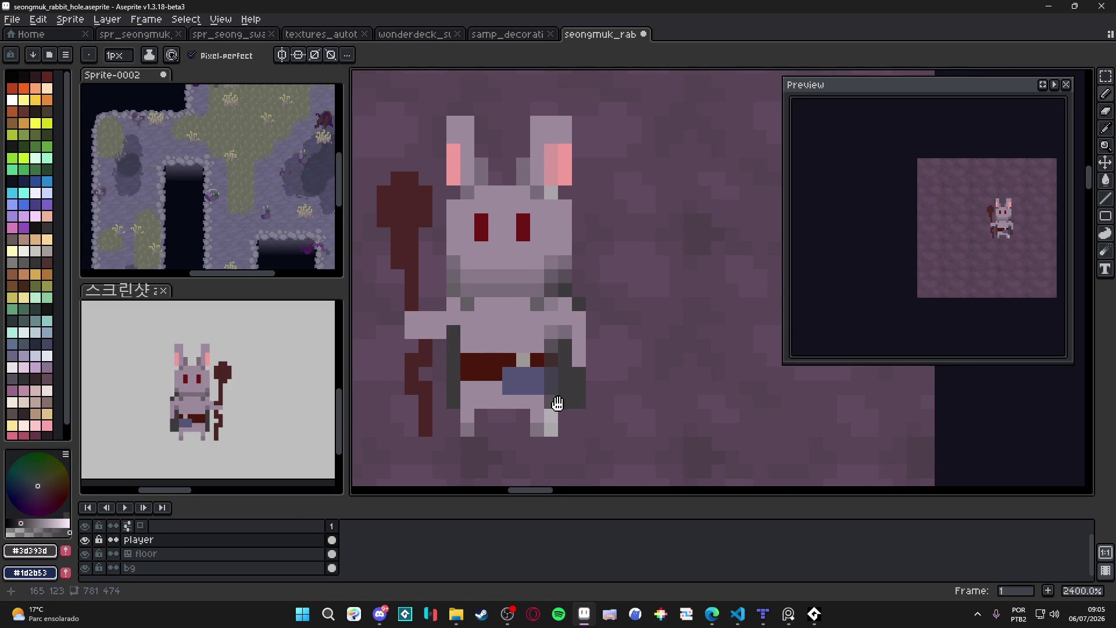
alt+click(565, 383)
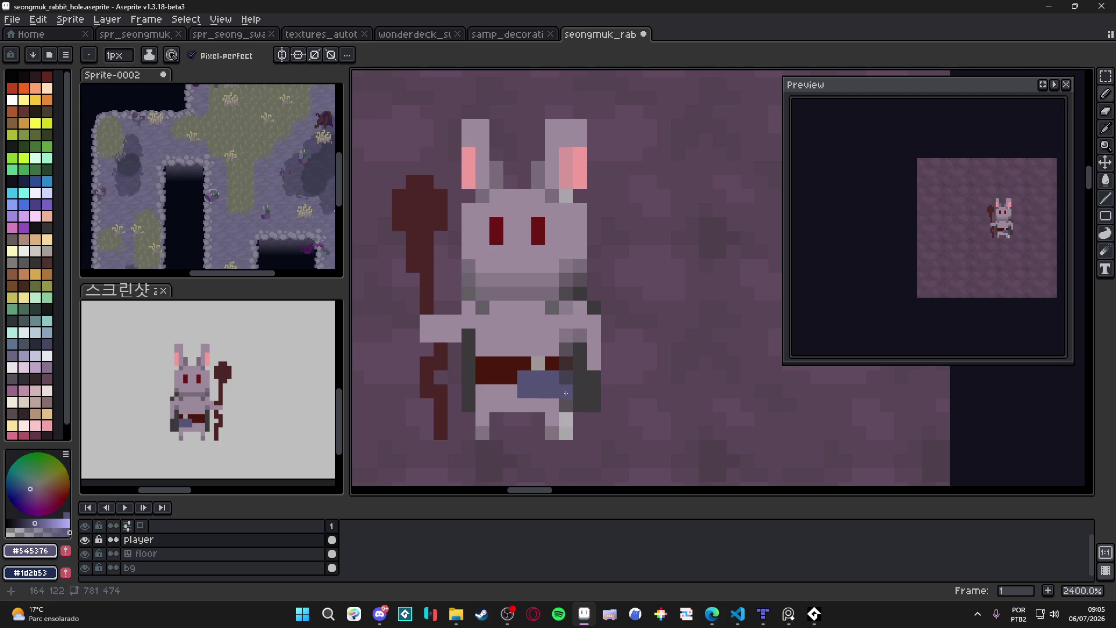
alt+click(559, 410)
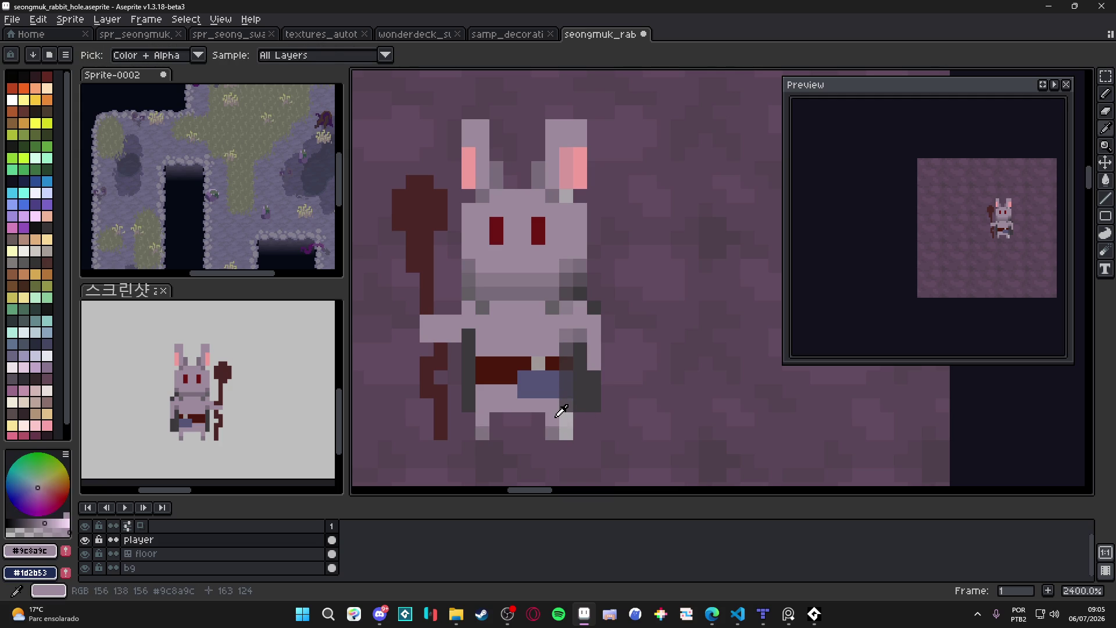
key(e)
drag(566, 406, 566, 433)
Extend the dark leg shading upward and repaint two dark pixels in light fur.
key(b)
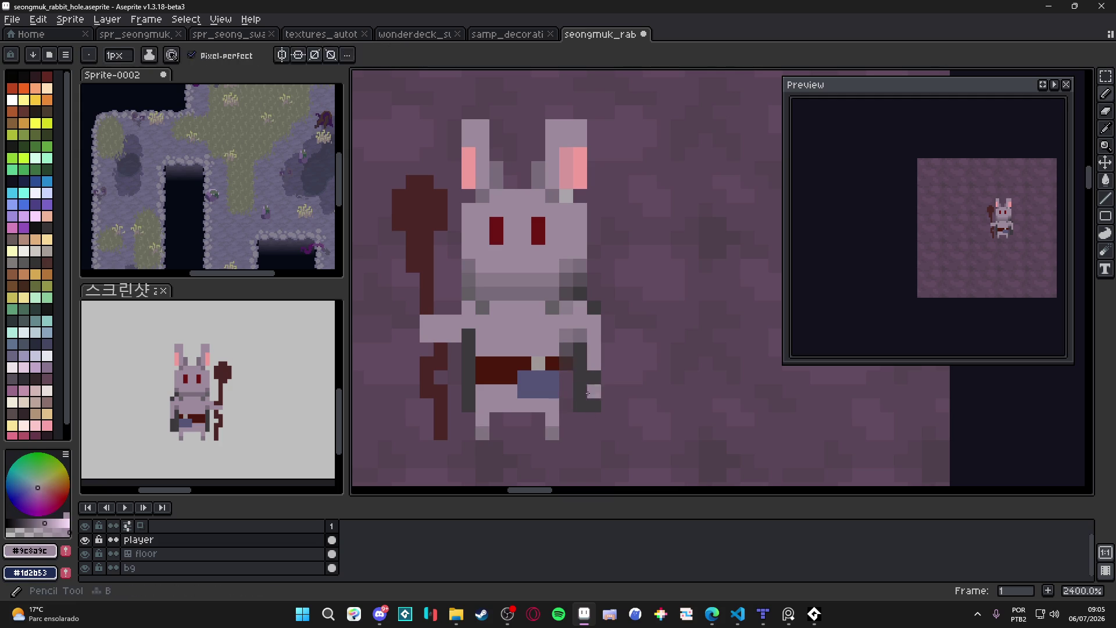
alt+click(569, 410)
drag(572, 390, 566, 376)
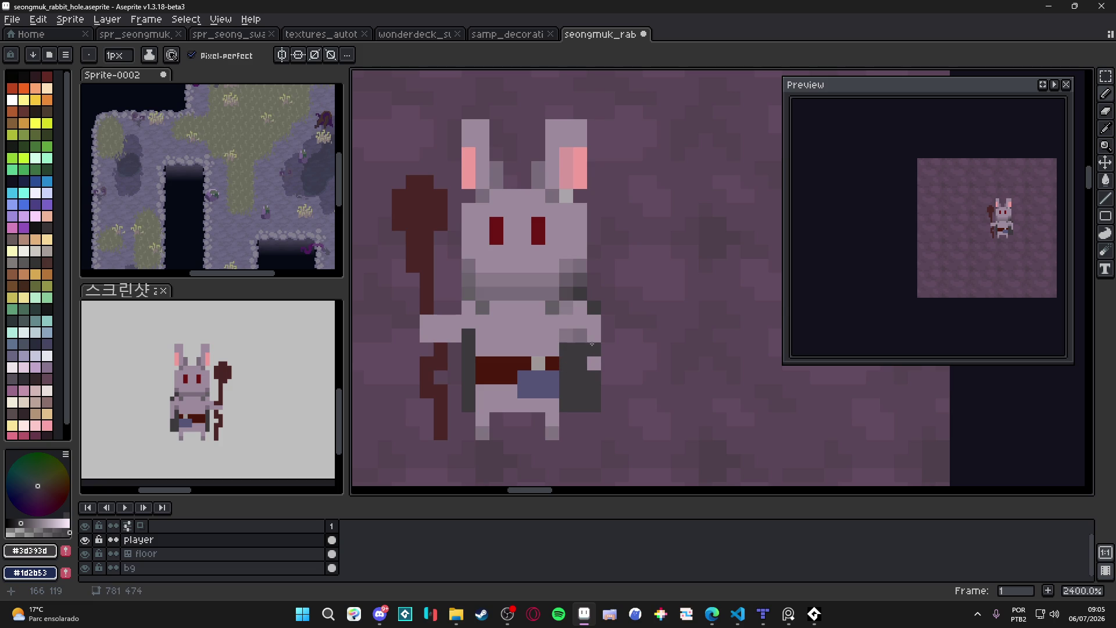
alt+click(593, 362)
drag(580, 349, 577, 359)
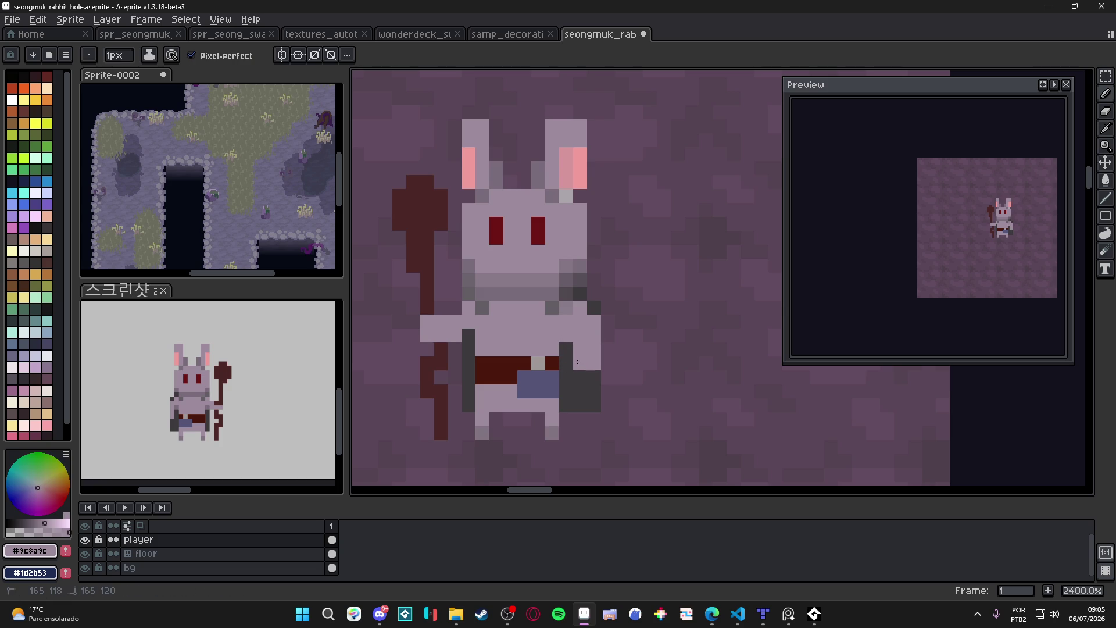
Shade the rabbit's right side dark grey, lighten the cheek, and add a chest pixel.
alt+click(580, 293)
mouse_move(580, 306)
mouse_down()
mouse_move(594, 364)
mouse_move(589, 317)
mouse_move(540, 295)
mouse_move(487, 299)
mouse_up()
alt+click(542, 274)
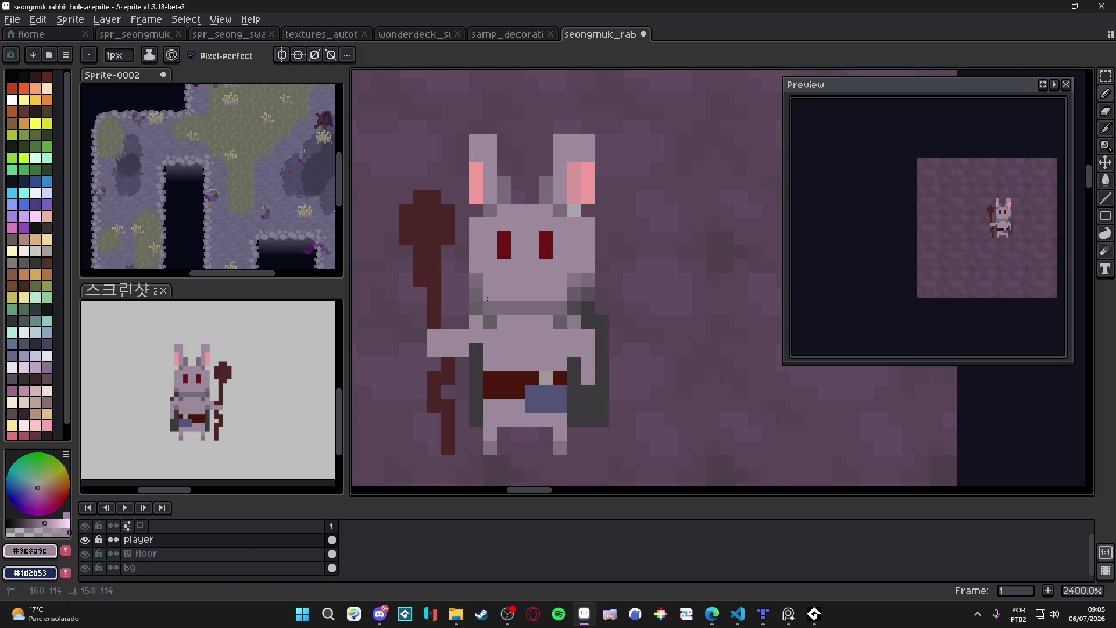
mouse_move(571, 281)
mouse_down()
mouse_move(585, 278)
mouse_move(497, 308)
mouse_move(479, 295)
mouse_up()
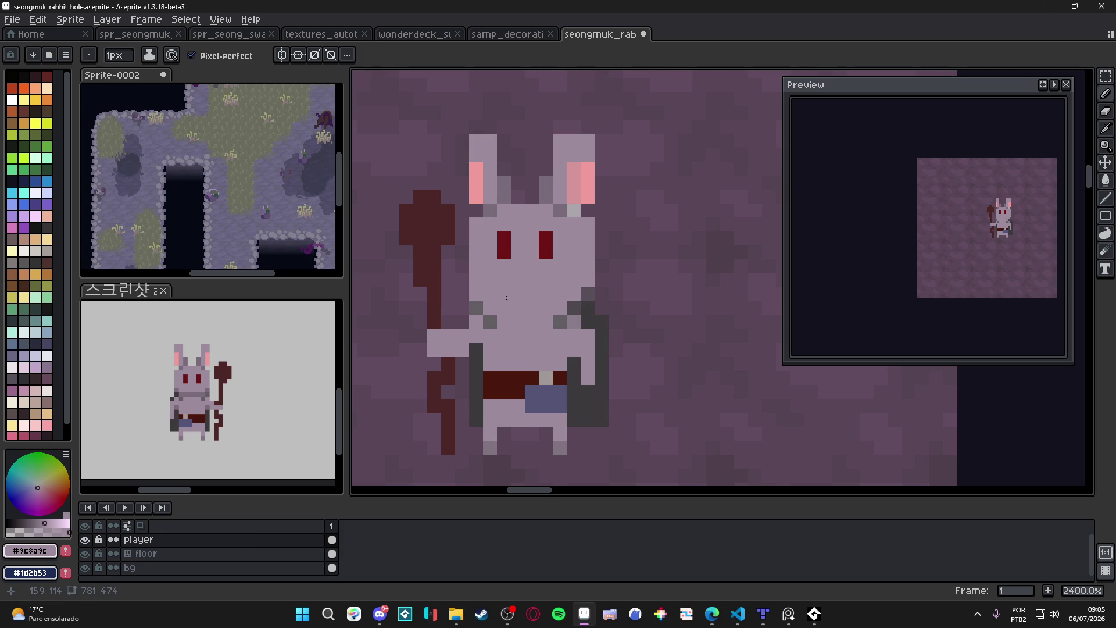
alt+click(478, 306)
click(477, 293)
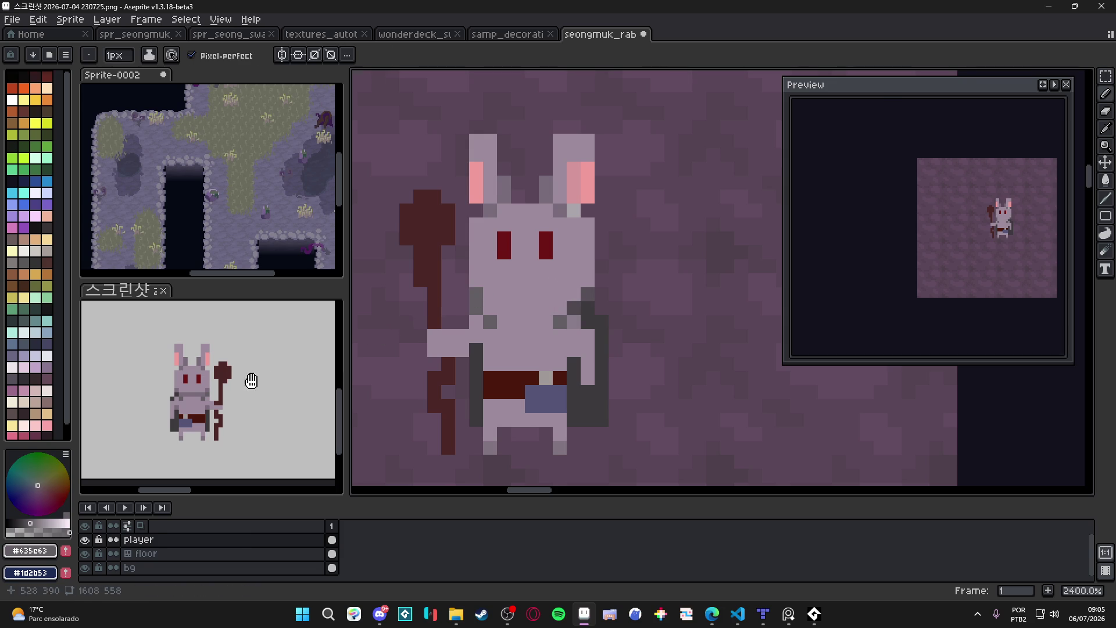
Pick grey #7a6c7a from the reference rabbit and draw a line under the head.
scroll(230, 397, down, 4)
scroll(230, 397, up, 5)
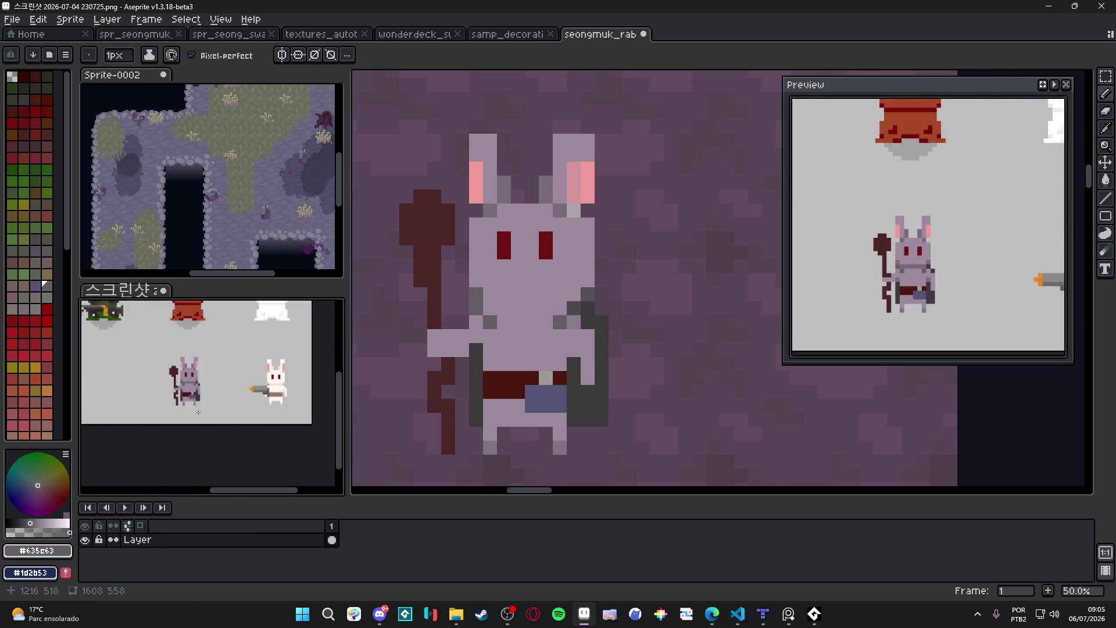
click(519, 343)
drag(237, 382, 259, 391)
alt+click(194, 362)
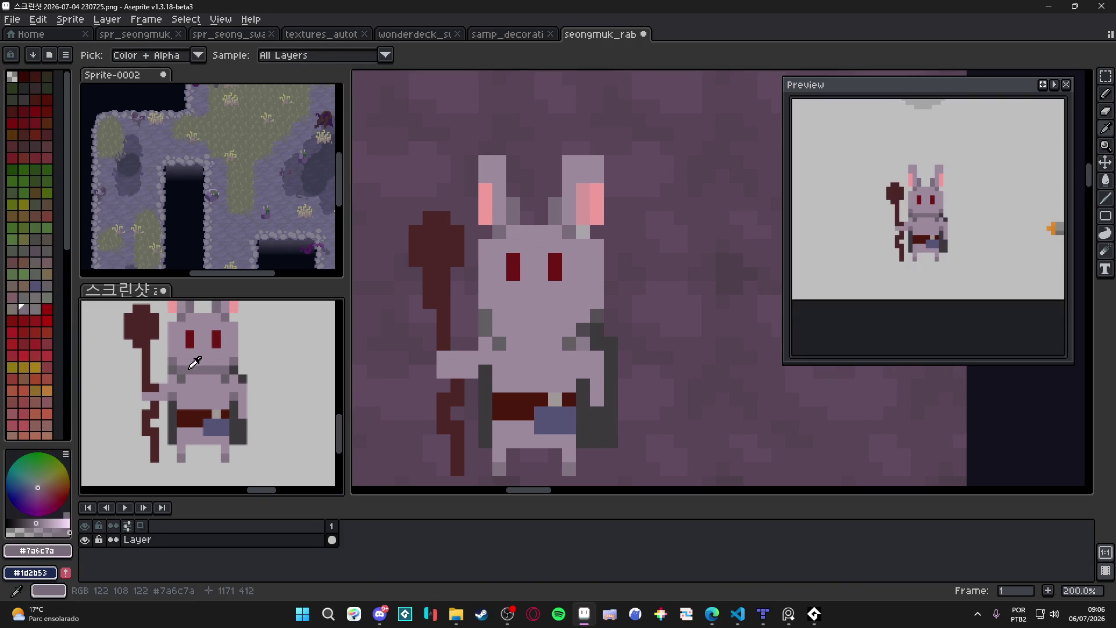
click(487, 323)
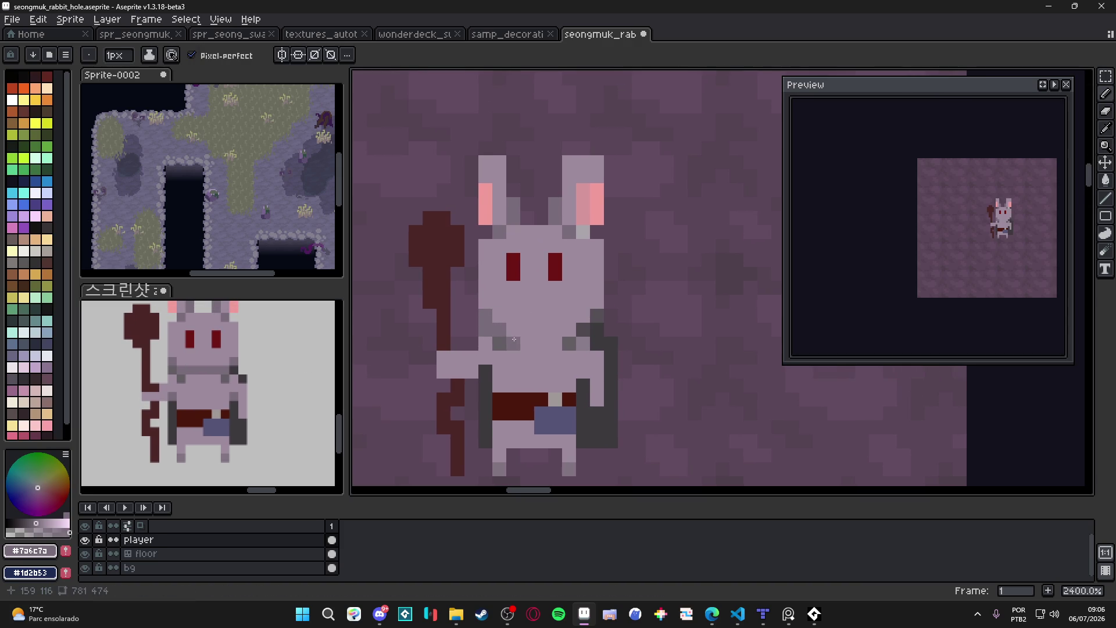
drag(512, 338, 558, 343)
Repaint the cheek pixels in face colour #9c8a9c and paint over the right eye.
click(590, 318)
alt+click(563, 331)
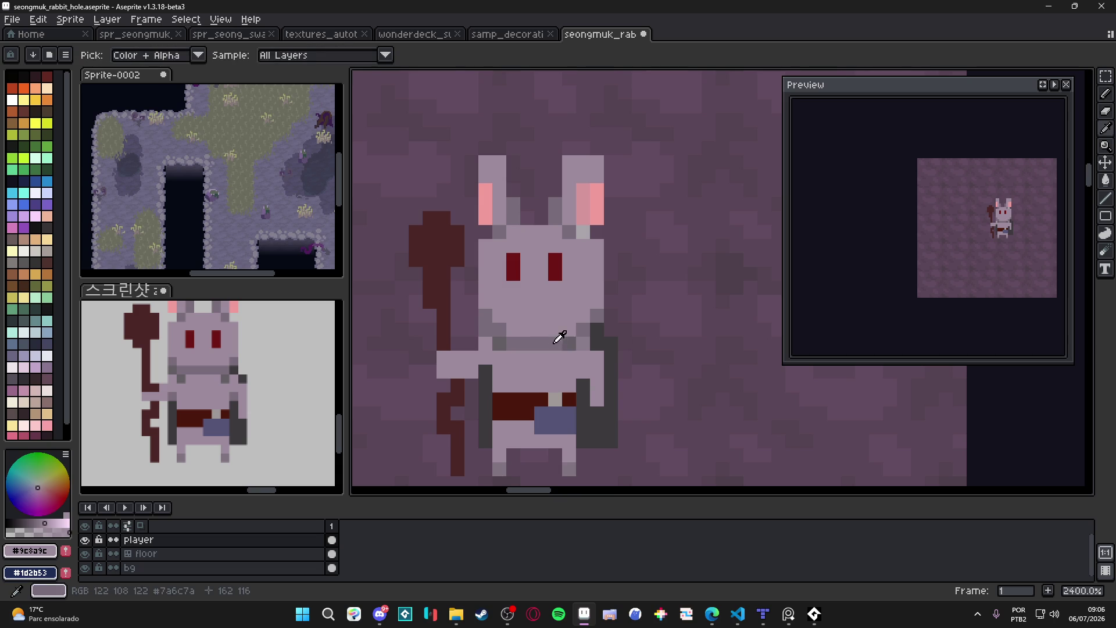
alt+click(582, 341)
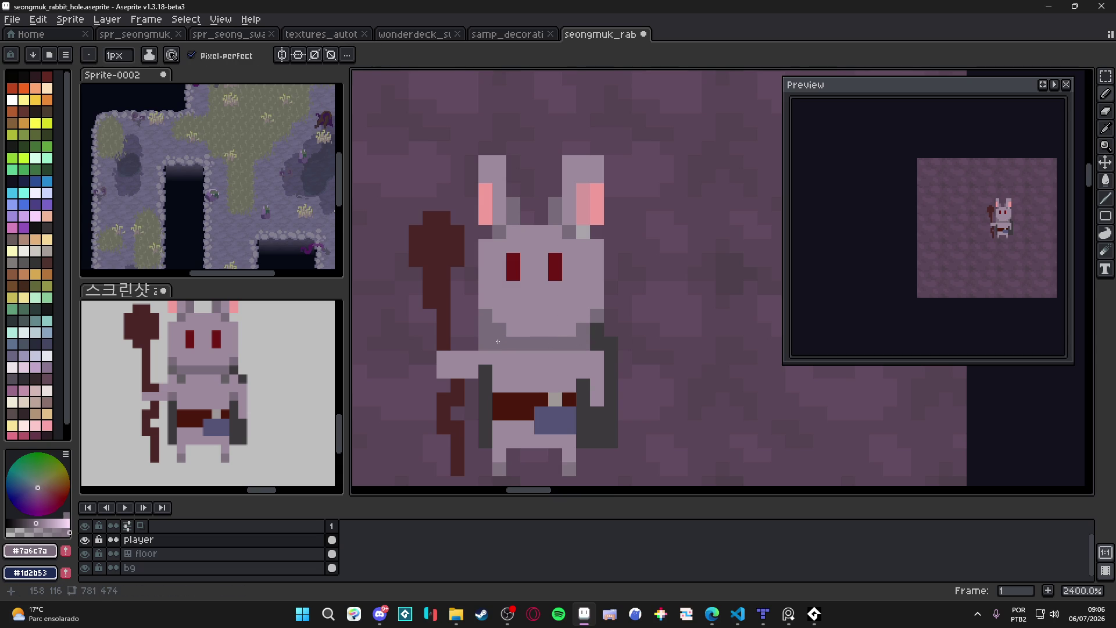
alt+click(607, 337)
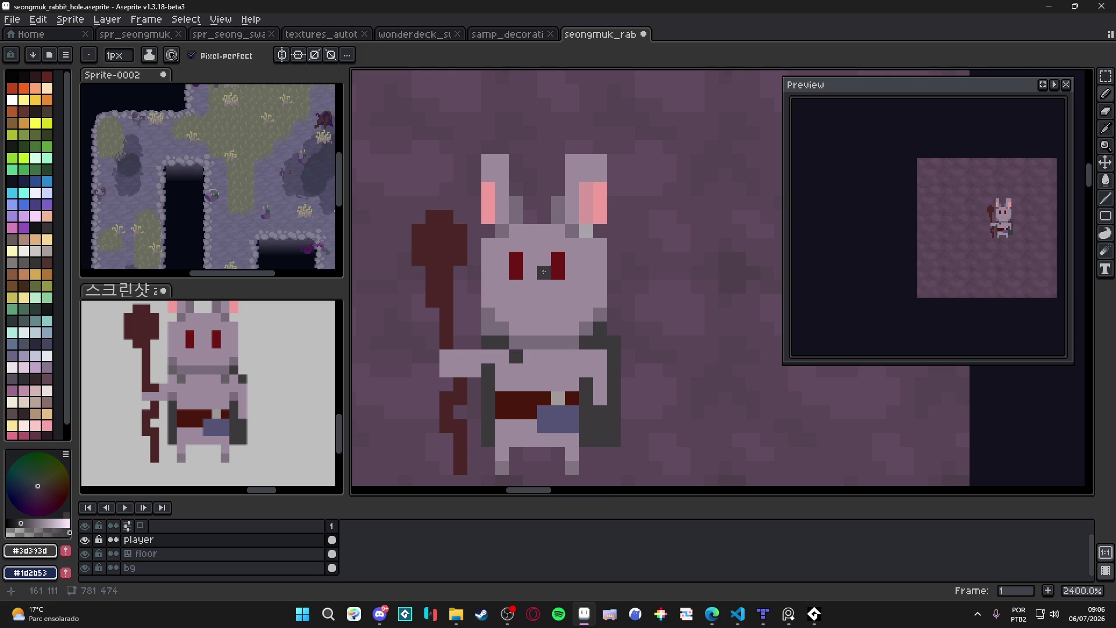
alt+click(585, 248)
drag(558, 256, 558, 275)
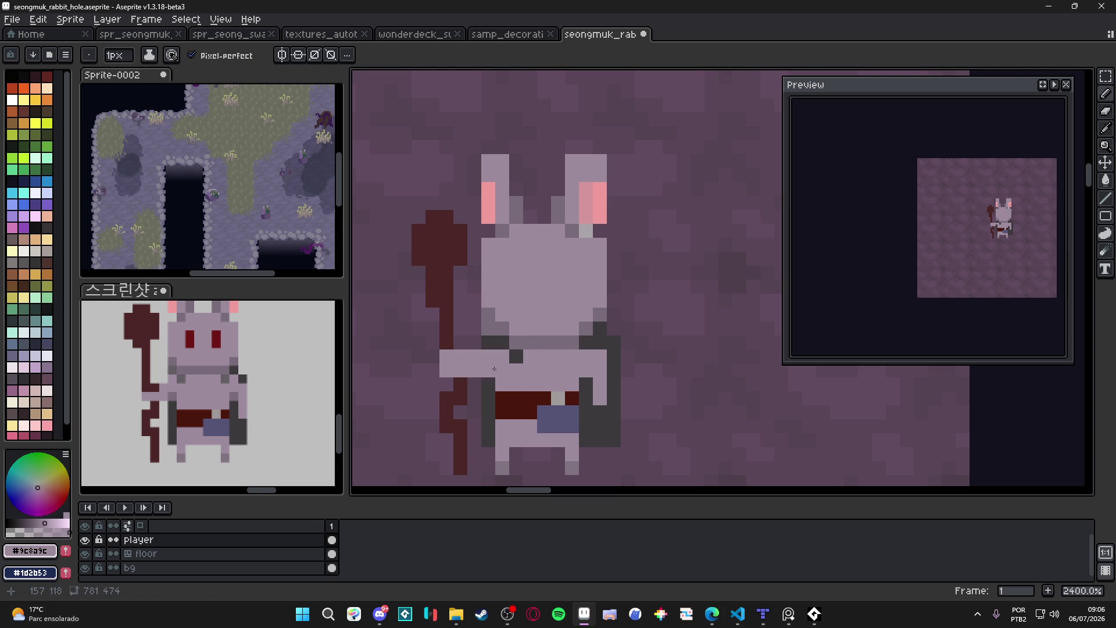
Test a dark red eye on the rabbit's face, undoing the stray pixels.
alt+click(521, 397)
drag(516, 285, 516, 255)
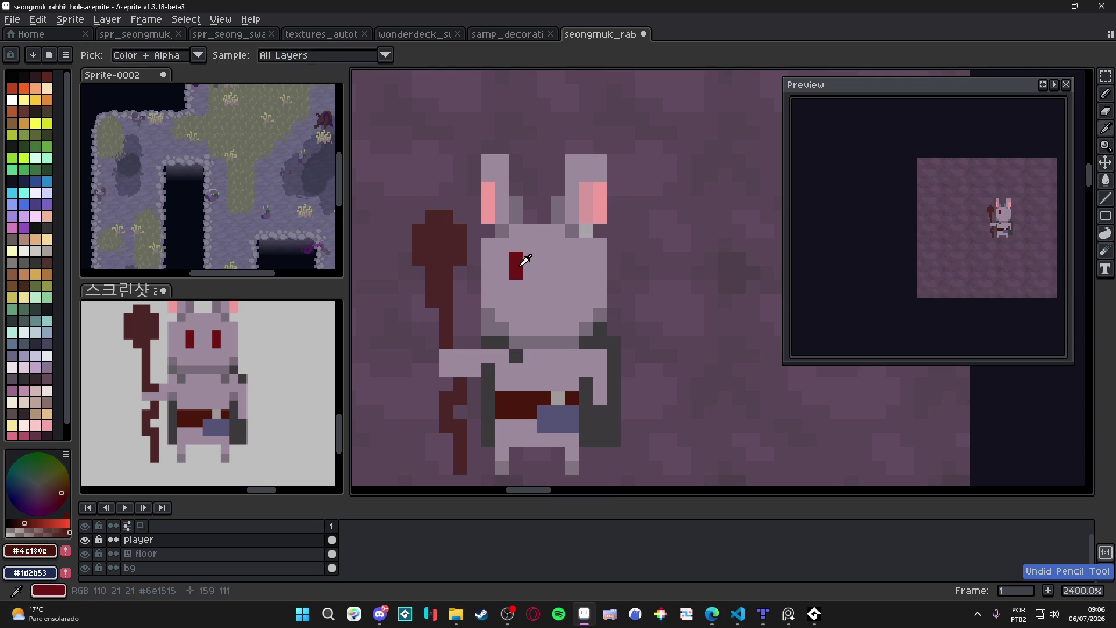
key(ctrl+z)
click(544, 271)
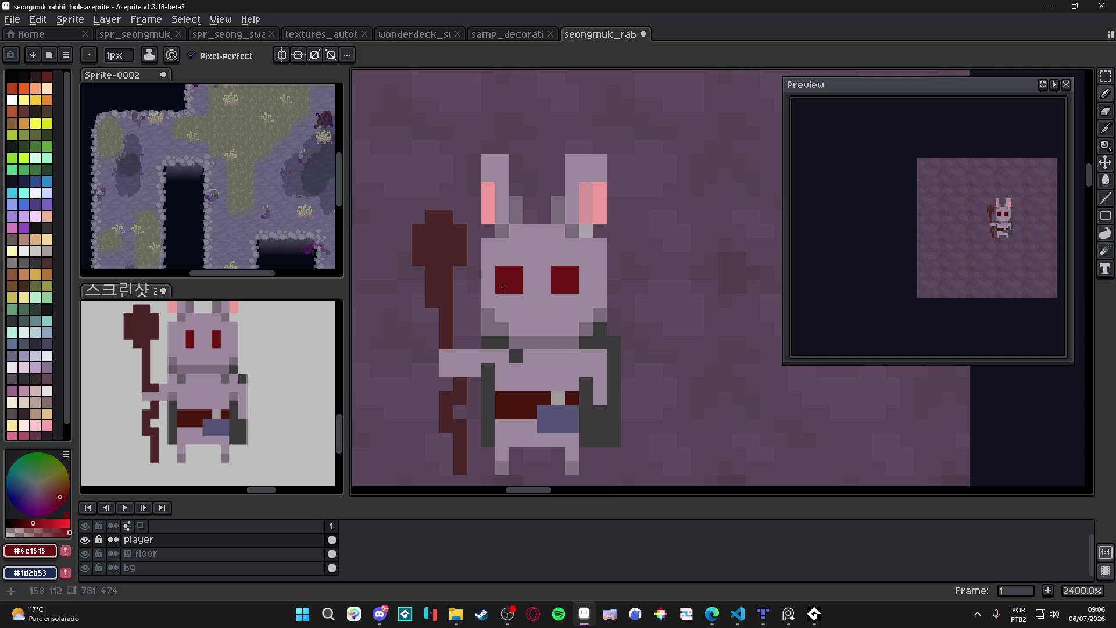
key(ctrl+z)
alt+click(499, 325)
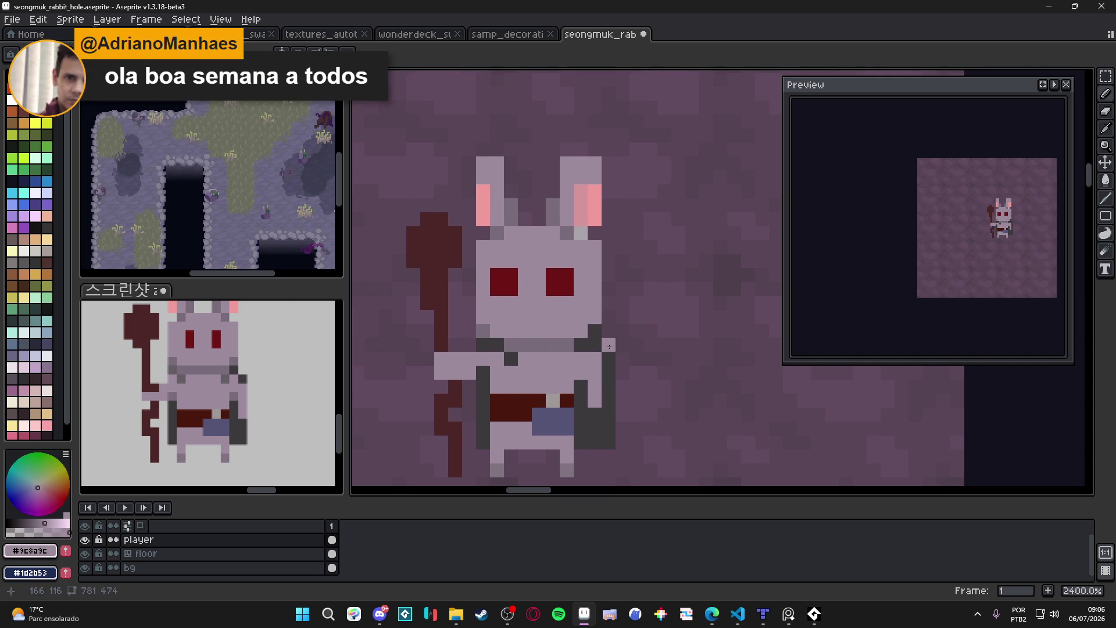
Sample the pack's dark grey #3d393d as the foreground colour.
drag(544, 378, 542, 378)
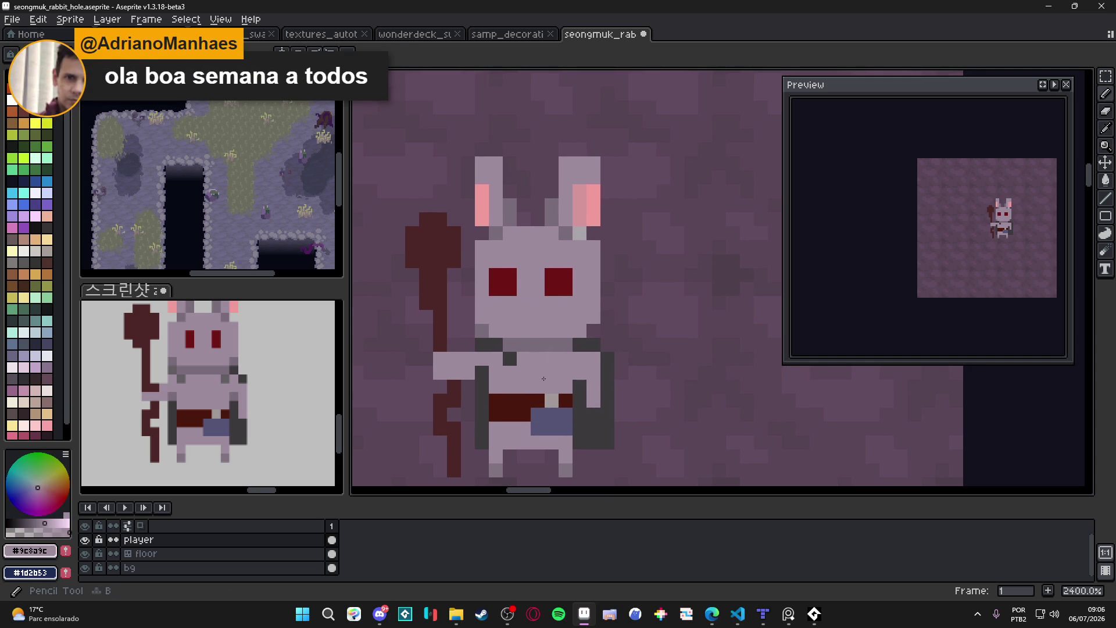
scroll(543, 378, down, 2)
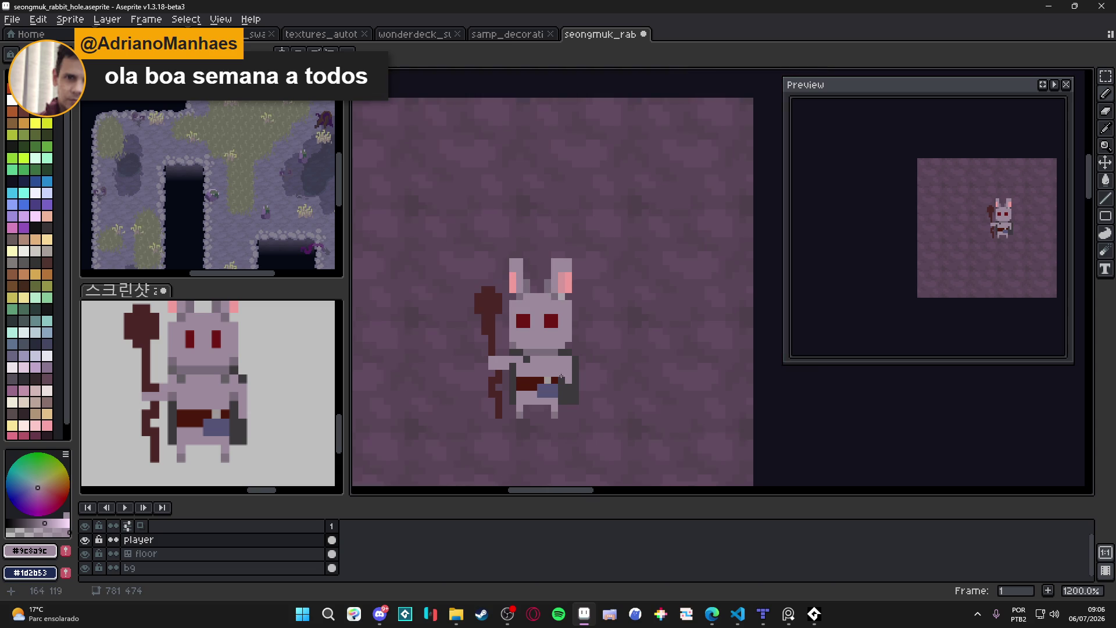
scroll(560, 376, up, 2)
alt+click(573, 338)
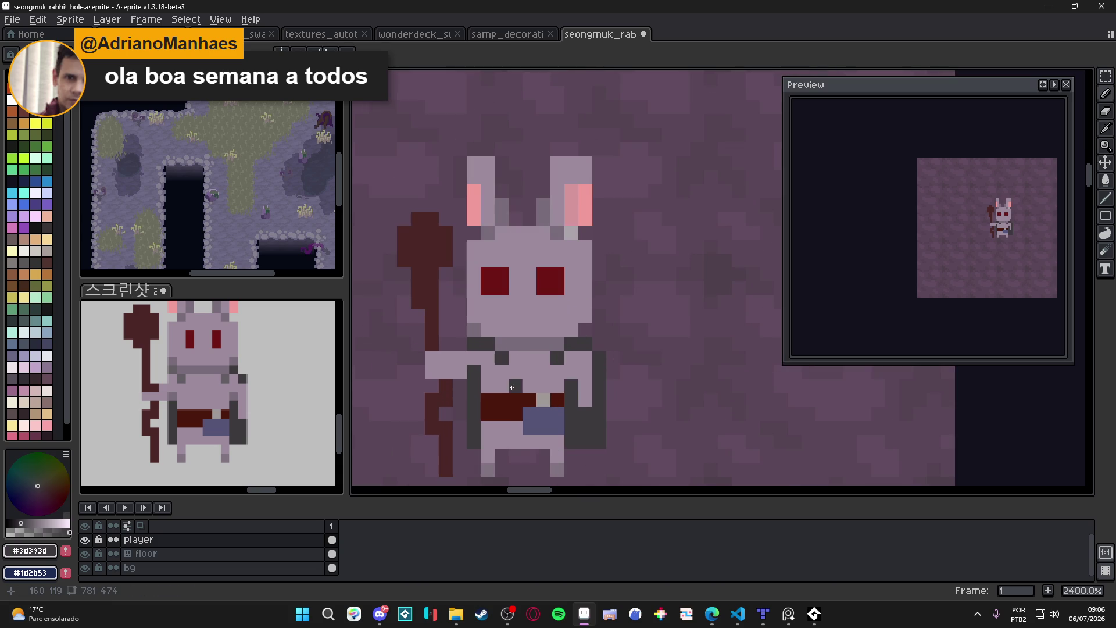
scroll(555, 362, down, 2)
scroll(575, 391, up, 2)
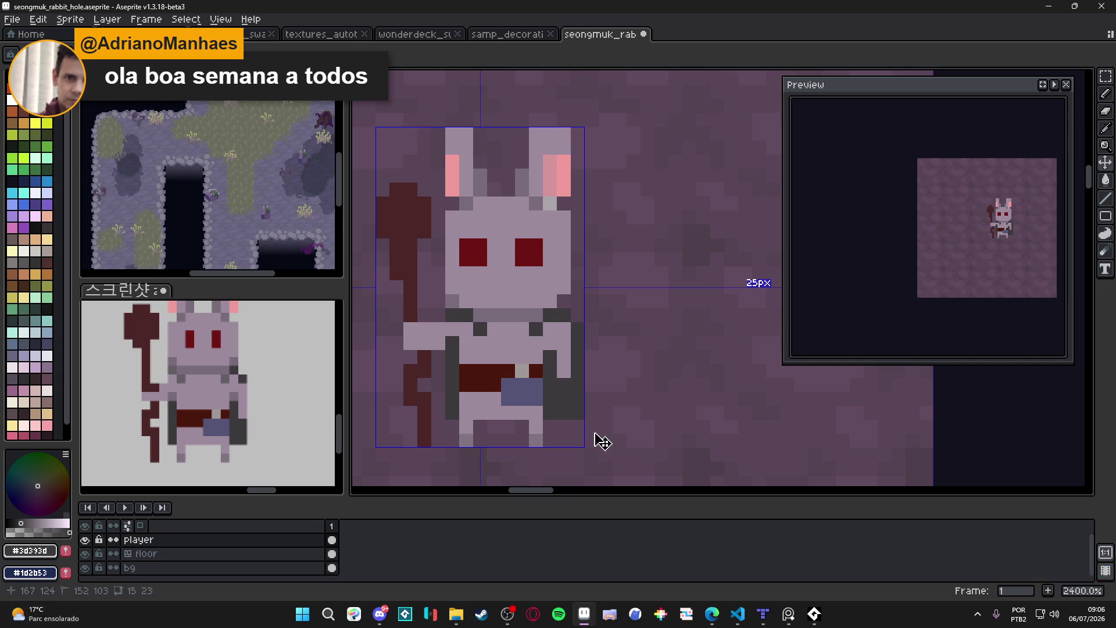
Add a muted grey pixel below the left foot and erase the stray pixel beside the right foot.
scroll(501, 401, down, 1)
scroll(527, 406, up, 1)
alt+click(523, 410)
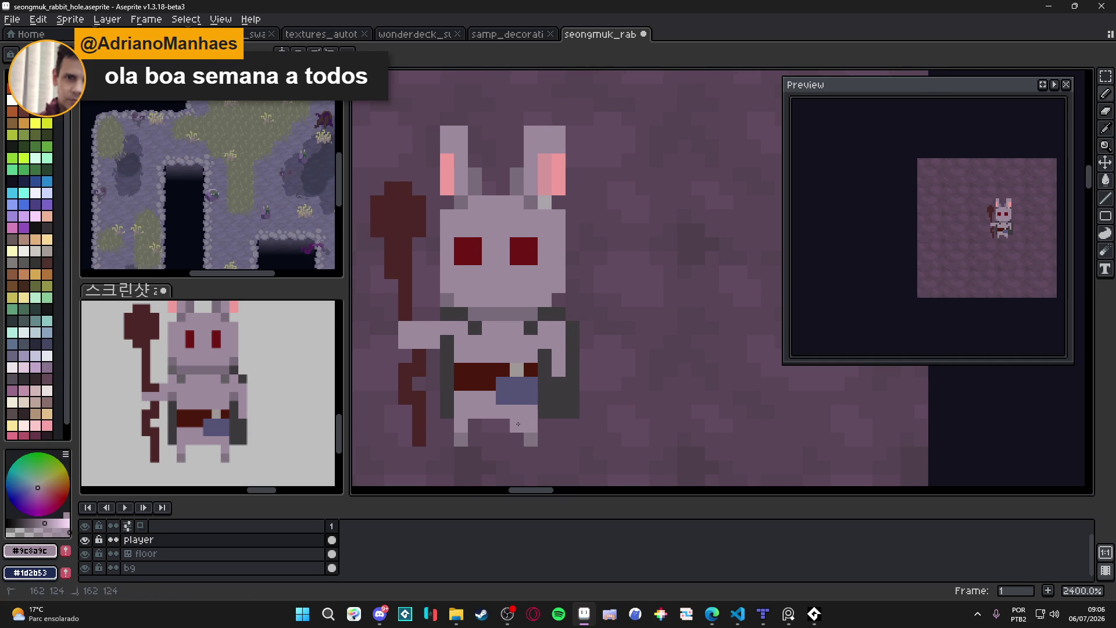
alt+click(518, 438)
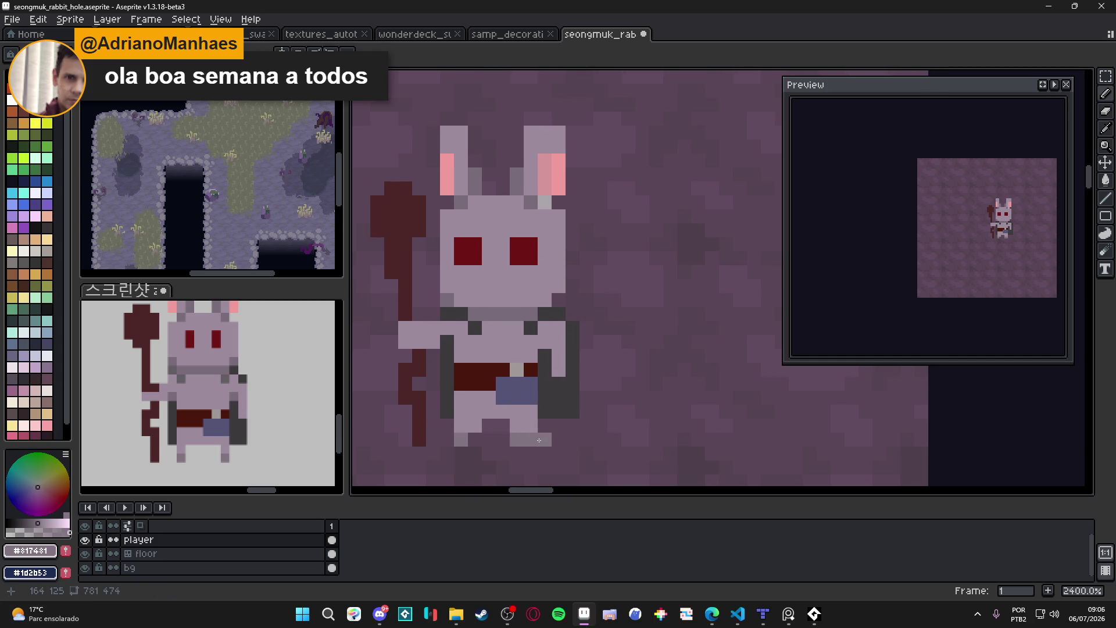
click(471, 448)
key(e)
click(545, 440)
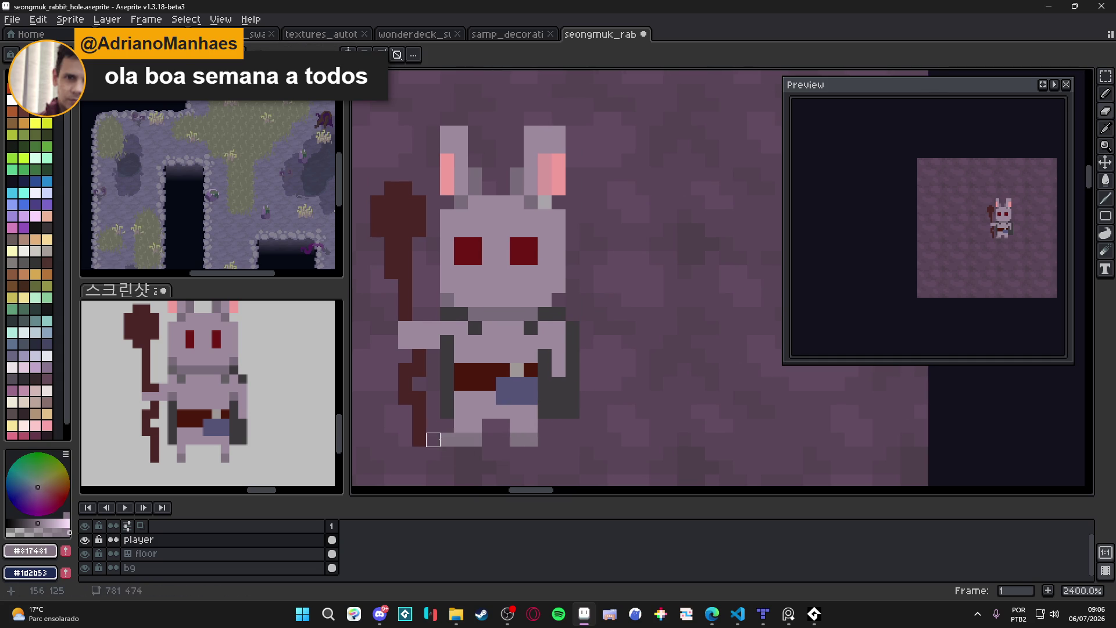
Sample the body colour and try a body-coloured pixel beside the belt, undoing the misplaced one.
key(m)
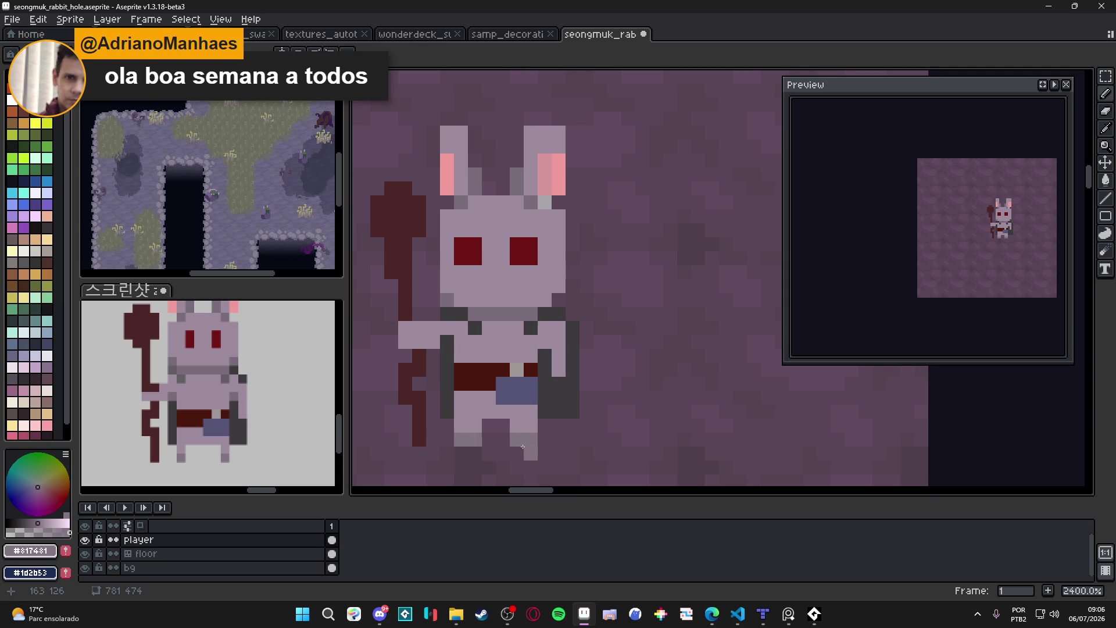
scroll(527, 446, right, 1)
scroll(491, 437, up, 3)
key(b)
alt+click(573, 374)
alt+click(569, 375)
click(550, 389)
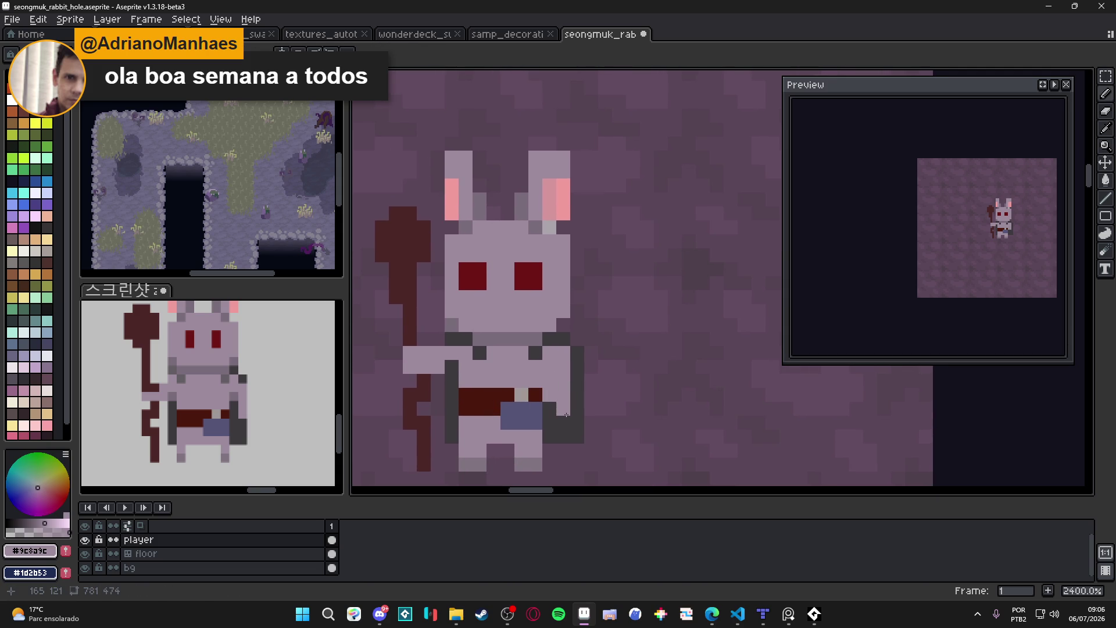
key(ctrl+z)
Repaint the pack pixels right of and below the belt in body colour.
click(570, 404)
click(577, 409)
click(568, 418)
key(ctrl+z)
key(ctrl+z)
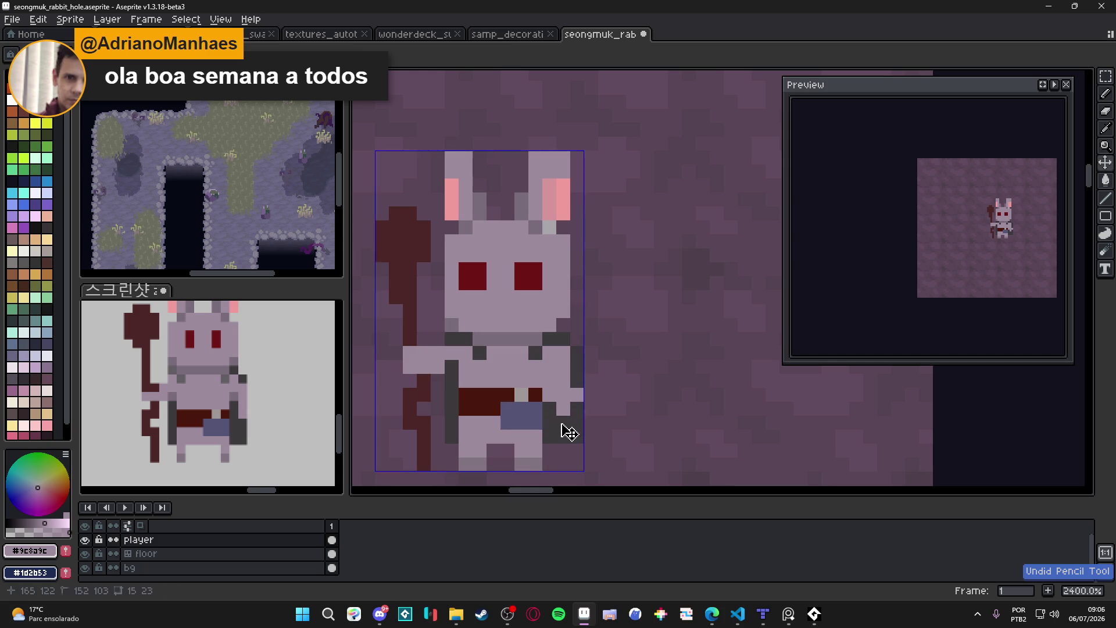
click(560, 410)
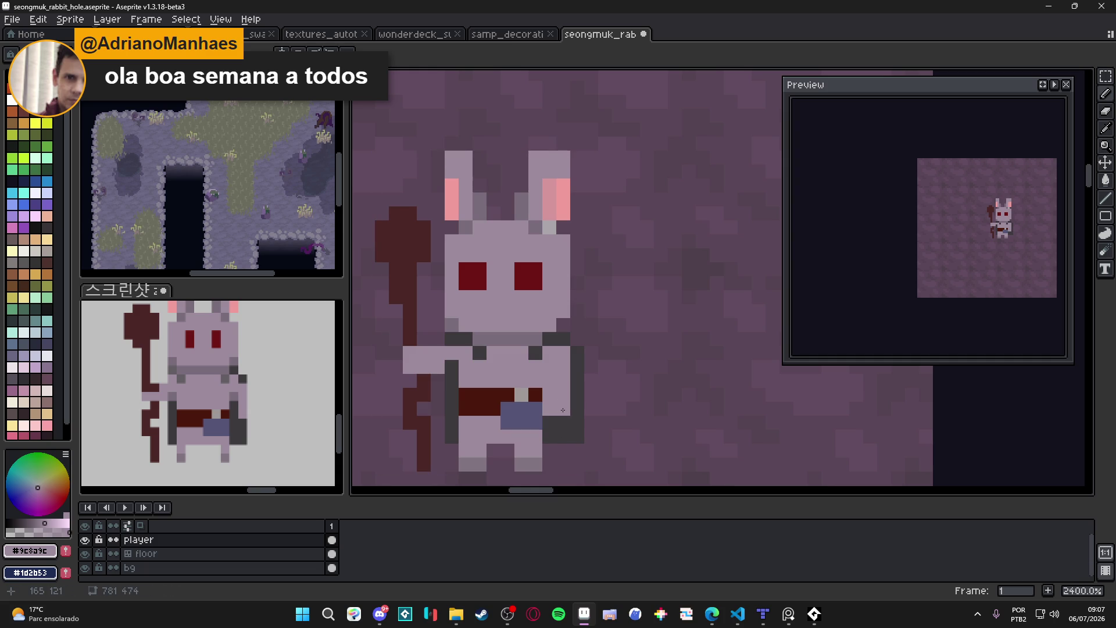
click(575, 429)
Repaint the hand gripping the staff in fur colour over the staff's maroon.
alt+click(538, 380)
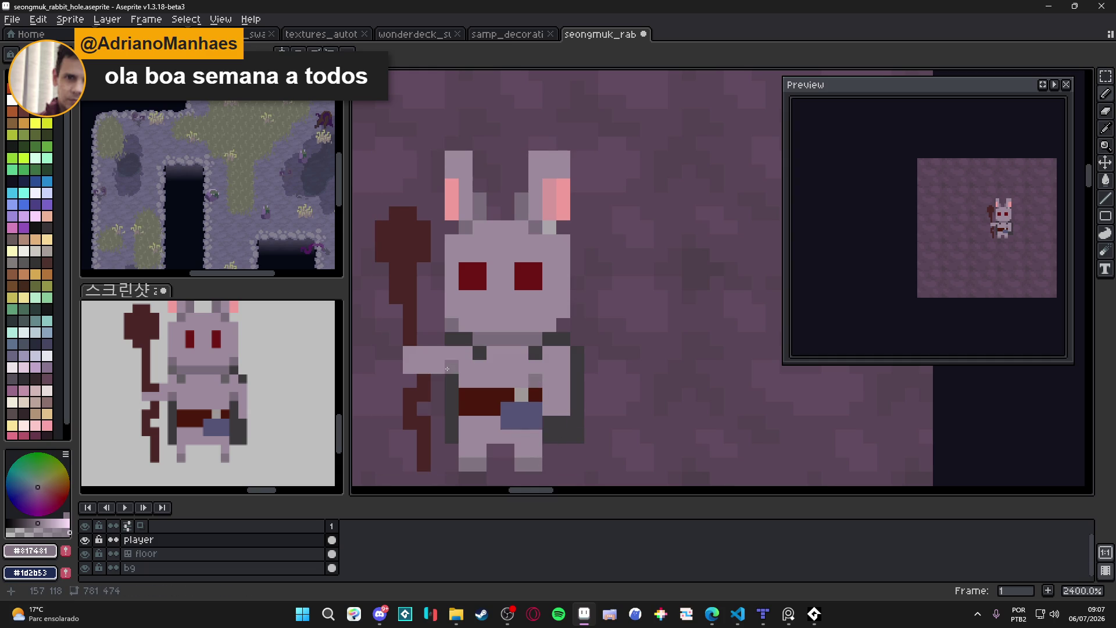
scroll(449, 371, up, 2)
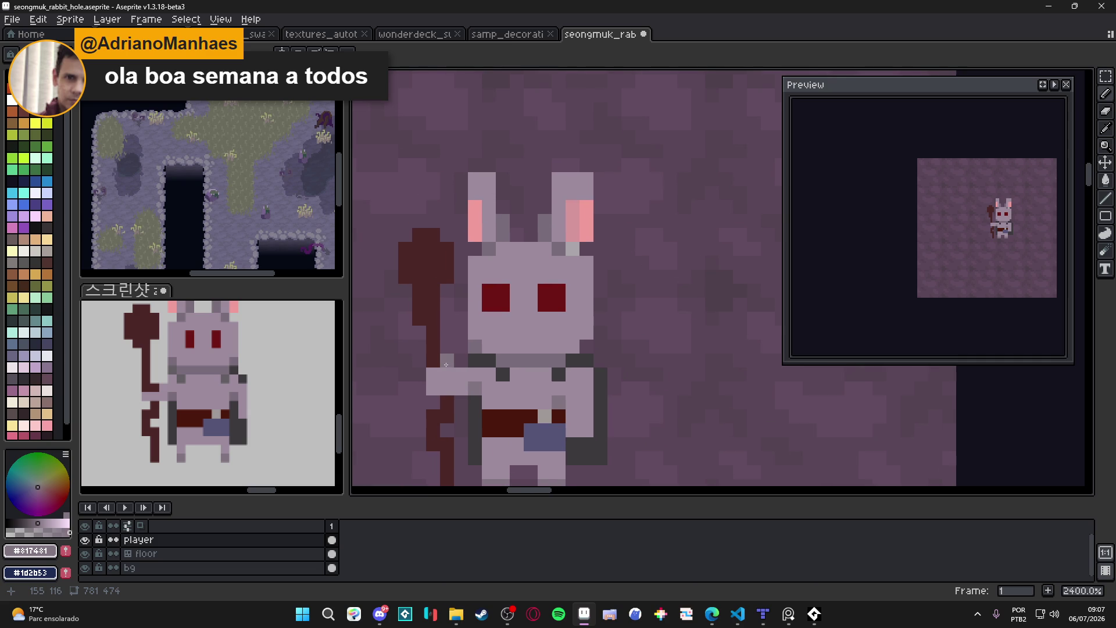
alt+click(433, 360)
drag(446, 374, 447, 388)
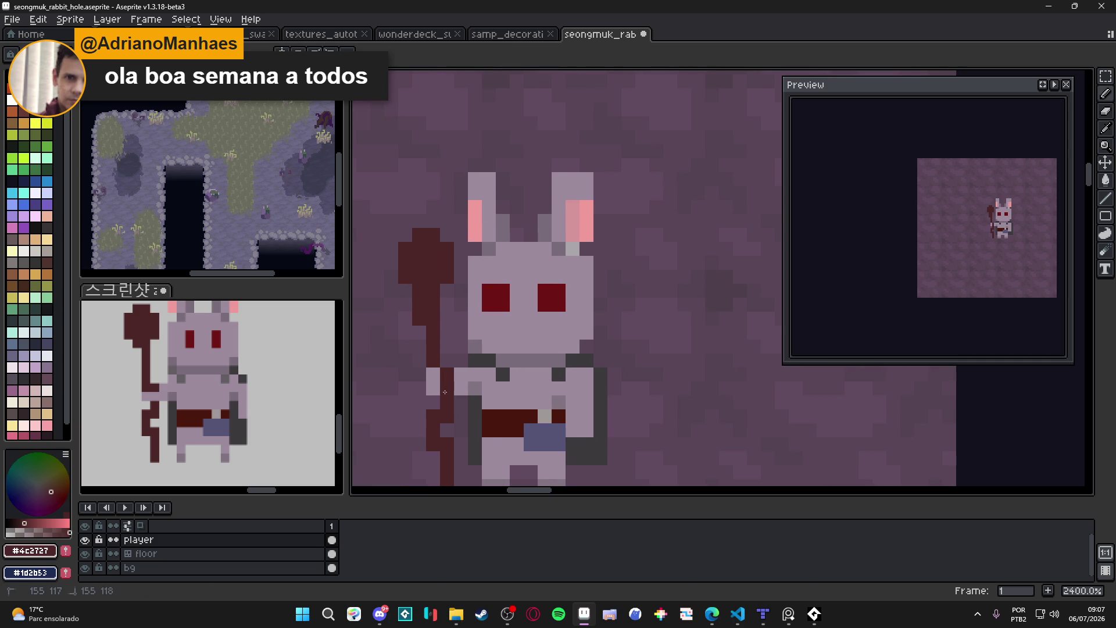
alt+click(433, 381)
click(460, 360)
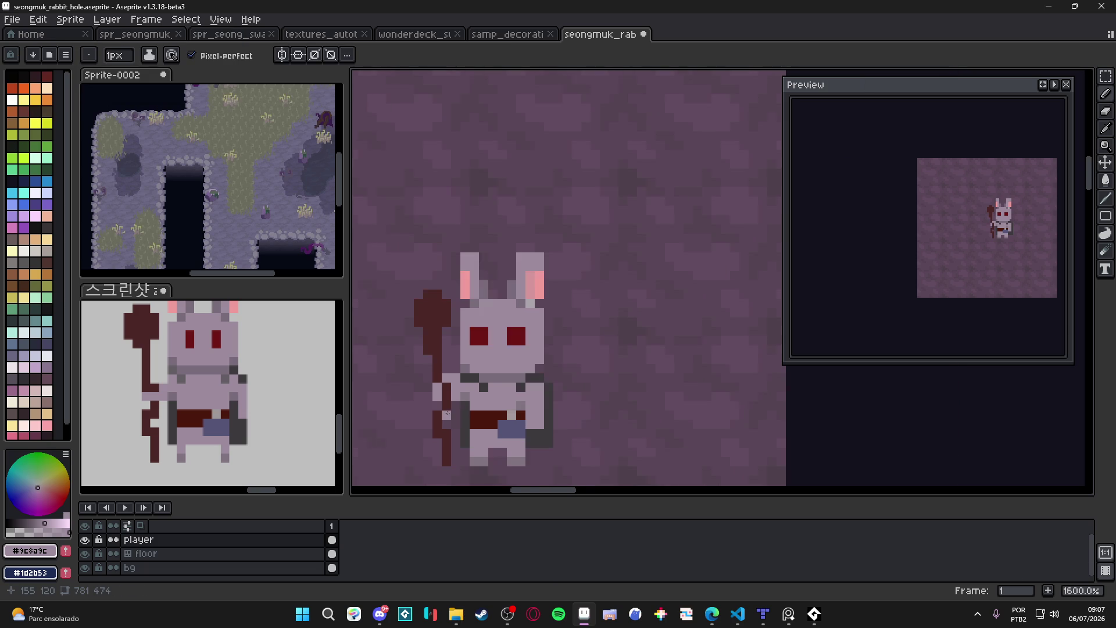
Paint an arm pixel muted grey and a dark grey pixel beside the shoulder.
alt+click(470, 392)
click(459, 393)
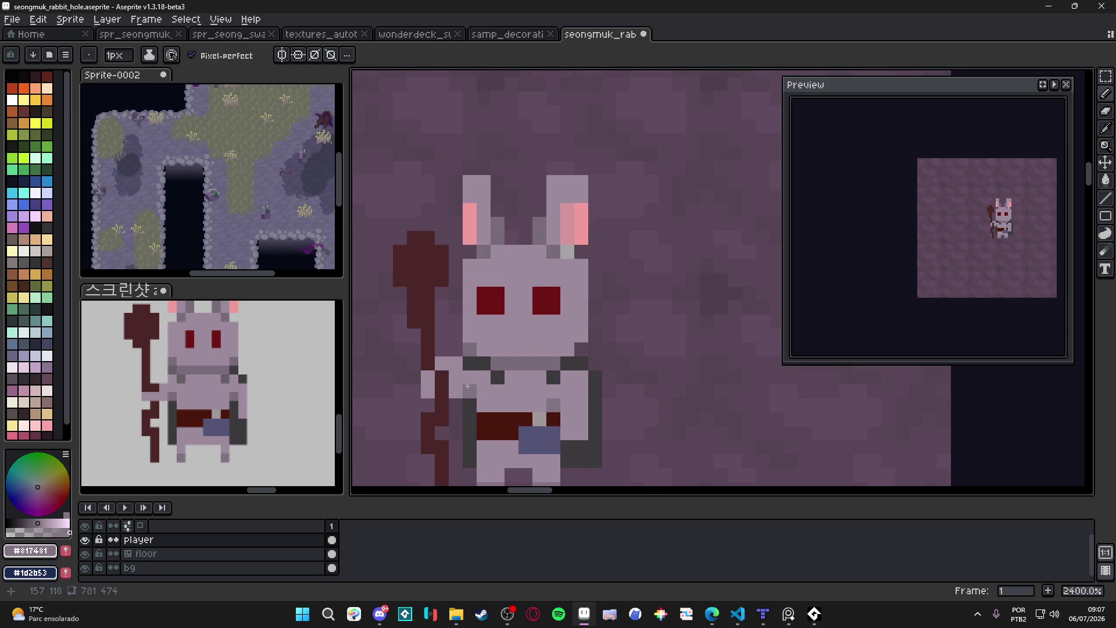
scroll(473, 384, down, 2)
scroll(209, 395, down, 2)
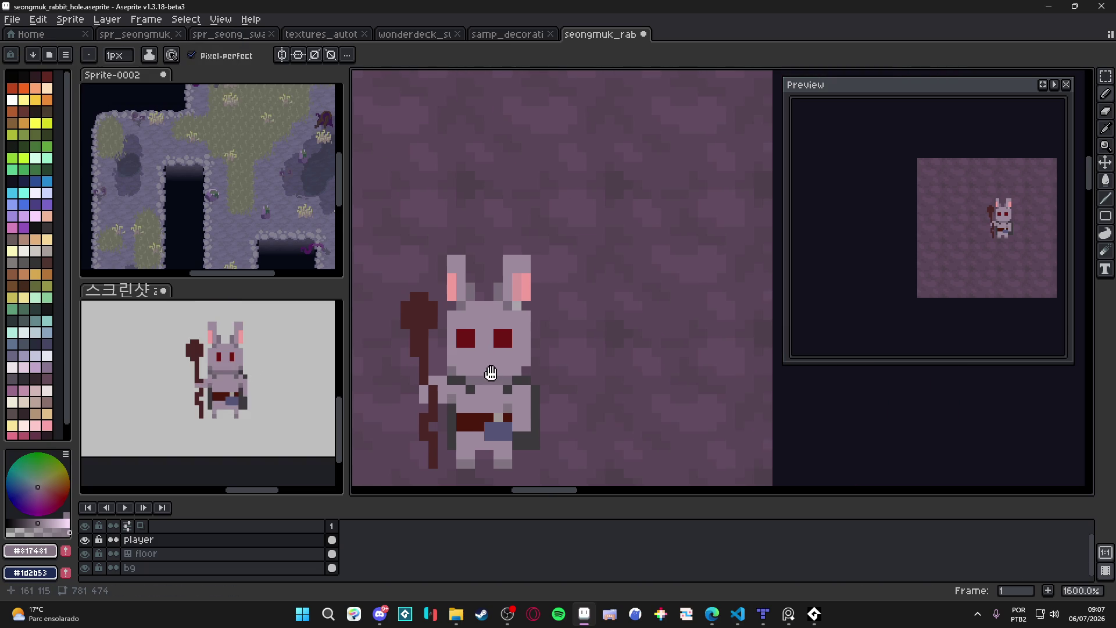
scroll(531, 394, up, 2)
alt+click(531, 394)
click(537, 401)
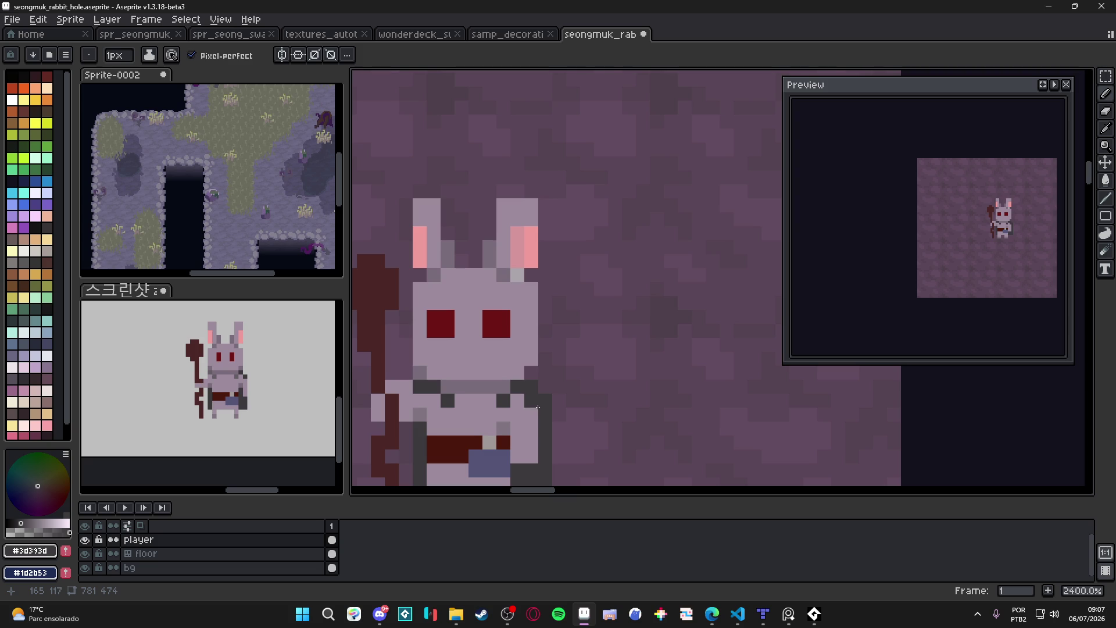
Erase the right ear's dark inner column and add a dark grey pixel below the ears.
scroll(598, 404, left, 3)
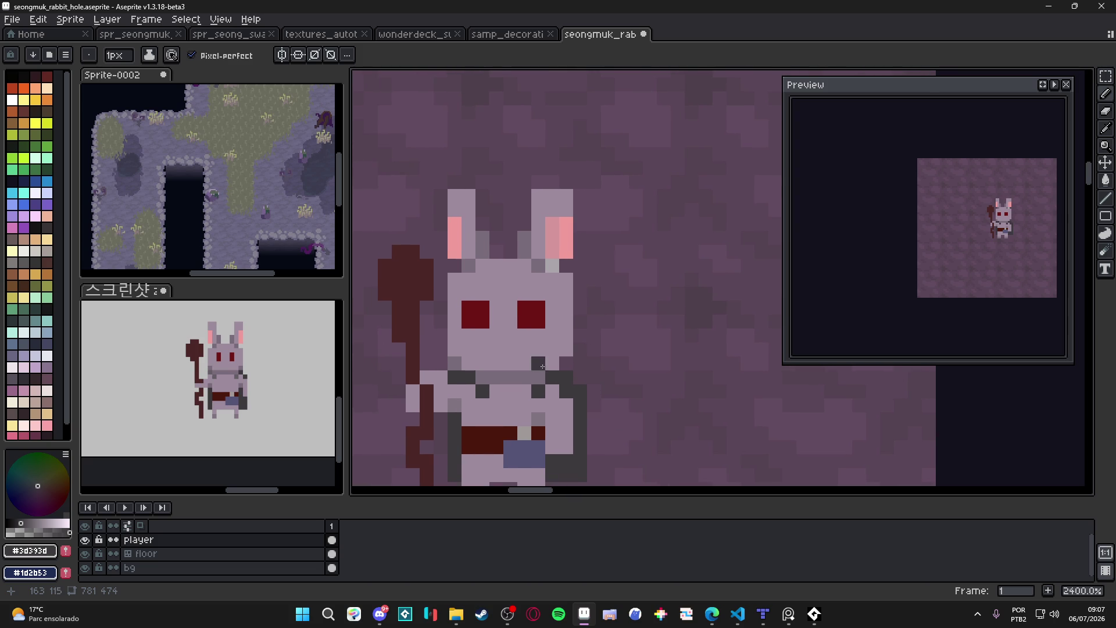
key(alt)
click(552, 251)
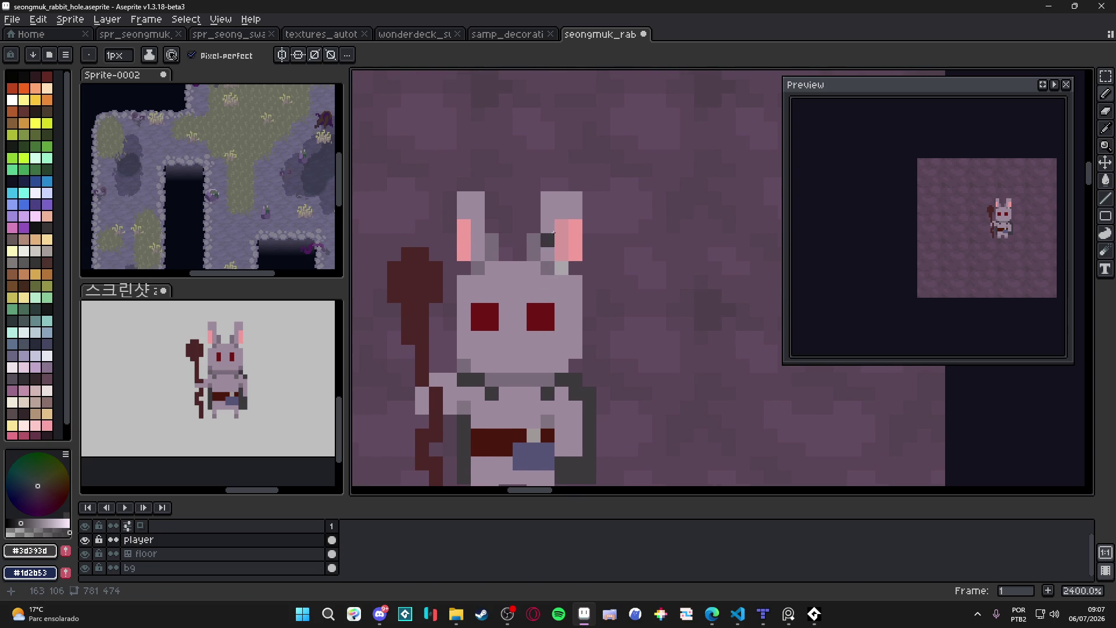
scroll(553, 235, up, 1)
key(e)
drag(583, 224, 583, 243)
drag(583, 187, 583, 262)
key(b)
click(464, 247)
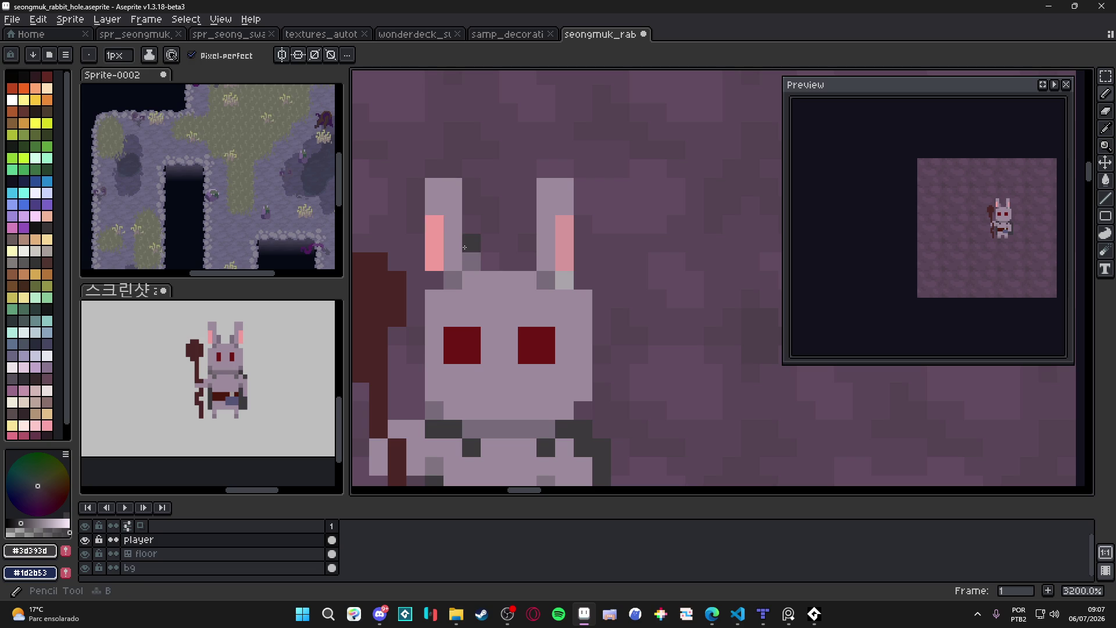
Cover the square eyes in face grey, leaving each as a thin vertical red slit.
scroll(561, 250, down, 1)
click(561, 250)
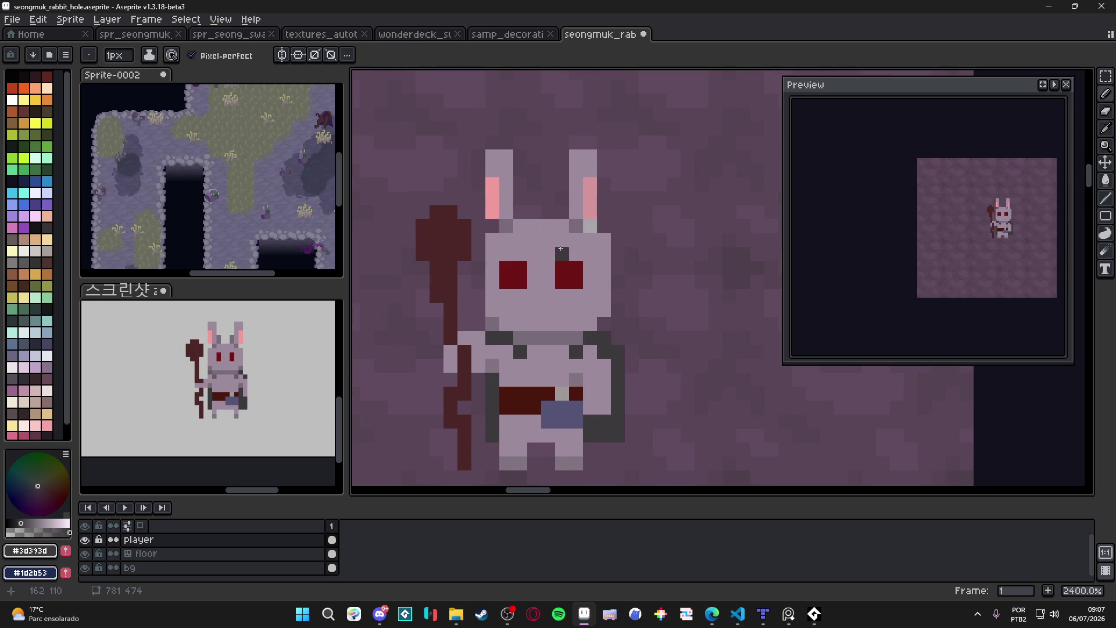
alt+click(546, 247)
click(562, 254)
drag(575, 268, 576, 282)
click(506, 282)
mouse_move(506, 268)
mouse_down()
mouse_move(527, 278)
mouse_move(520, 295)
mouse_up()
alt+click(520, 267)
click(562, 295)
alt+click(548, 281)
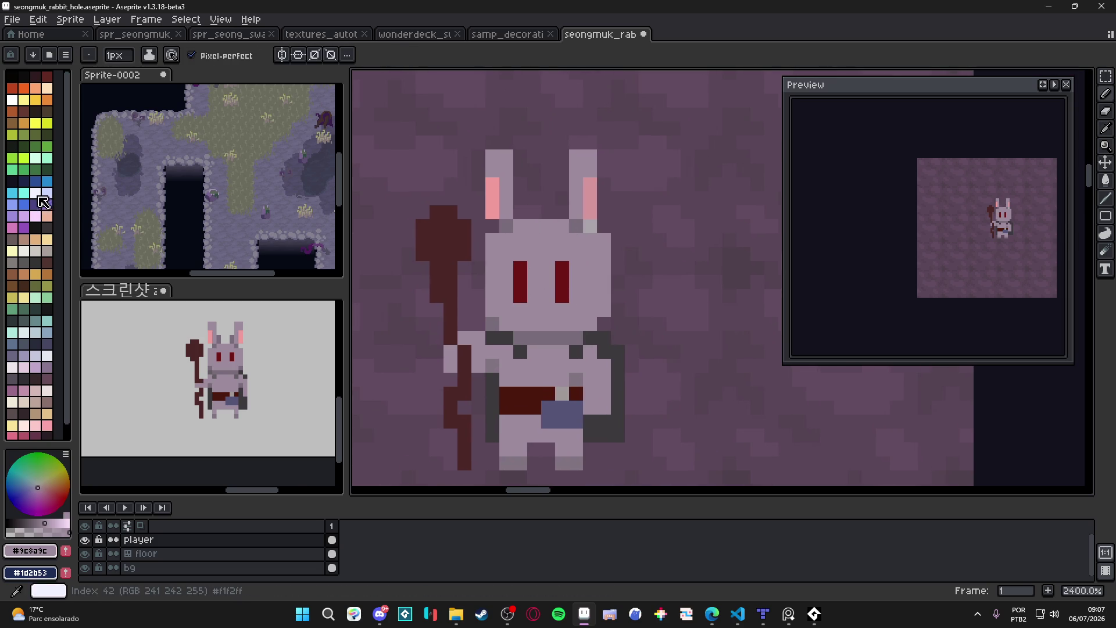
click(42, 198)
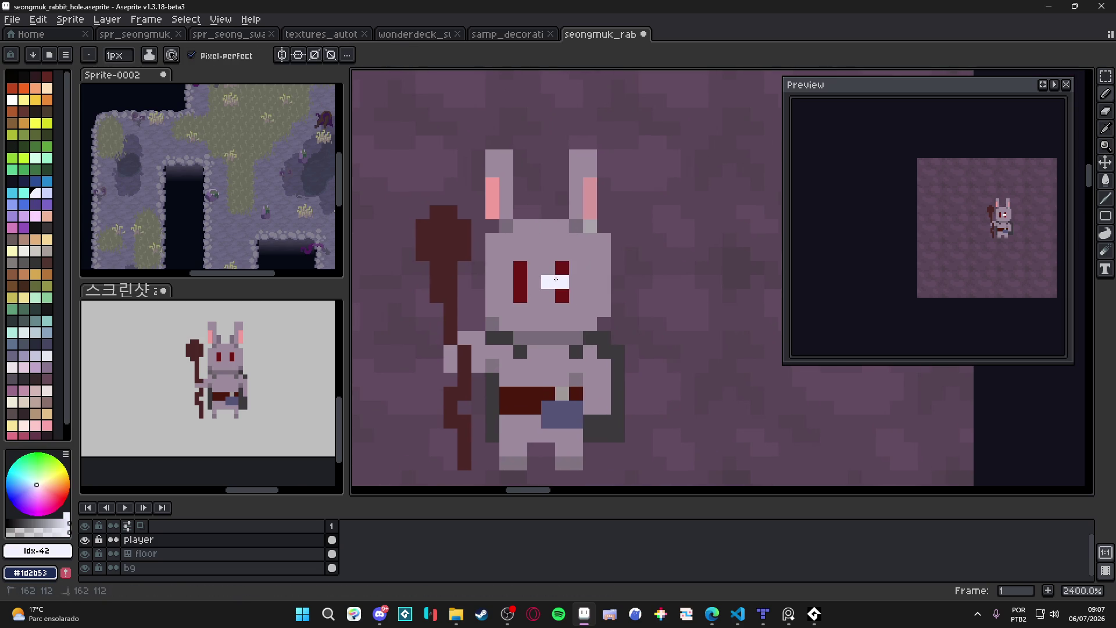
Undo the white eye highlights and add two darker grey pixels right of the right eye.
key(ctrl+z)
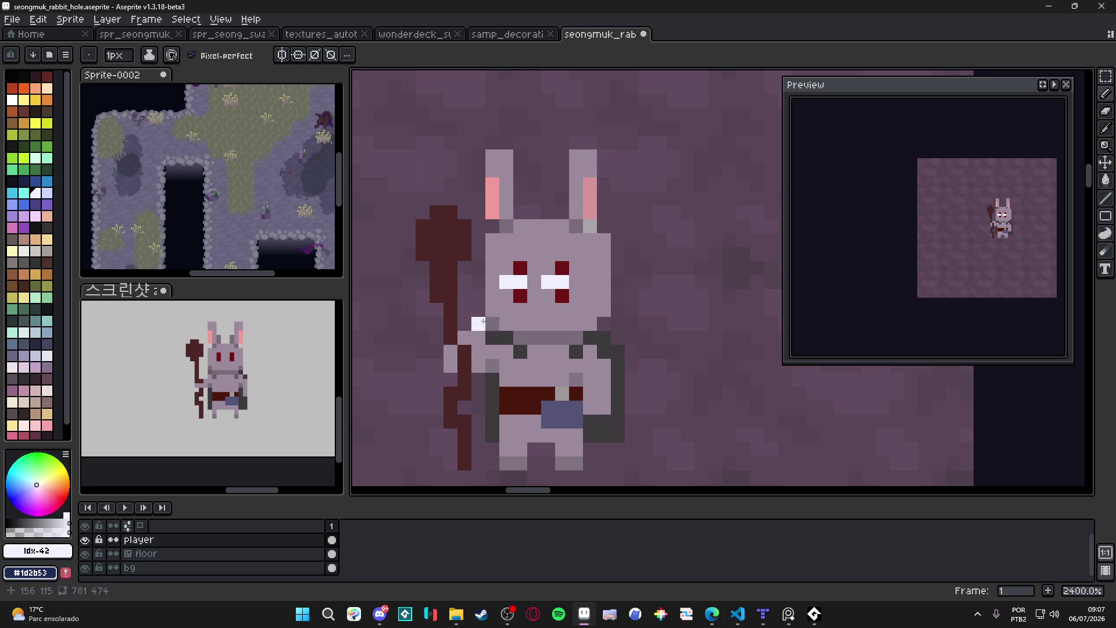
key(ctrl+z)
key(ctrl+z)
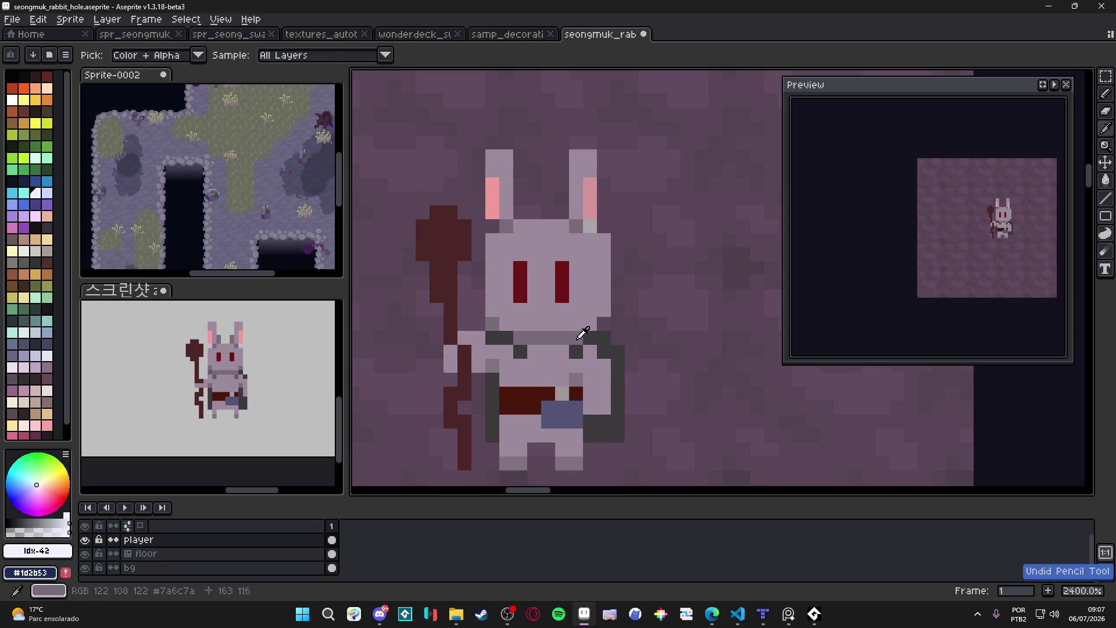
alt+click(588, 330)
scroll(510, 326, down, 1)
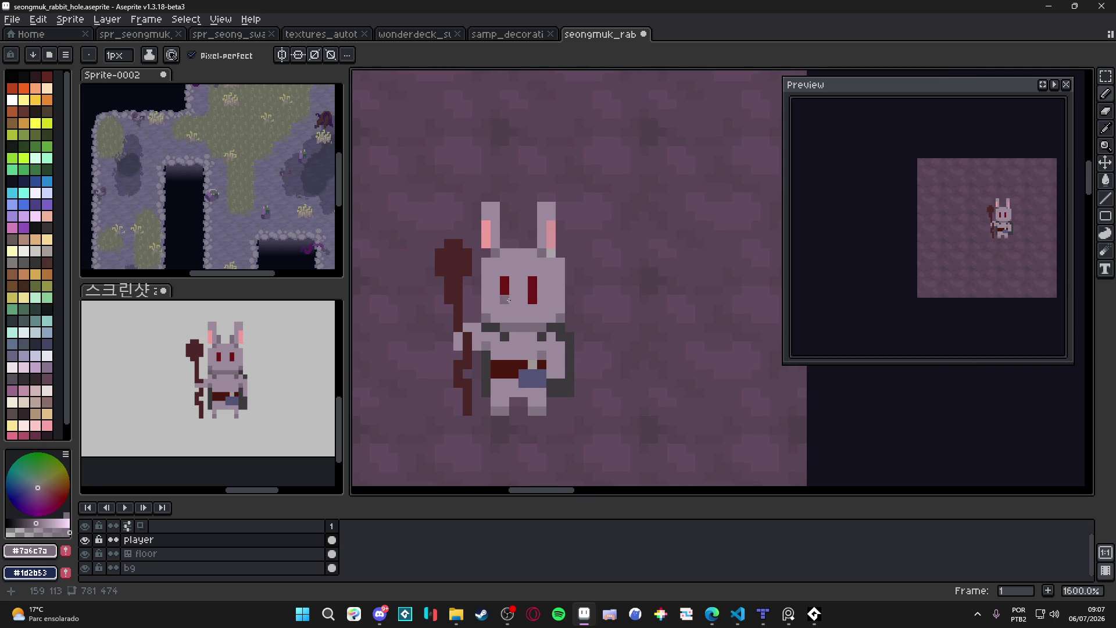
scroll(567, 307, up, 1)
drag(567, 307, 558, 304)
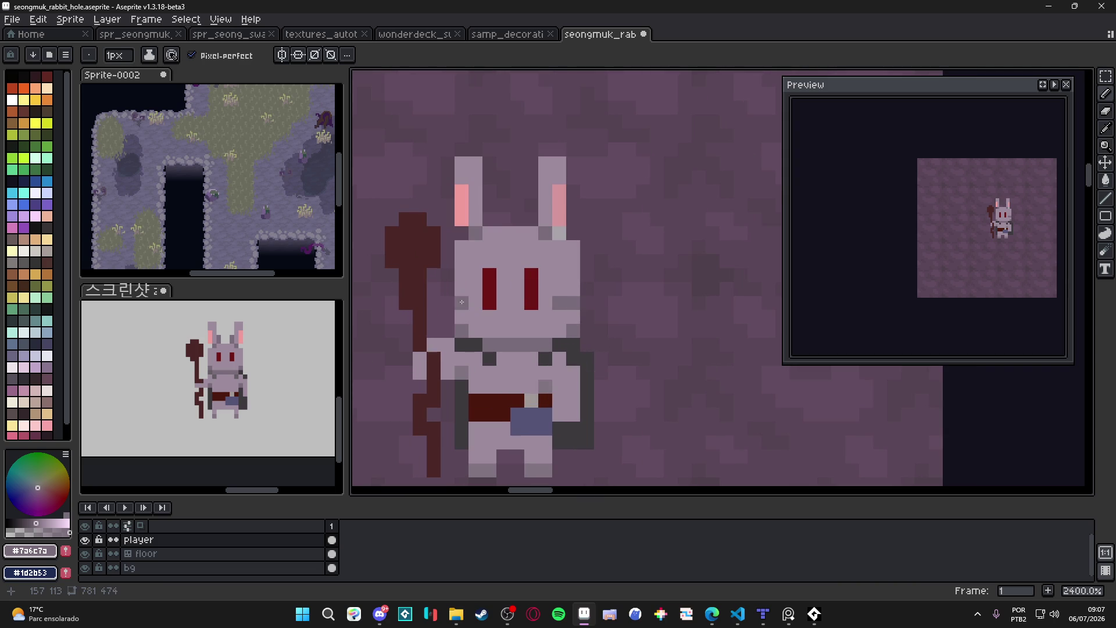
click(549, 317)
key(ctrl+z)
Undo the last ear-base stroke and eyedrop the staff's dark red #4c2727 as drawing colour.
scroll(567, 218, down, 3)
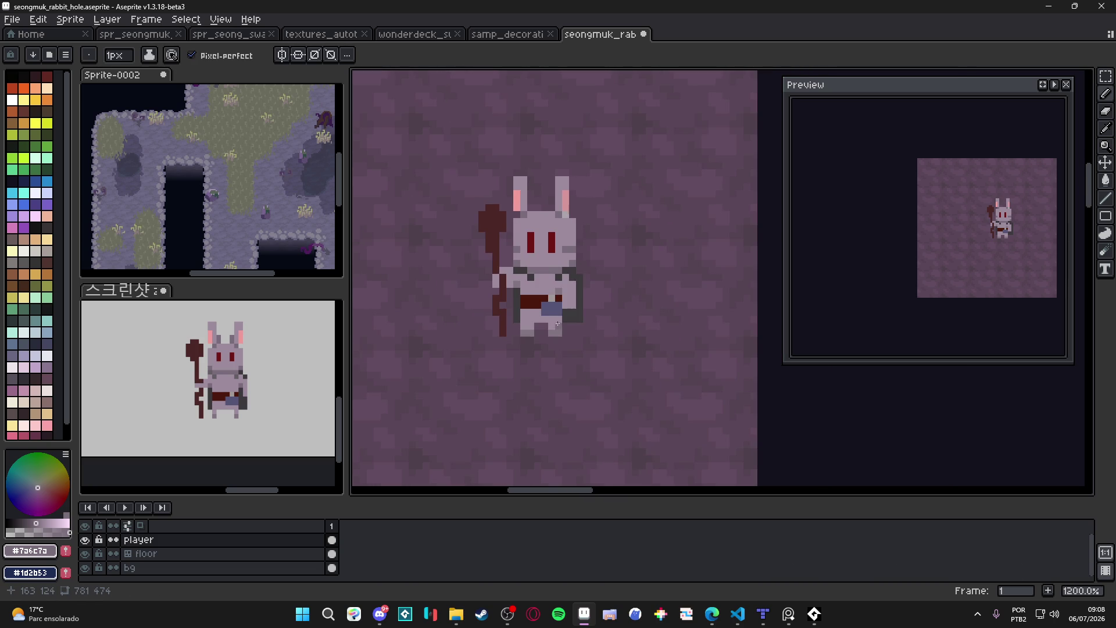
scroll(558, 322, up, 2)
scroll(548, 351, down, 4)
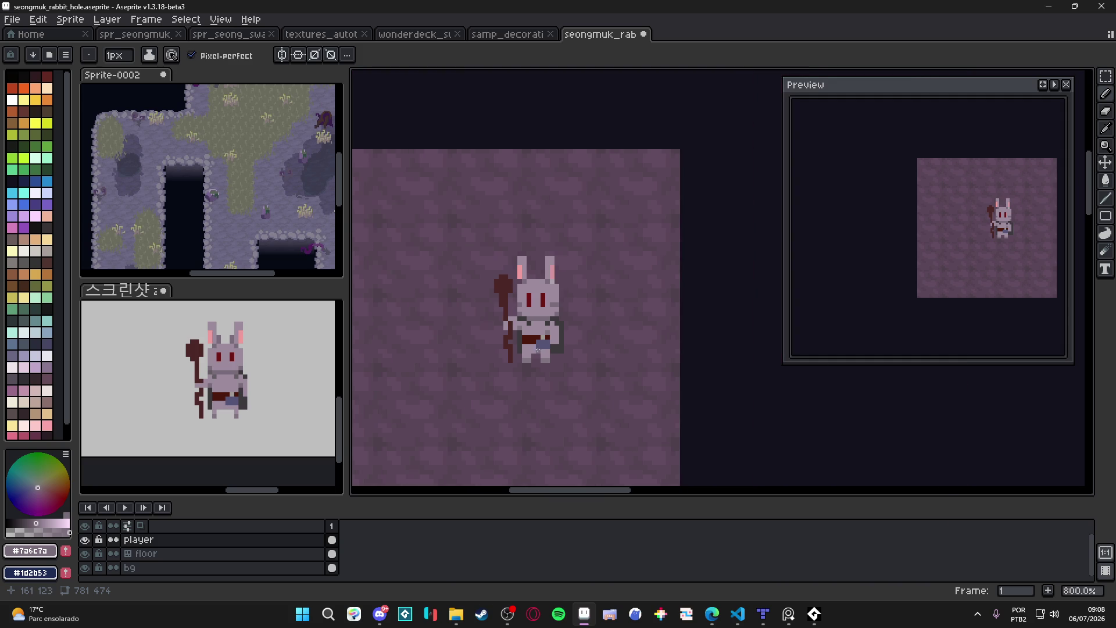
scroll(512, 338, up, 1)
scroll(523, 337, down, 1)
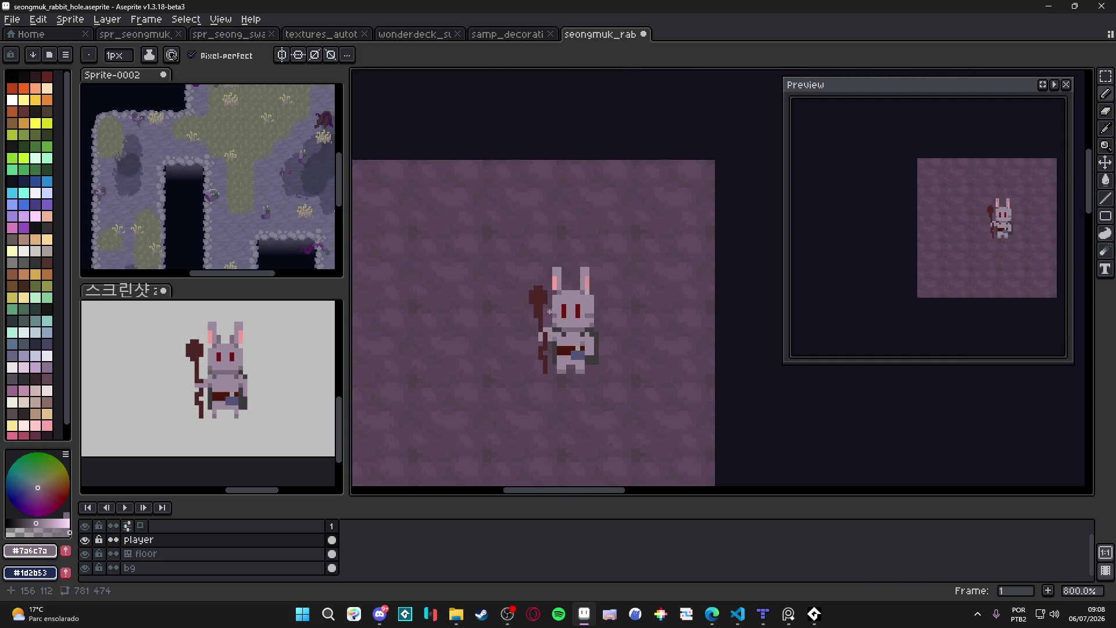
scroll(581, 283, up, 3)
alt+click(584, 299)
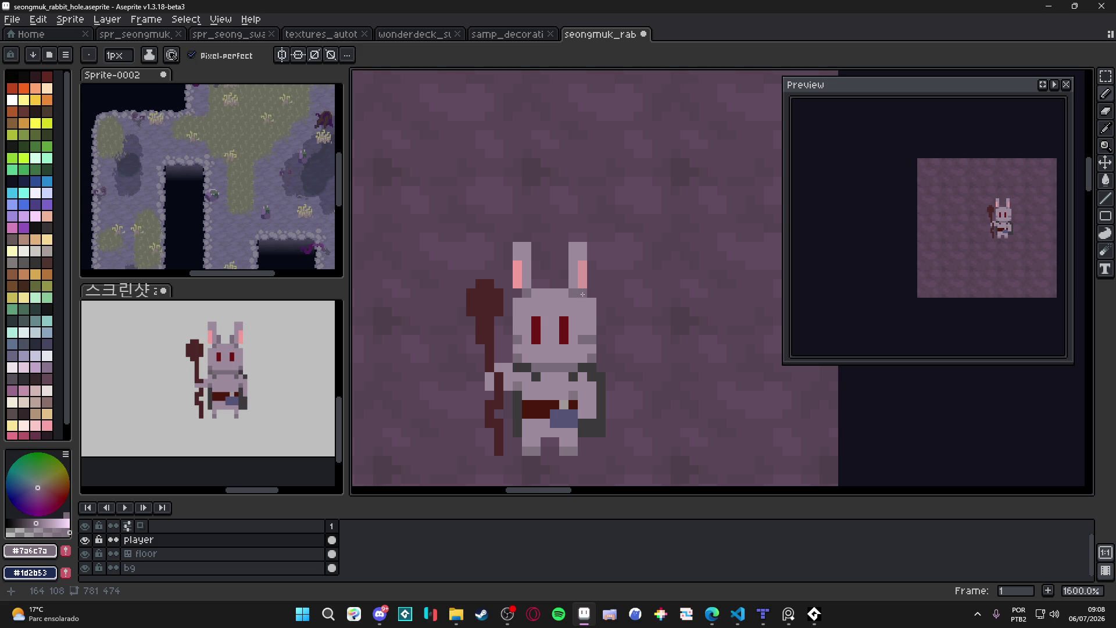
alt+click(583, 292)
scroll(565, 281, down, 3)
key(ctrl+z)
scroll(567, 298, up, 5)
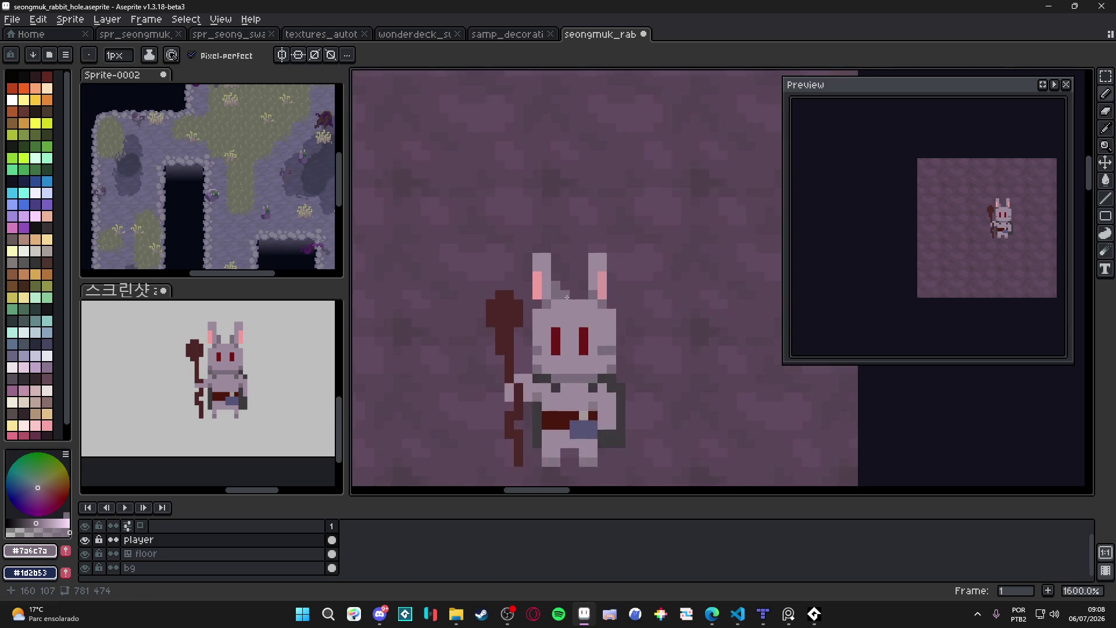
scroll(563, 290, down, 3)
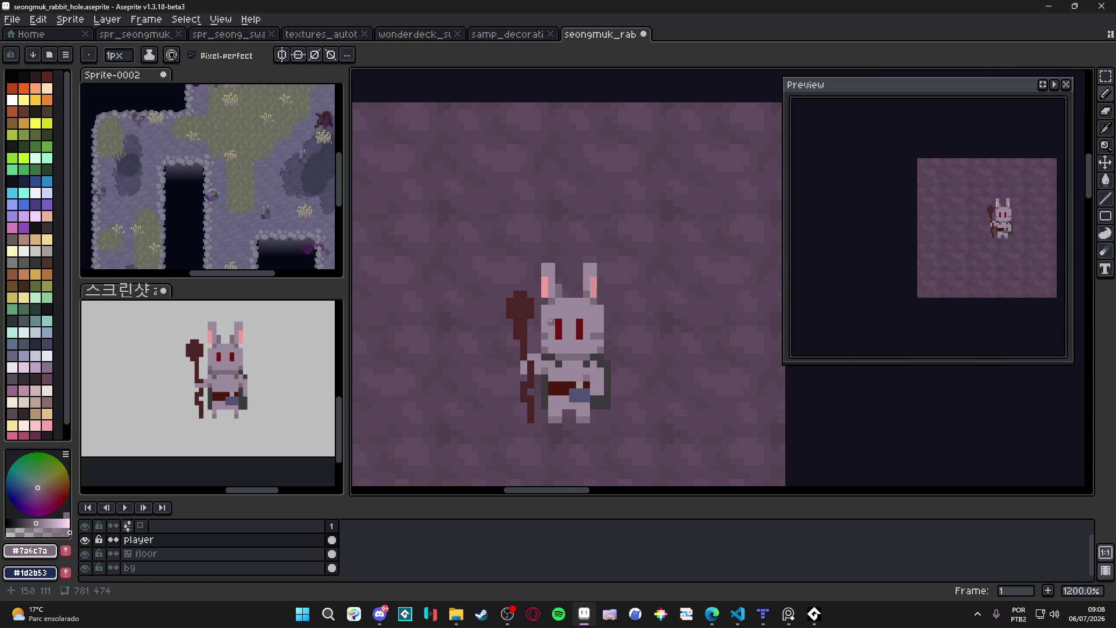
scroll(537, 302, down, 2)
scroll(535, 299, up, 2)
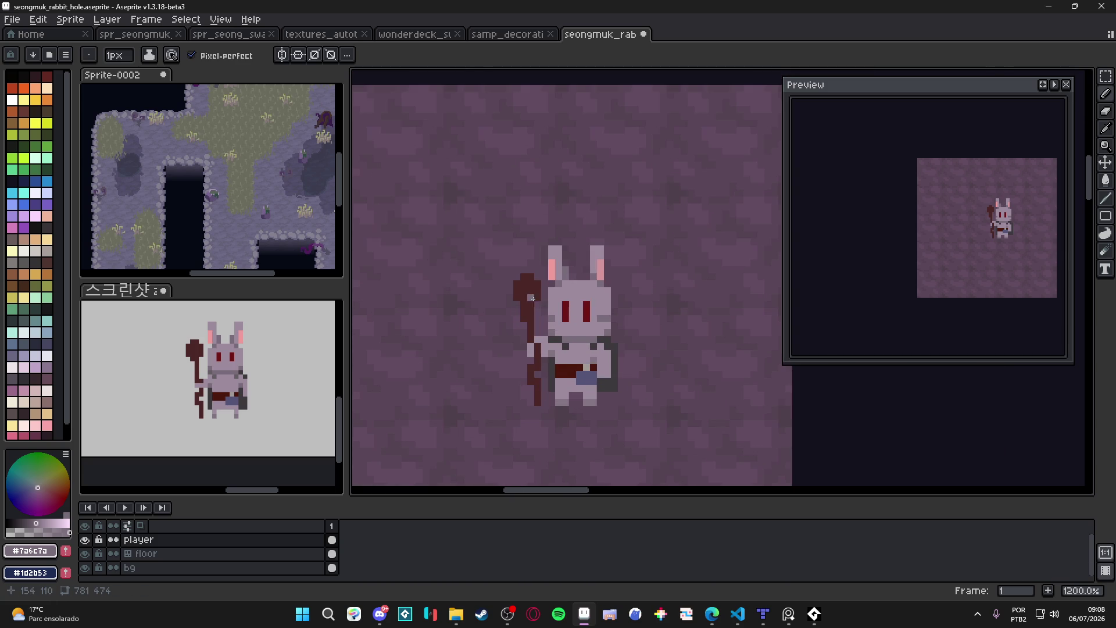
alt+click(535, 298)
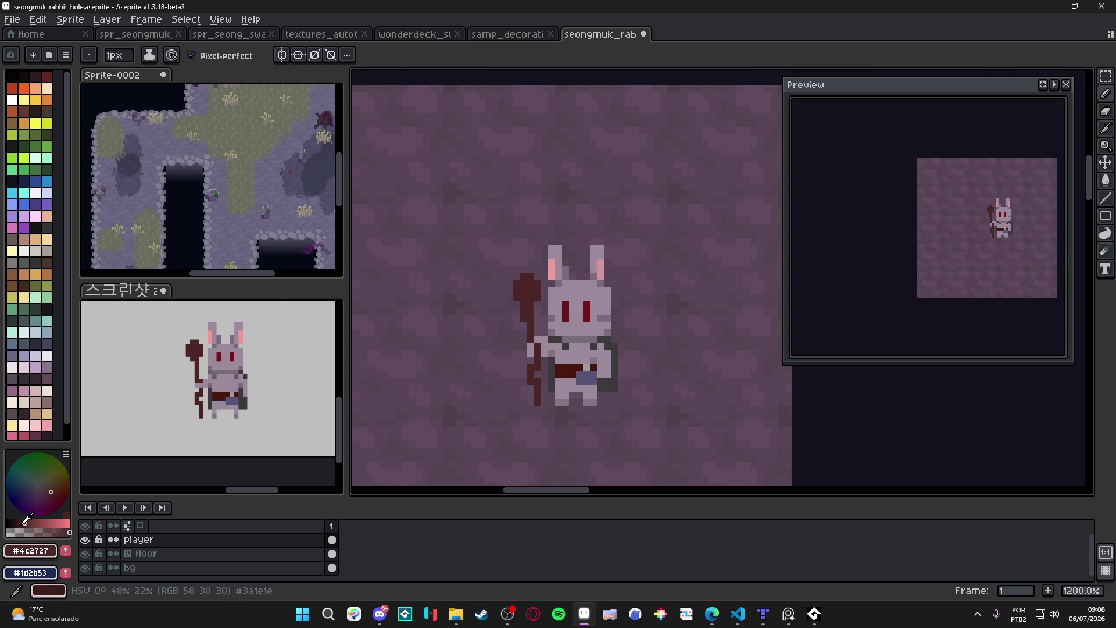
Try darker reds at a 2px brush, then return to 1px and eyedrop grey #7a6c7a.
click(22, 522)
key(plus)
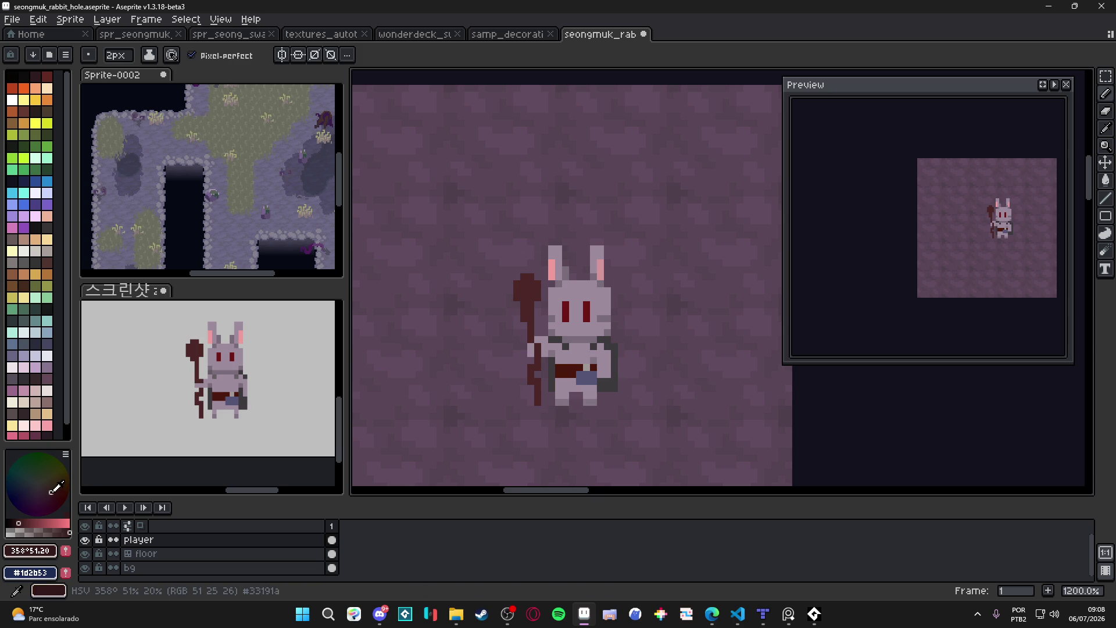
click(52, 493)
key(minus)
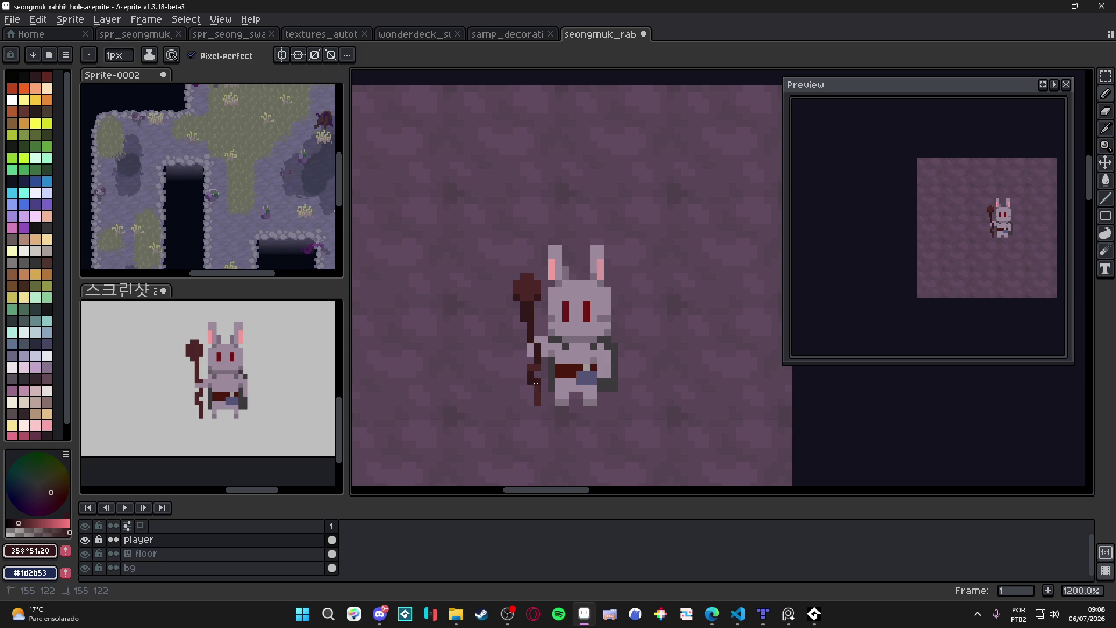
scroll(542, 387, down, 1)
scroll(582, 381, up, 3)
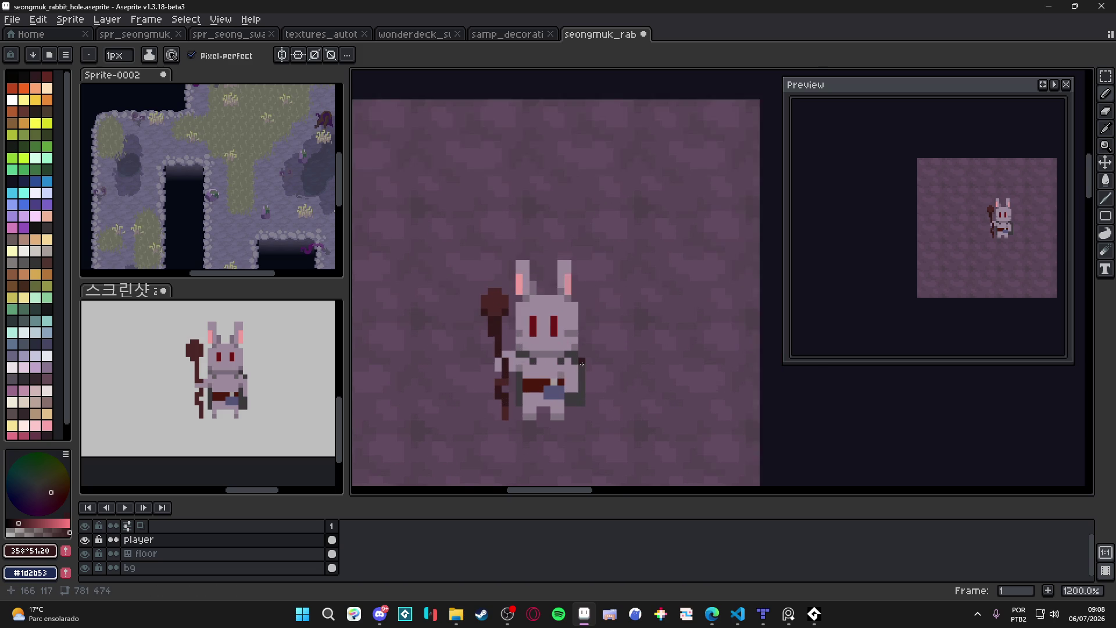
alt+click(582, 348)
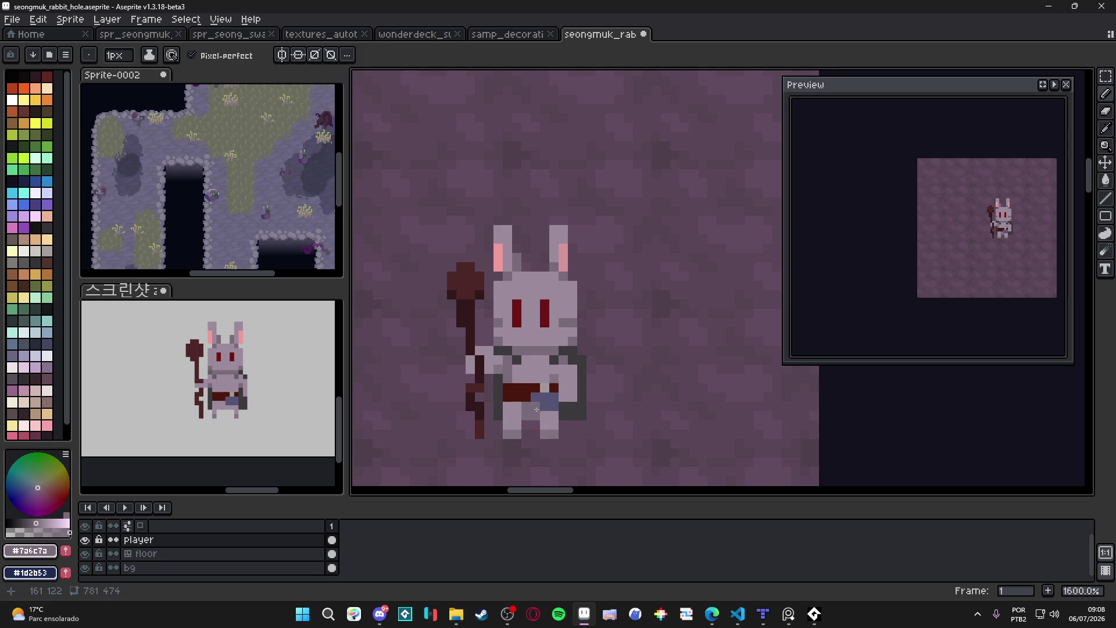
scroll(547, 415, down, 1)
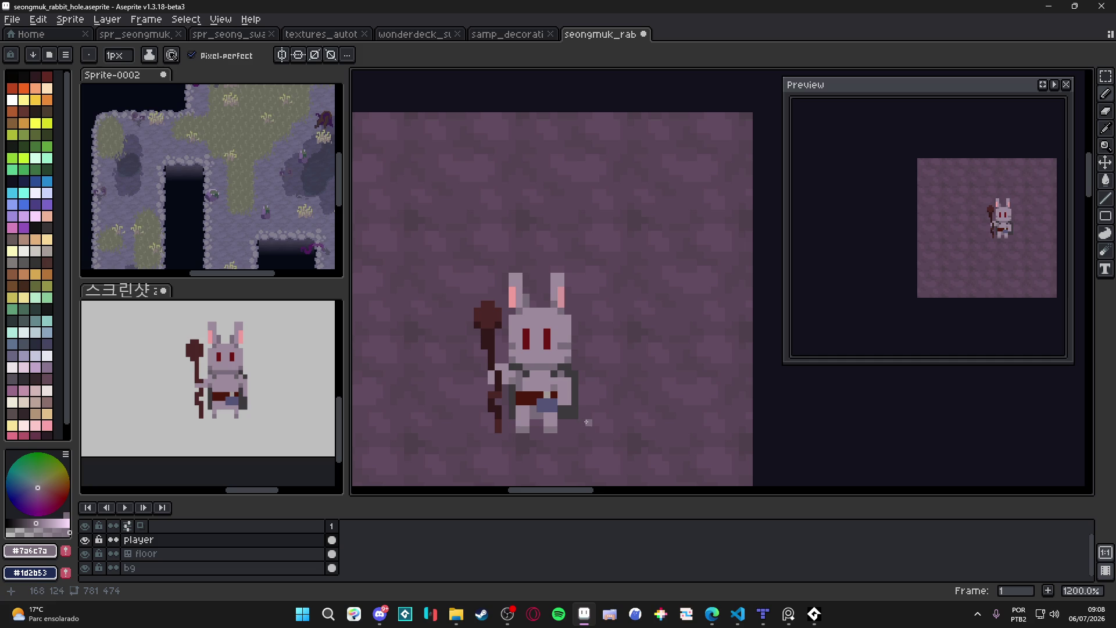
key(alt)
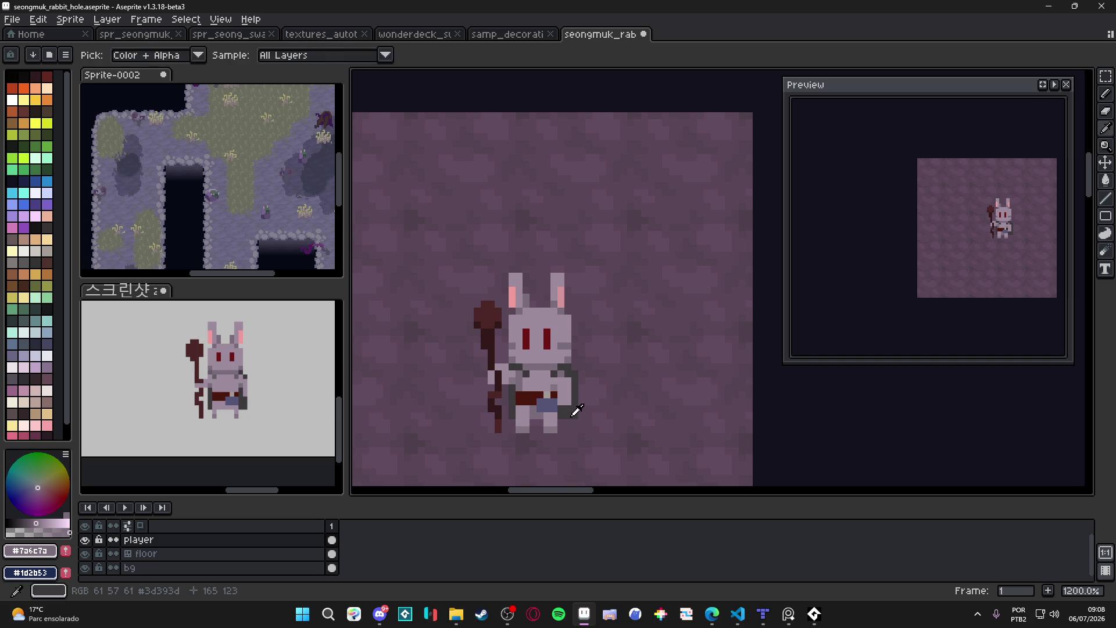
Add dark outline pixels right of the body and a dark brown outline down the left side.
alt+click(564, 415)
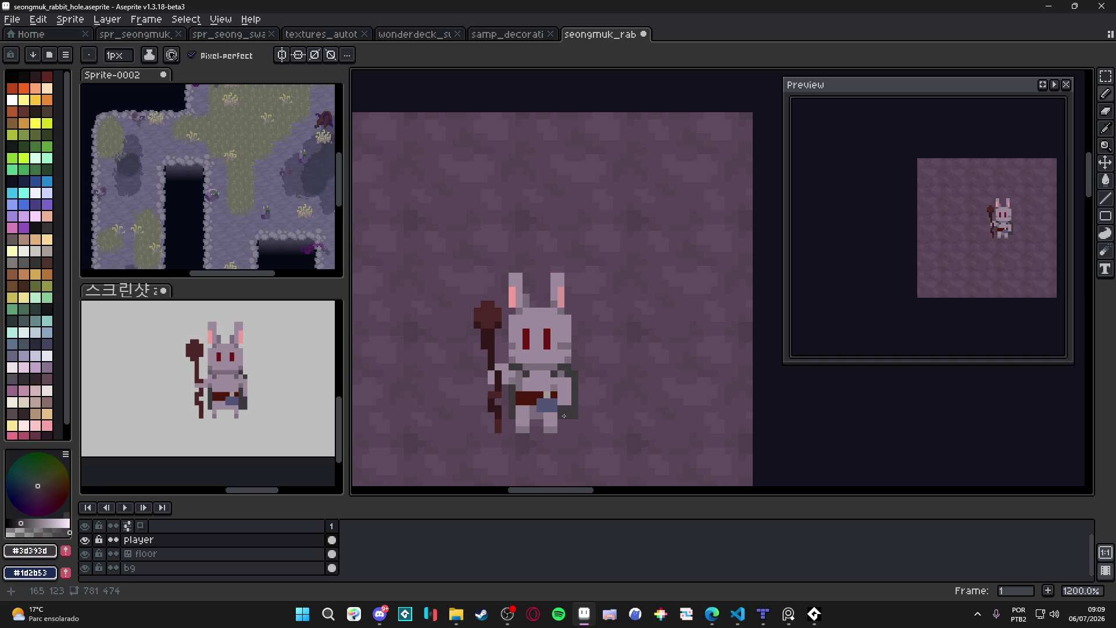
drag(581, 409, 581, 401)
scroll(567, 395, up, 1)
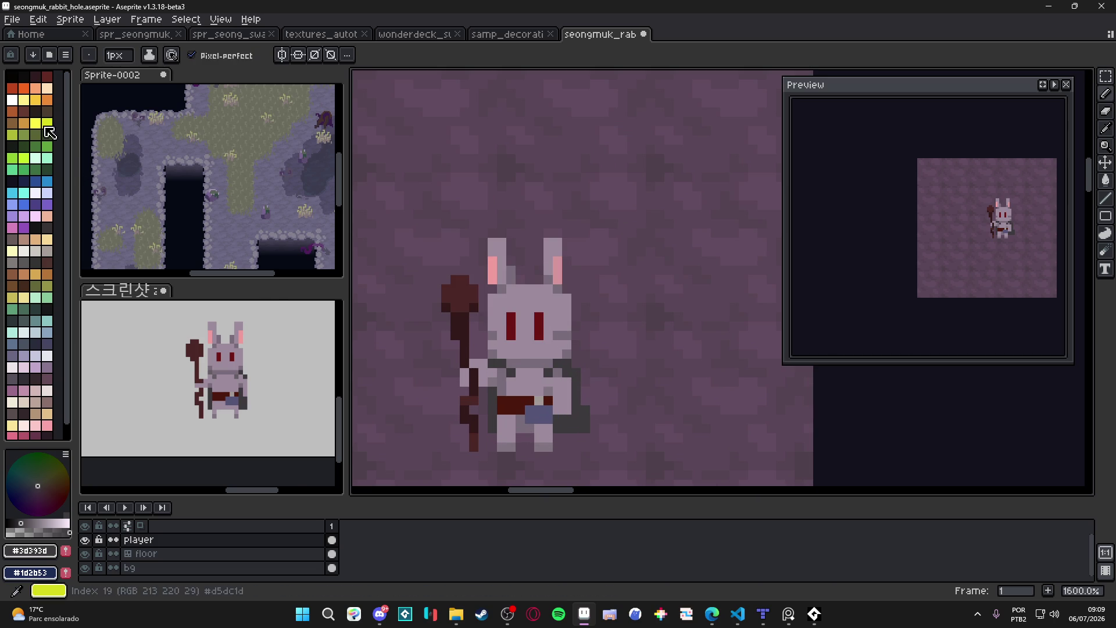
click(36, 111)
drag(562, 364, 571, 371)
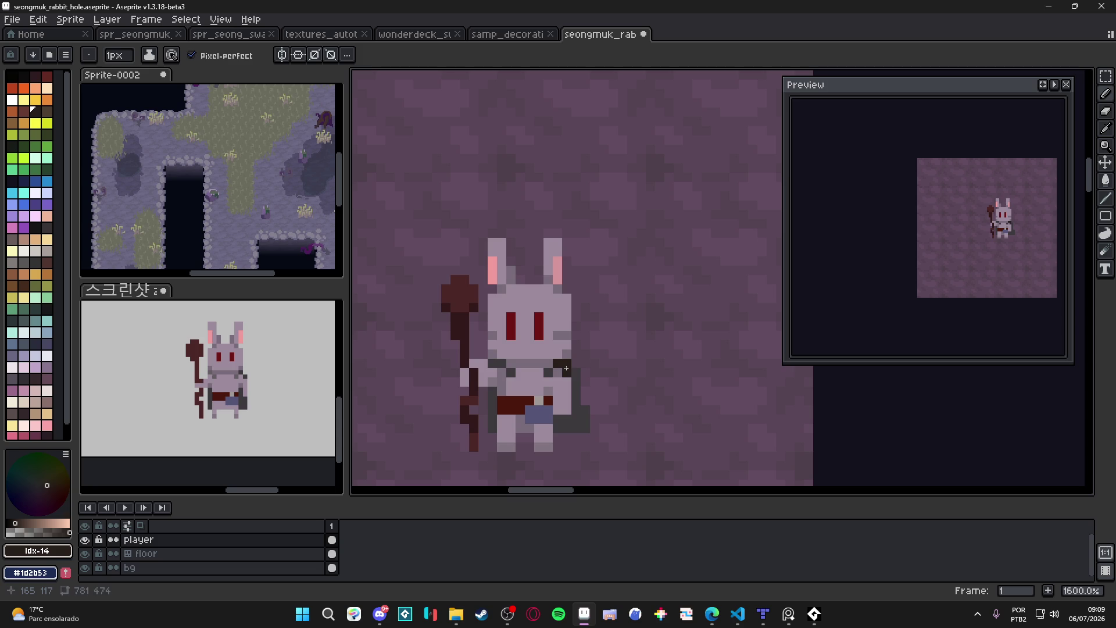
drag(491, 388, 491, 424)
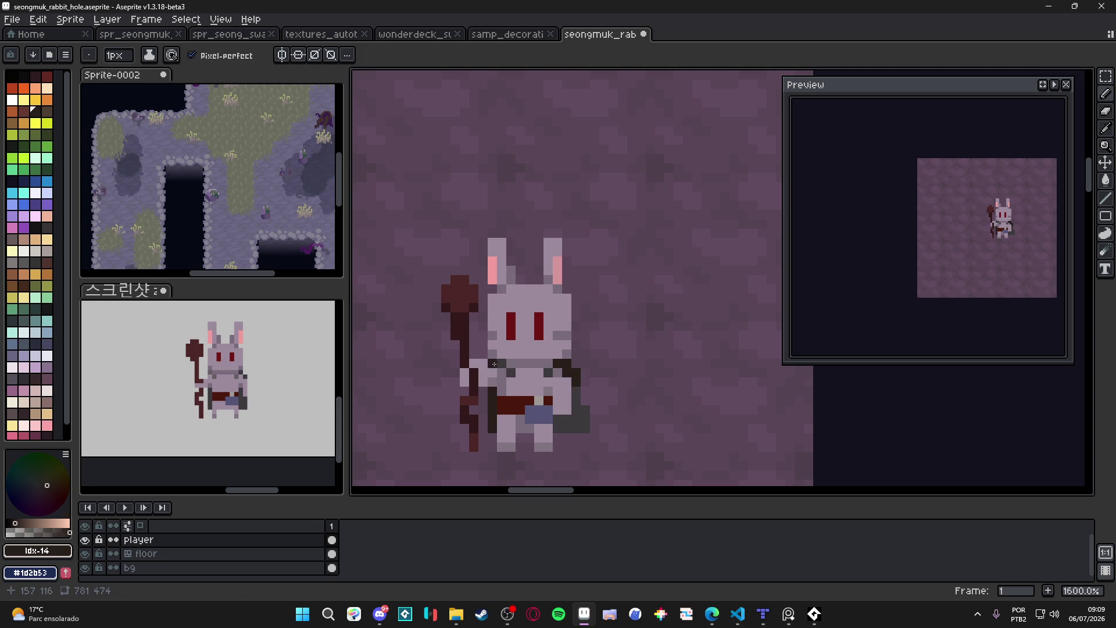
Darken pixels beside and below the belt and under the left leg with #3d393d.
click(566, 428)
drag(585, 413, 586, 429)
click(569, 446)
key(e)
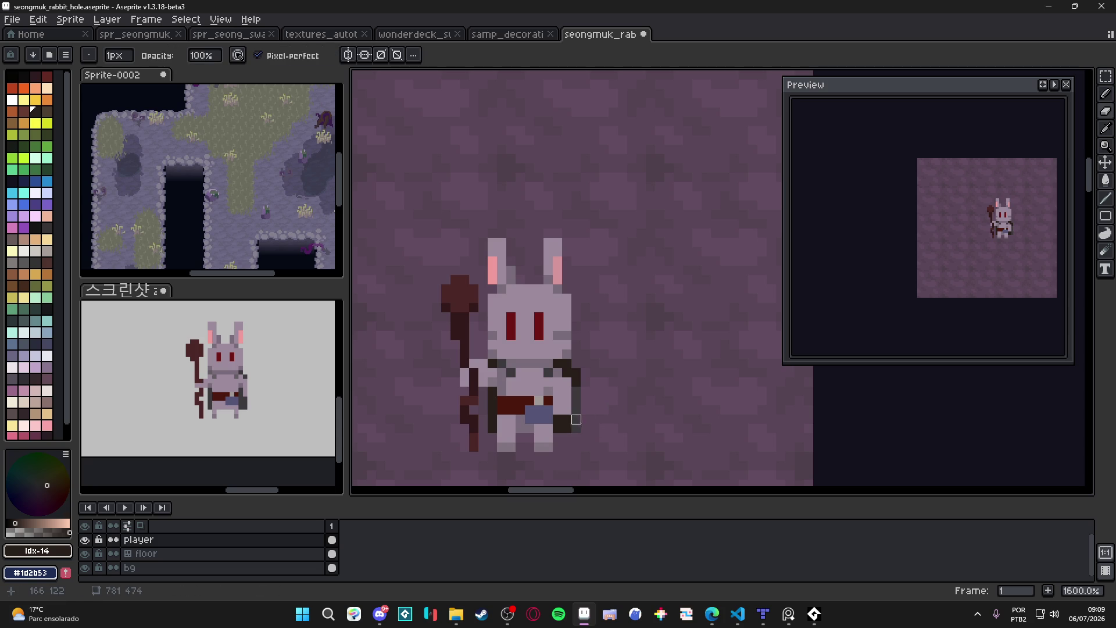
key(b)
alt+click(580, 416)
click(579, 436)
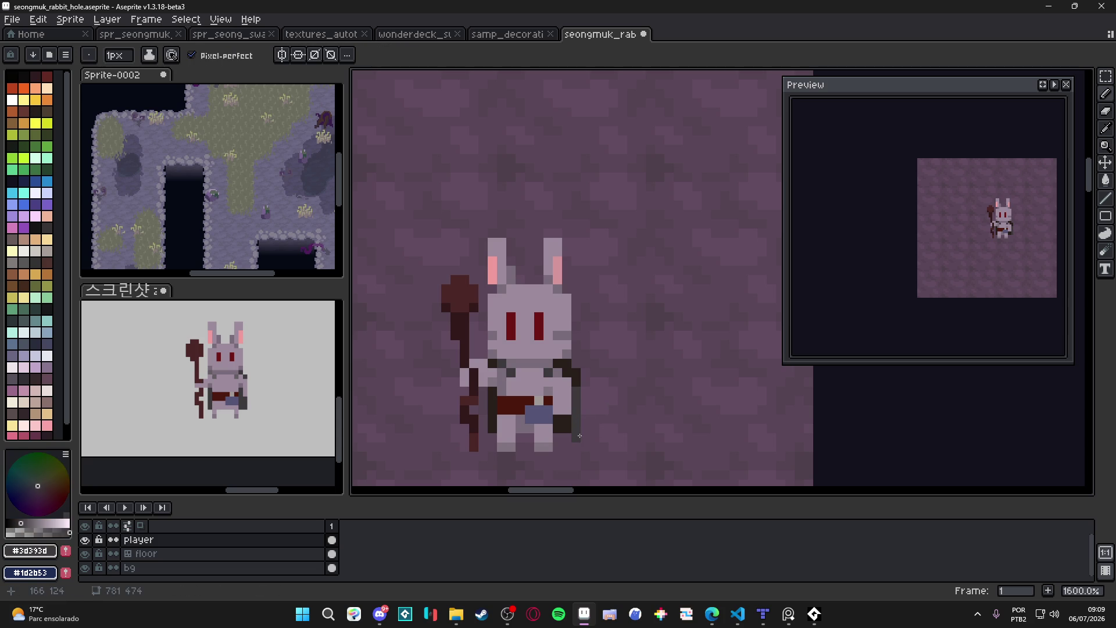
click(511, 445)
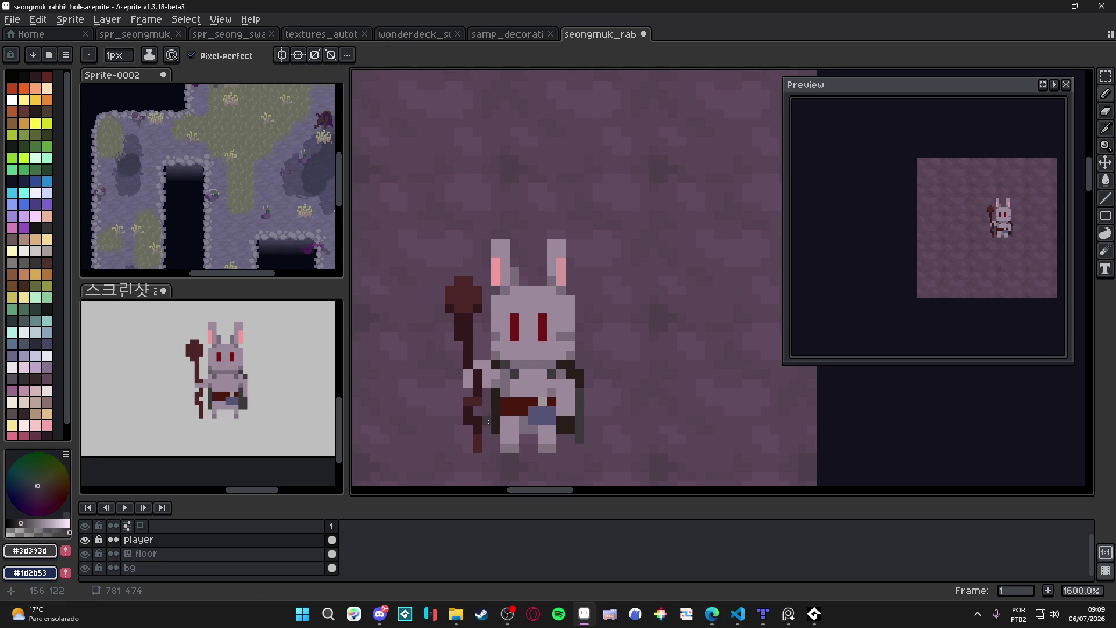
alt+click(538, 325)
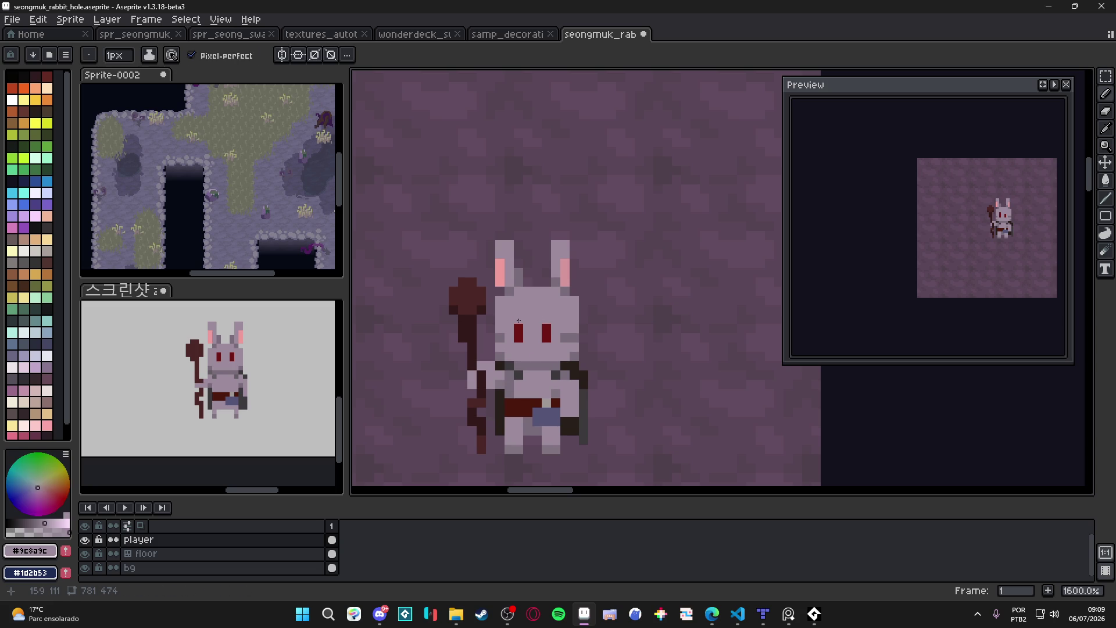
Paint a grey #7a6c7a pixel above the right eye and a dark #271f1b pixel beside the arm.
alt+click(569, 336)
click(555, 320)
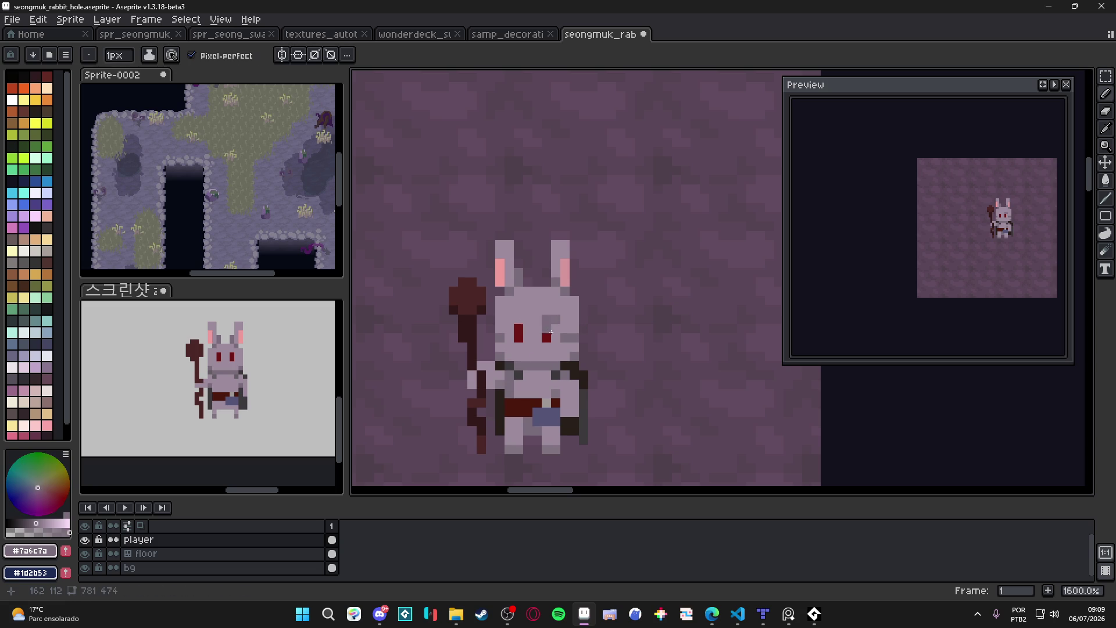
scroll(551, 378, down, 1)
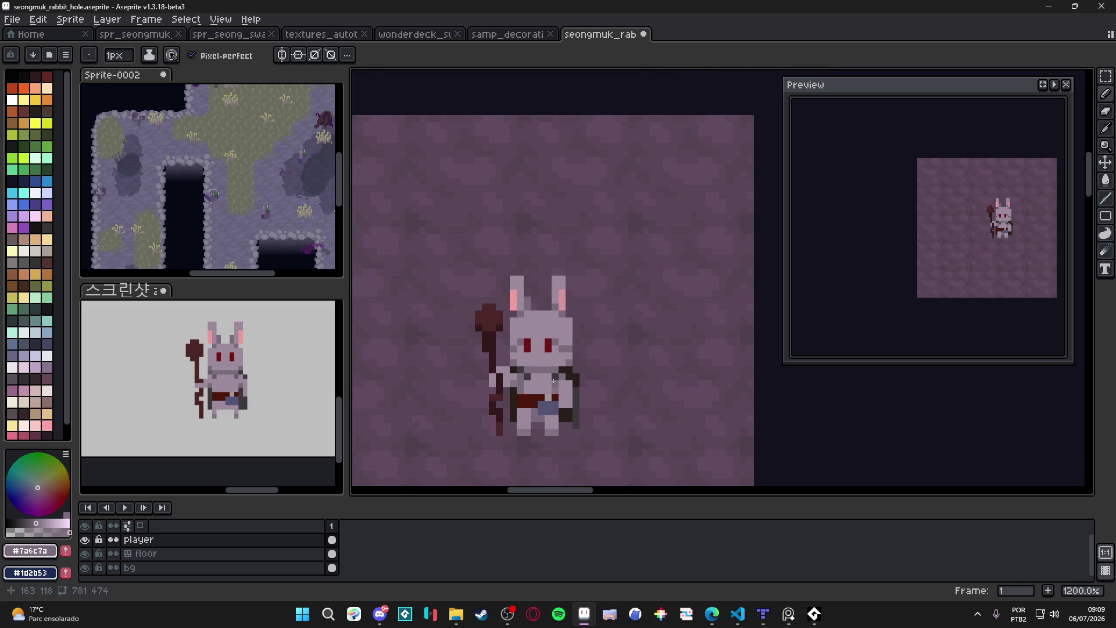
scroll(553, 381, up, 1)
alt+click(567, 372)
scroll(570, 370, down, 3)
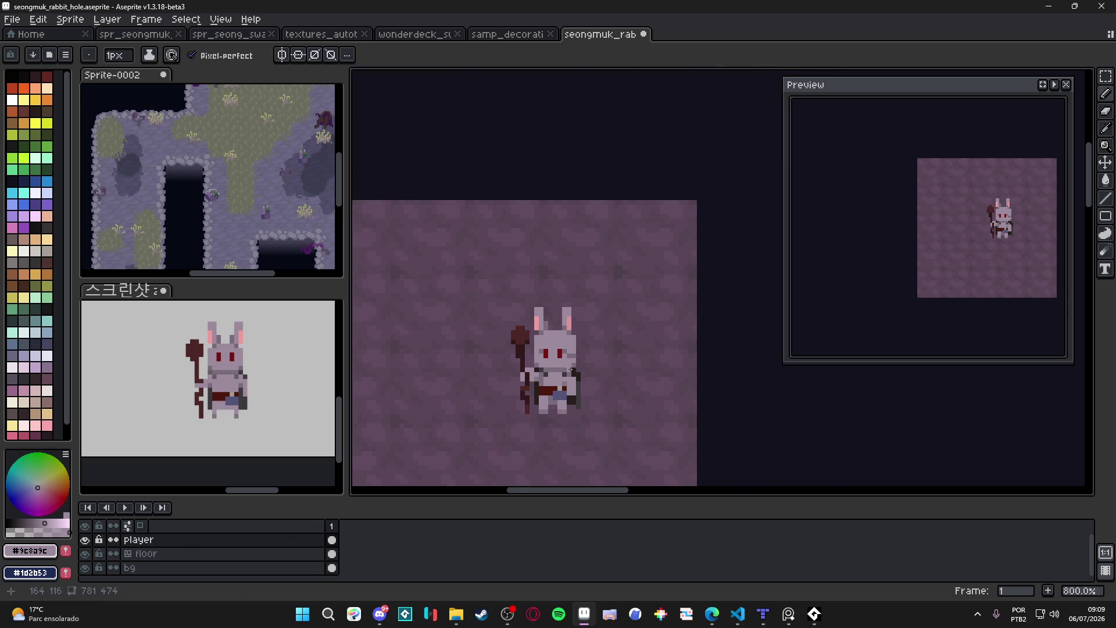
scroll(570, 369, up, 1)
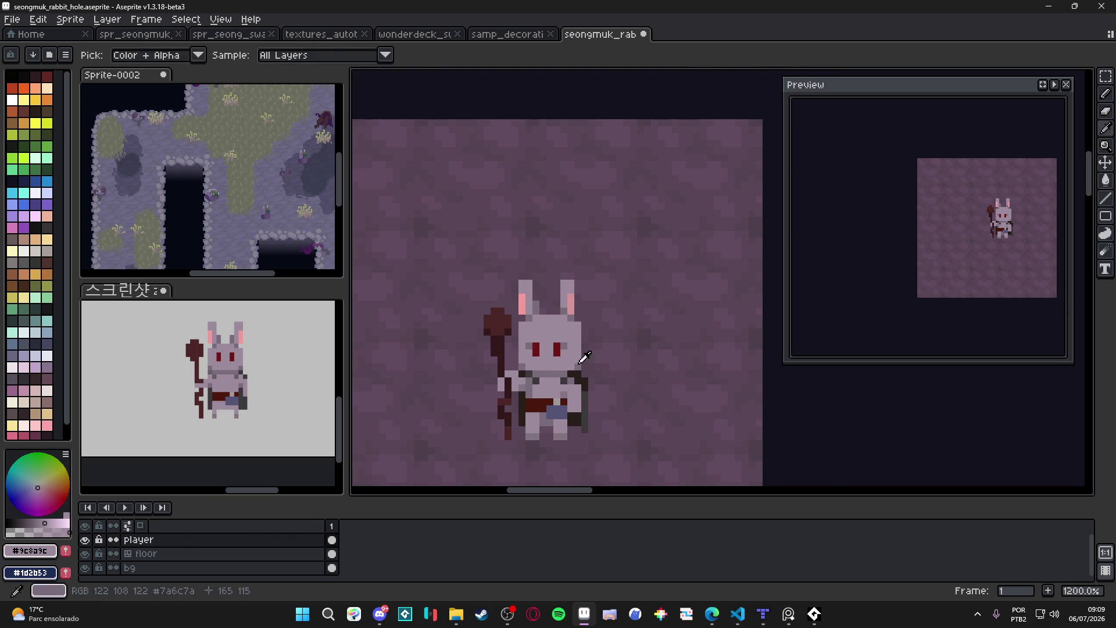
alt+click(580, 362)
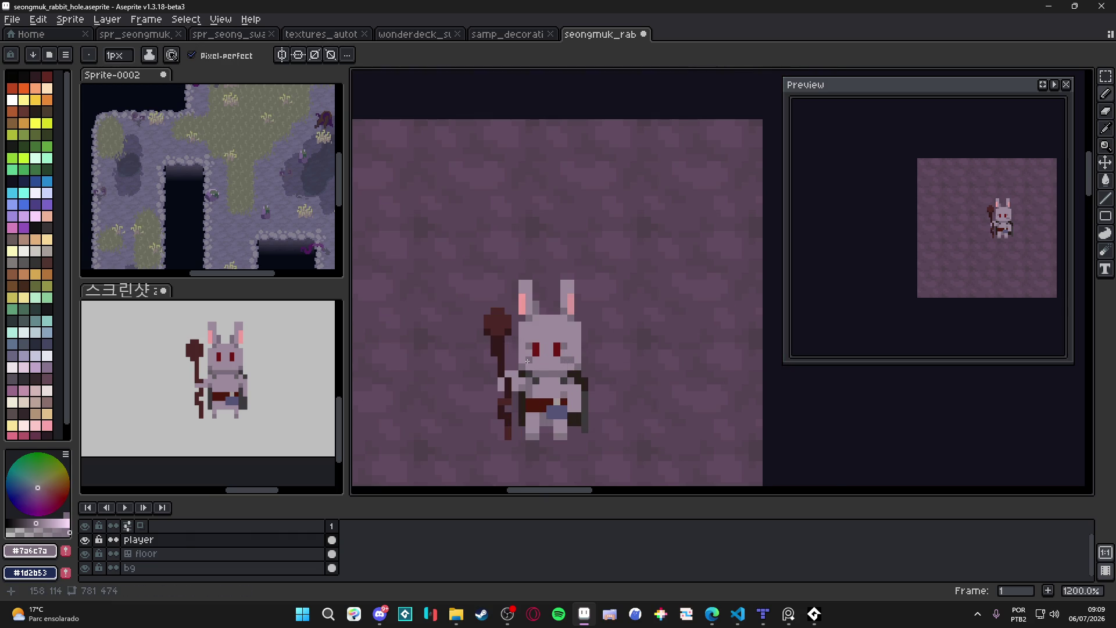
alt+click(581, 360)
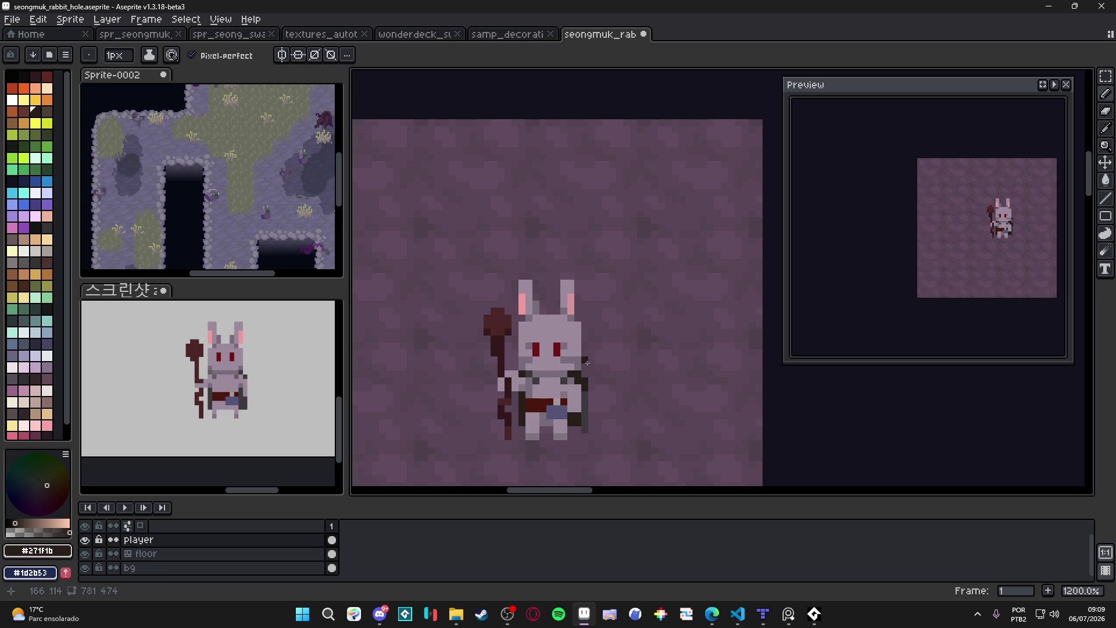
click(590, 364)
Sample the ear pink #d6959b, then the rabbit's mauve grey as drawing colour.
scroll(533, 365, up, 1)
alt+click(602, 365)
scroll(602, 367, left, 1)
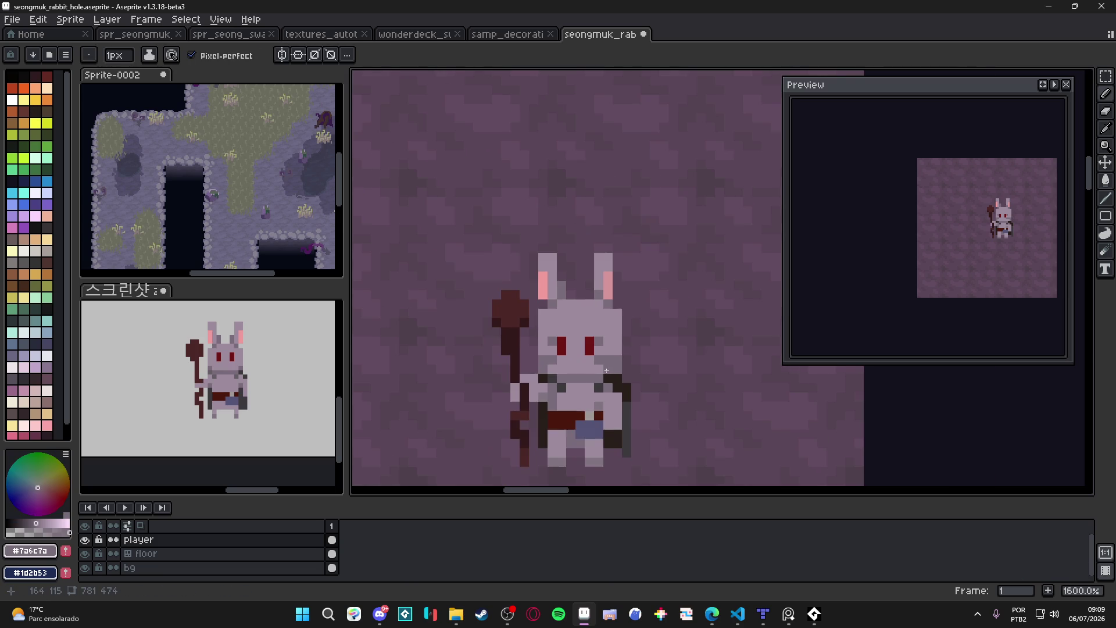
scroll(587, 344, down, 1)
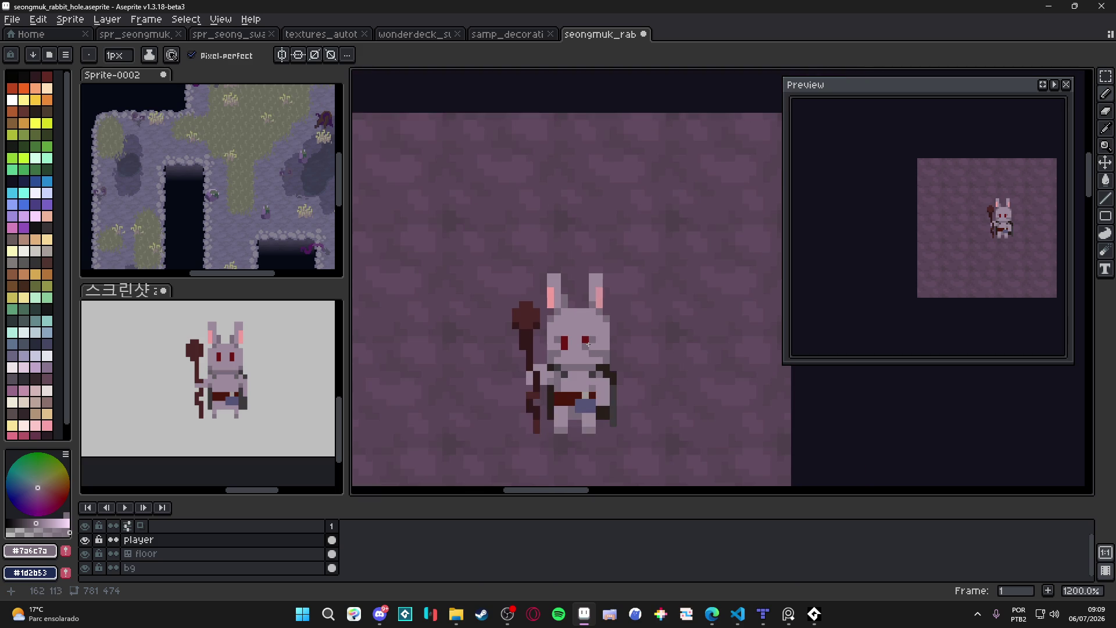
scroll(599, 333, up, 1)
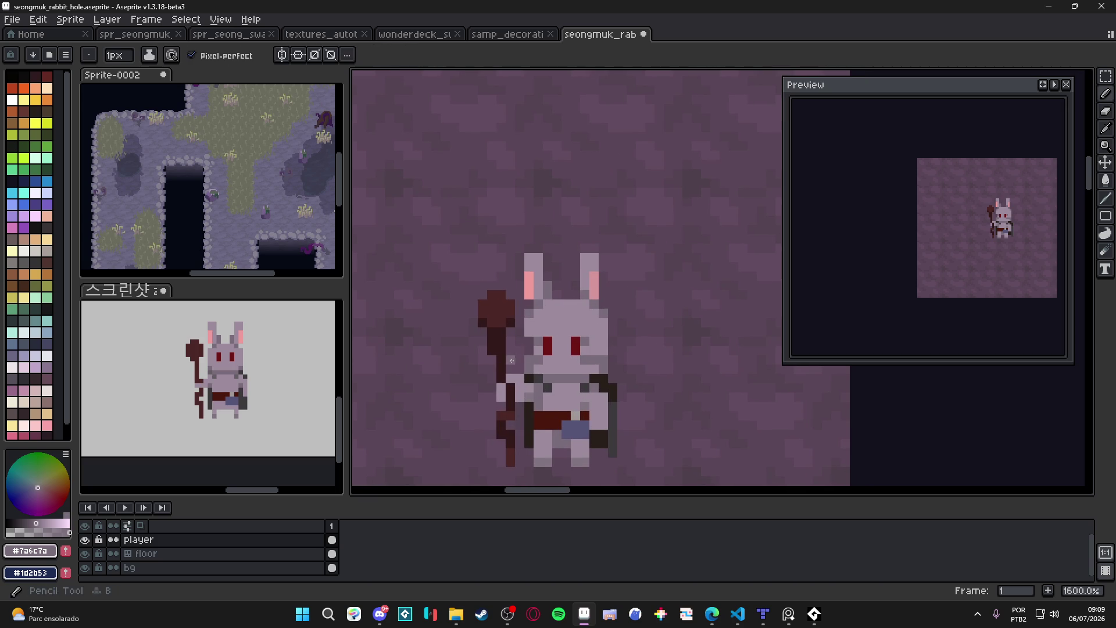
scroll(517, 358, down, 1)
scroll(511, 392, down, 3)
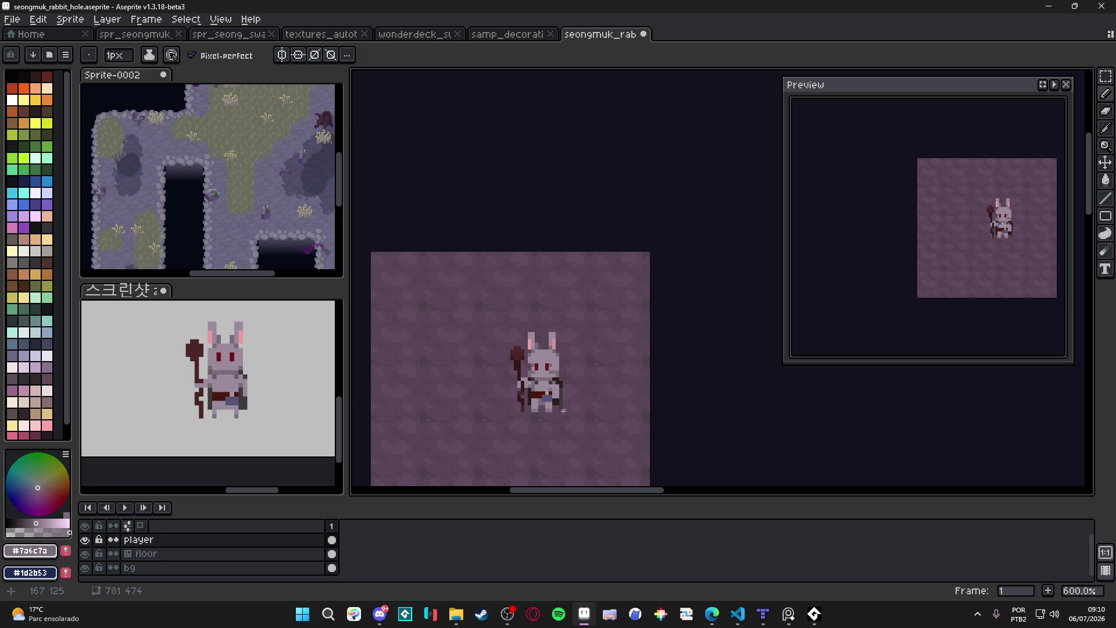
scroll(563, 411, down, 1)
scroll(539, 355, up, 5)
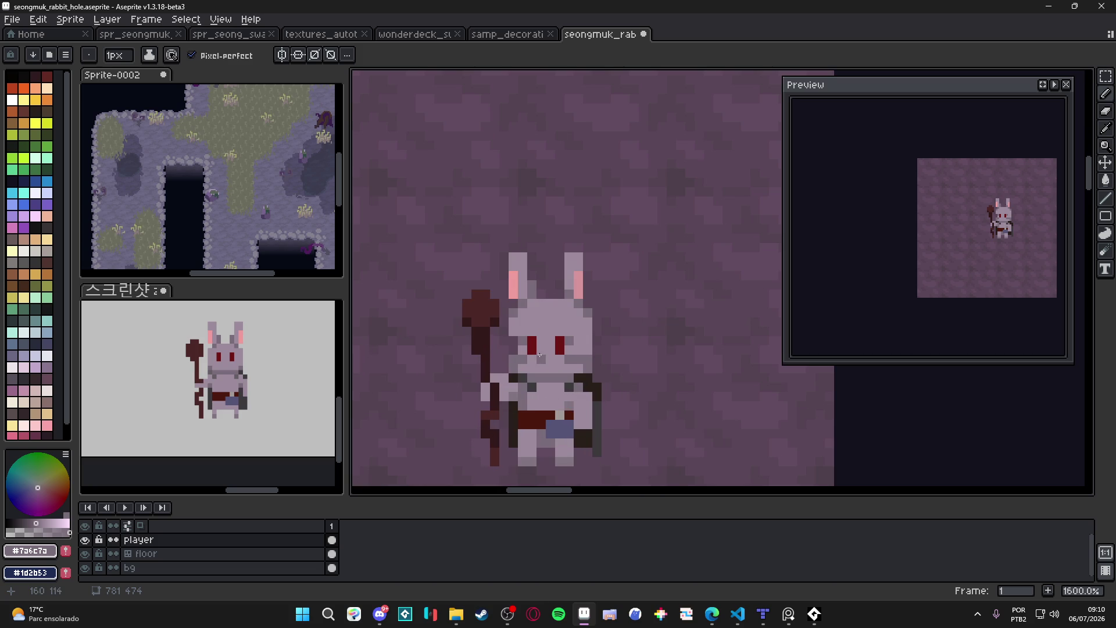
alt+click(575, 301)
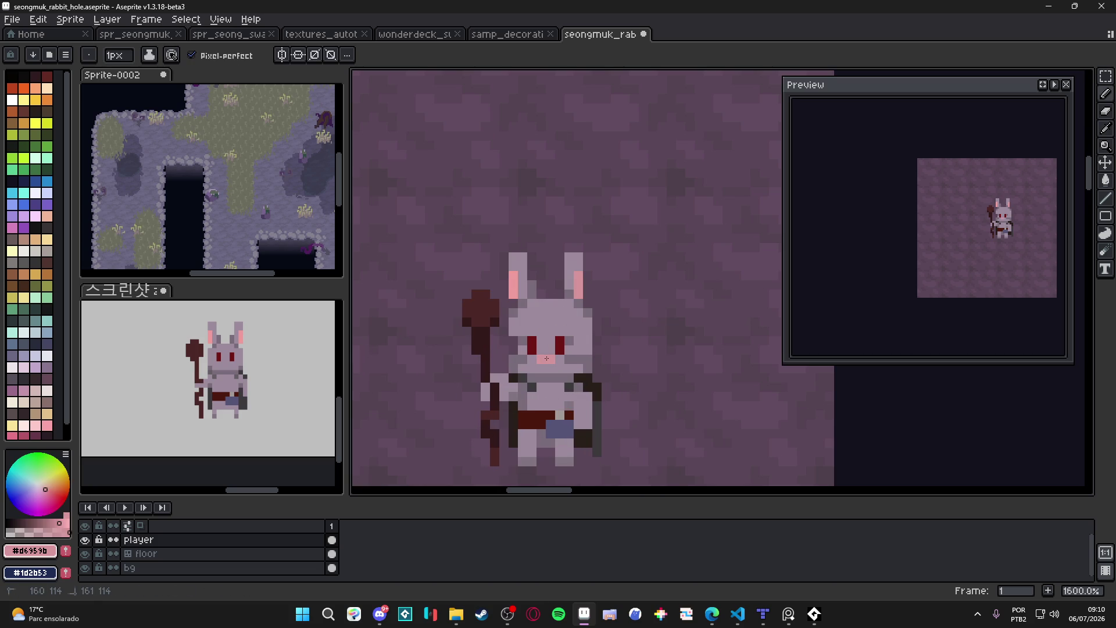
scroll(566, 398, down, 2)
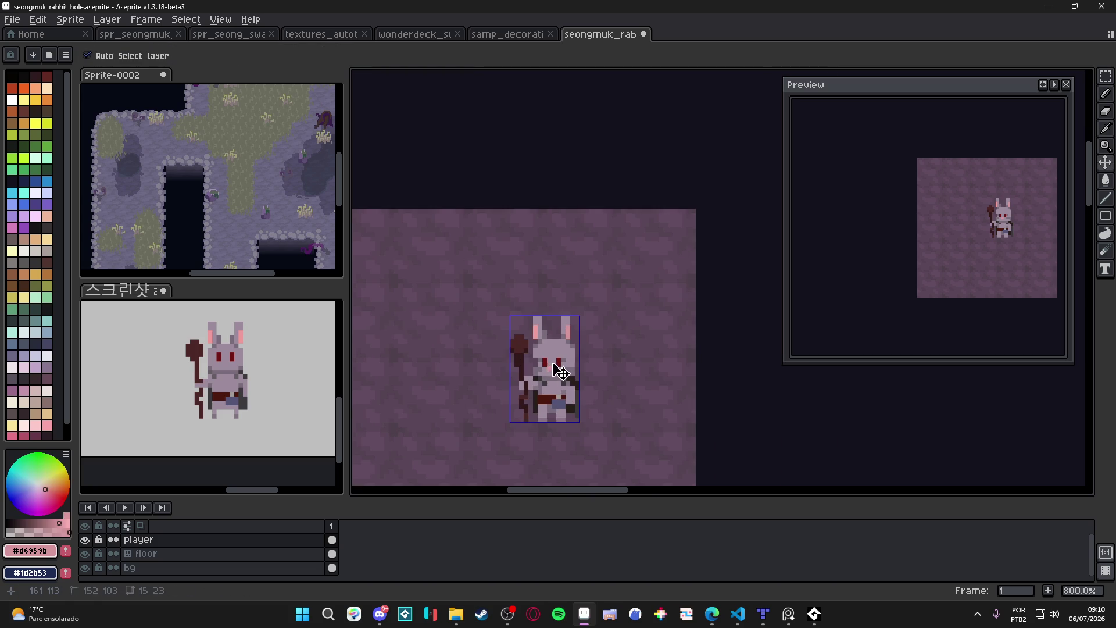
scroll(550, 364, up, 3)
scroll(549, 384, down, 2)
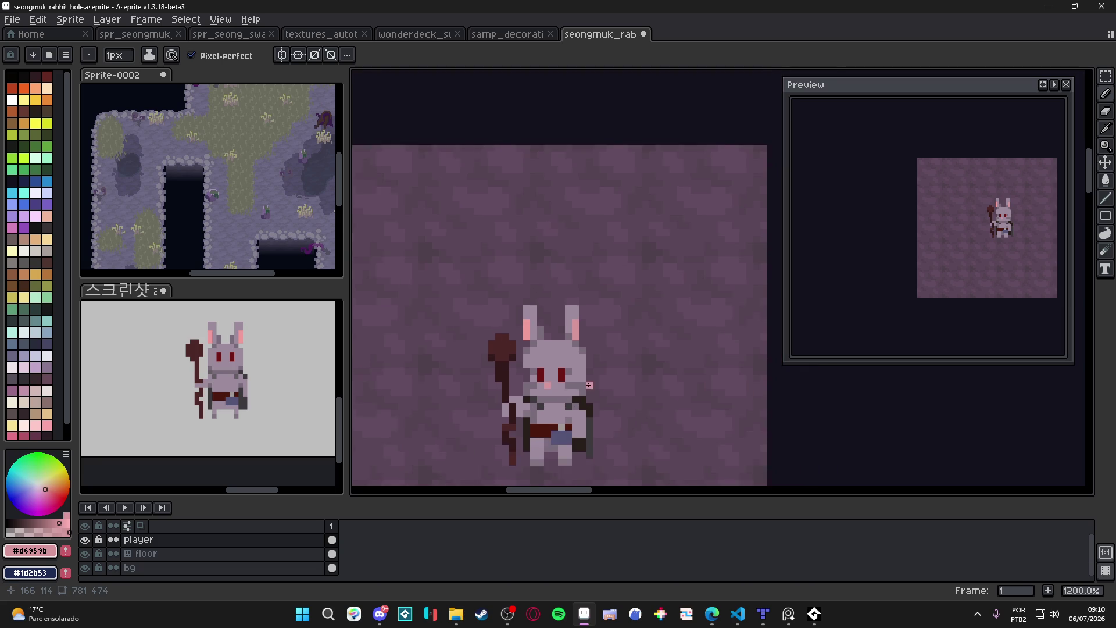
scroll(534, 350, up, 1)
scroll(545, 354, down, 2)
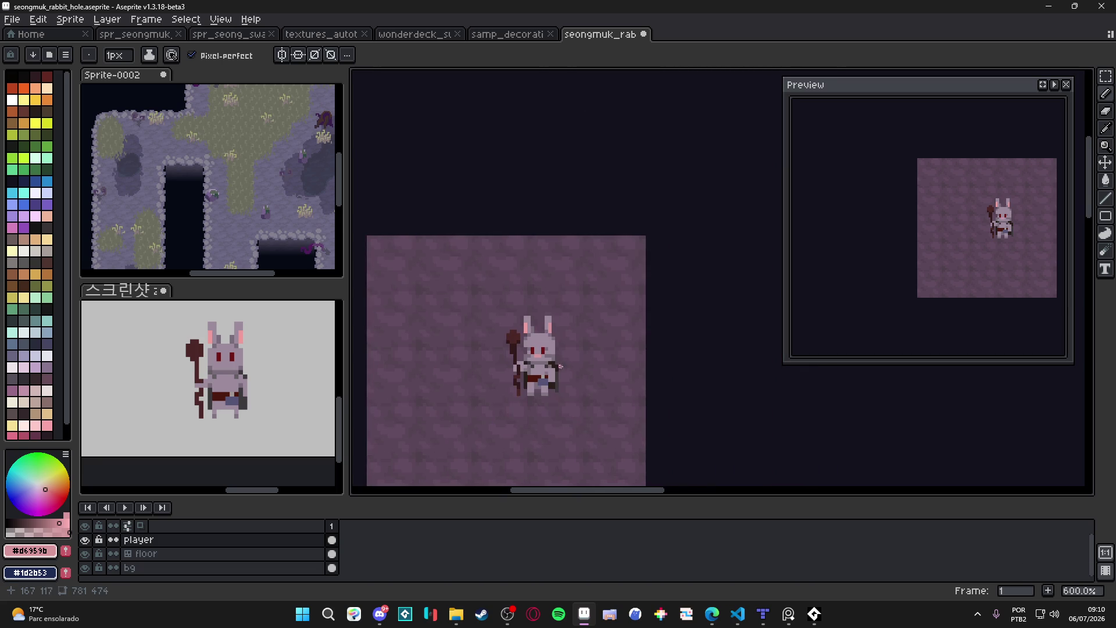
scroll(538, 357, up, 3)
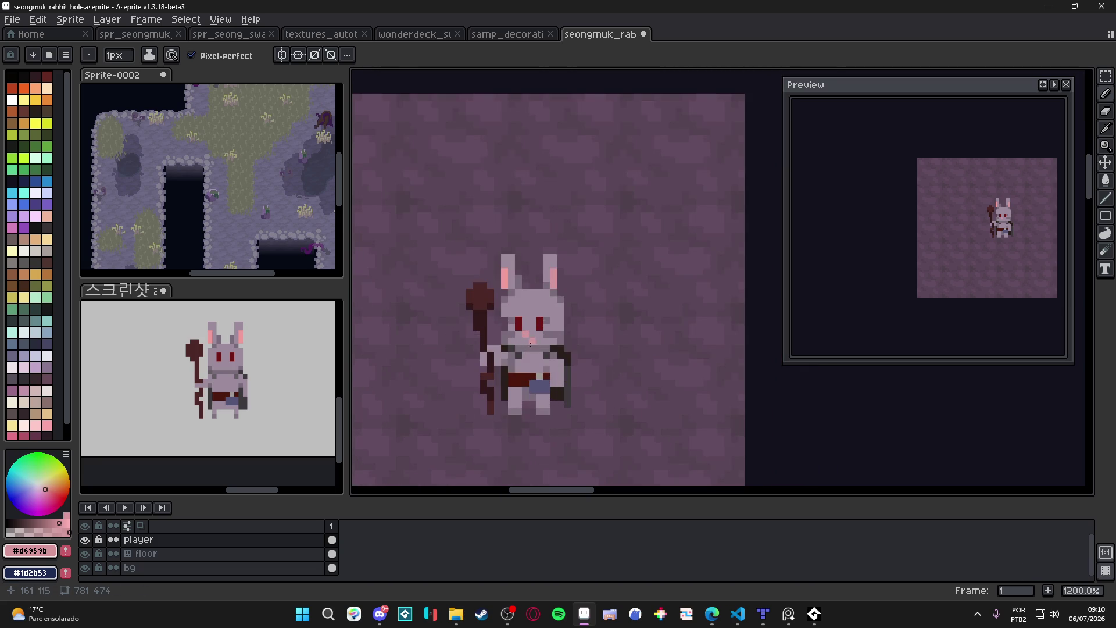
alt+click(533, 367)
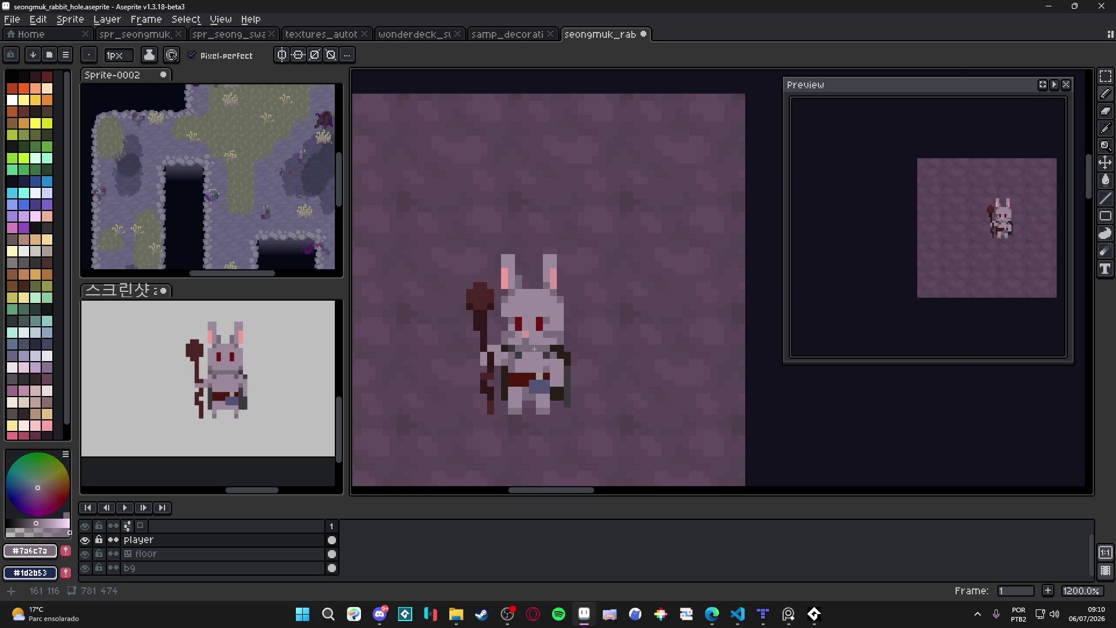
Pencil a small peach patch on the rabbit's chest, redrawing it one row higher.
scroll(534, 349, up, 3)
alt+click(532, 361)
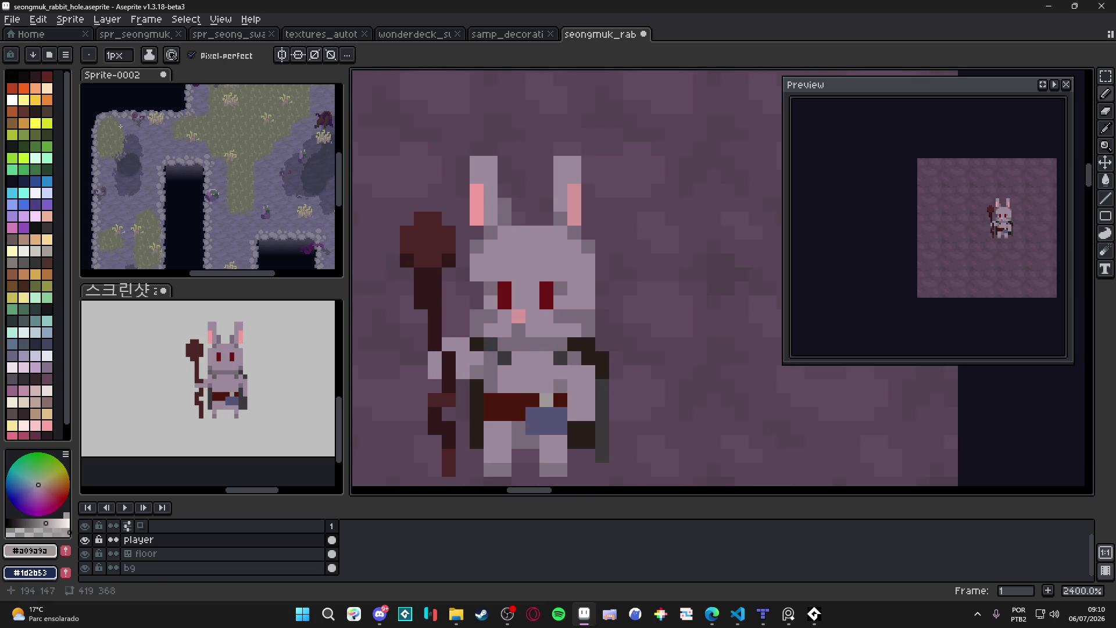
click(47, 87)
click(519, 357)
key(ctrl+z)
click(518, 344)
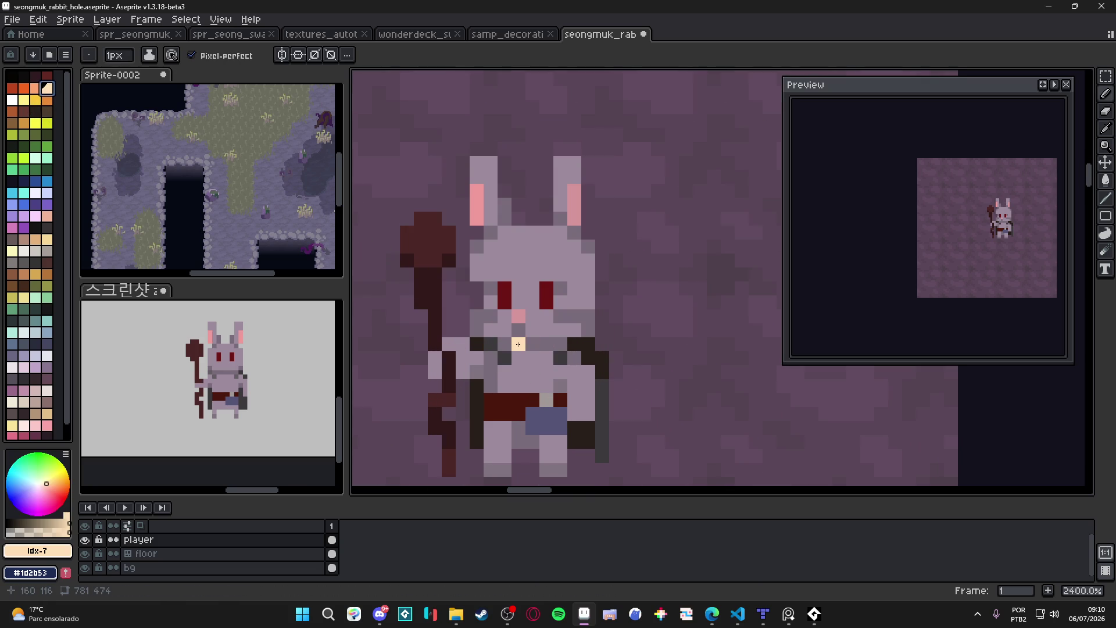
click(532, 343)
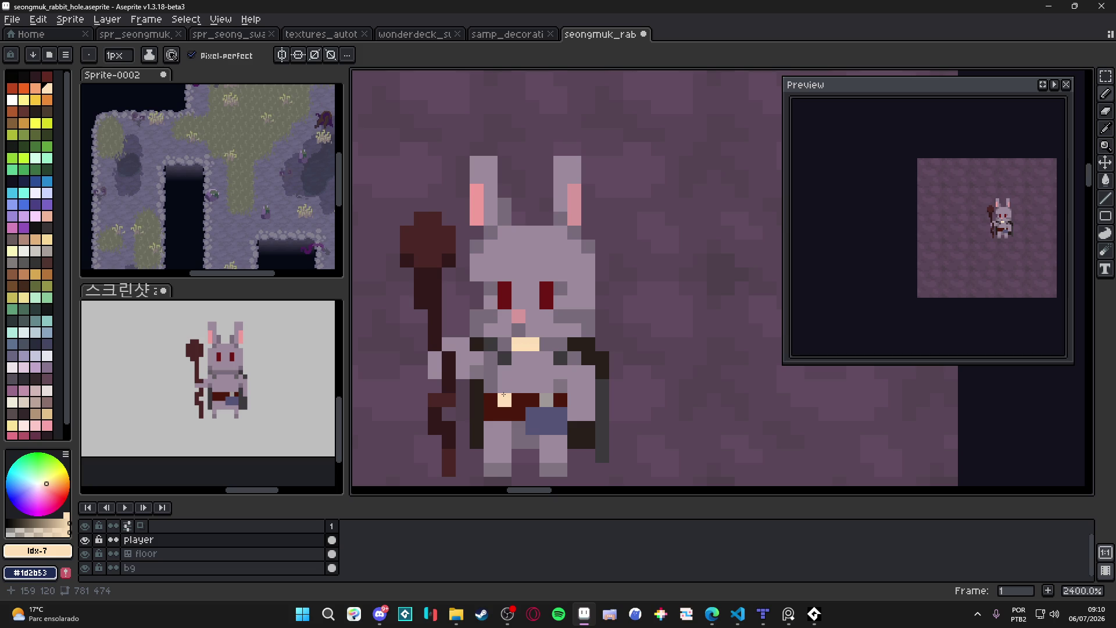
click(518, 358)
Sample greys #9c8a9c, #817481 and #7a6c7a from the rabbit, then choose a dark face colour.
scroll(519, 360, down, 3)
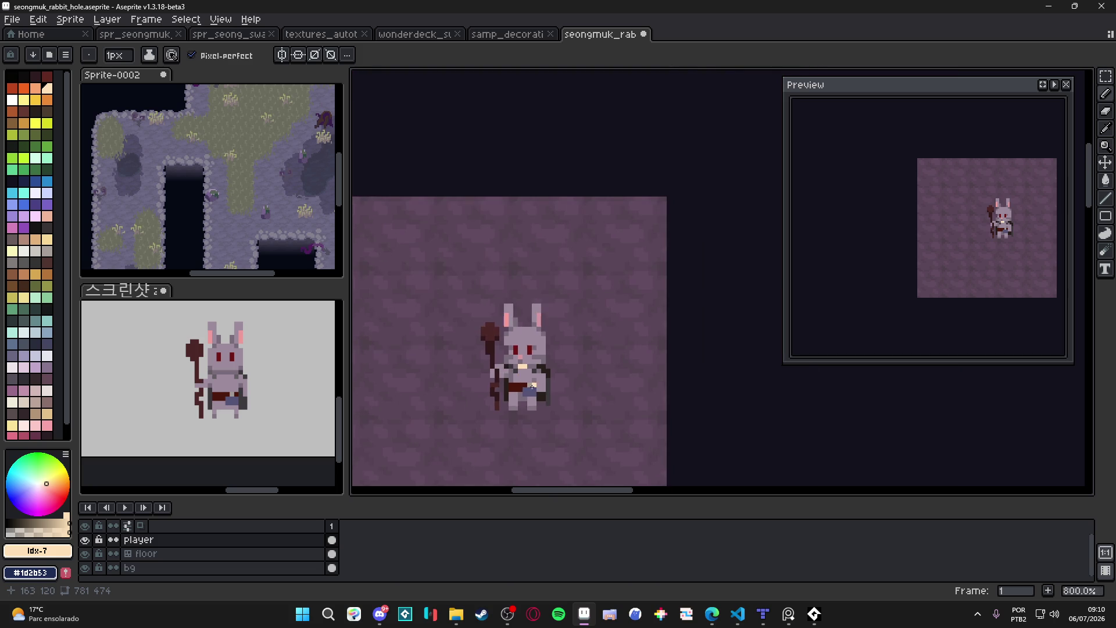
scroll(520, 366, up, 3)
alt+click(543, 326)
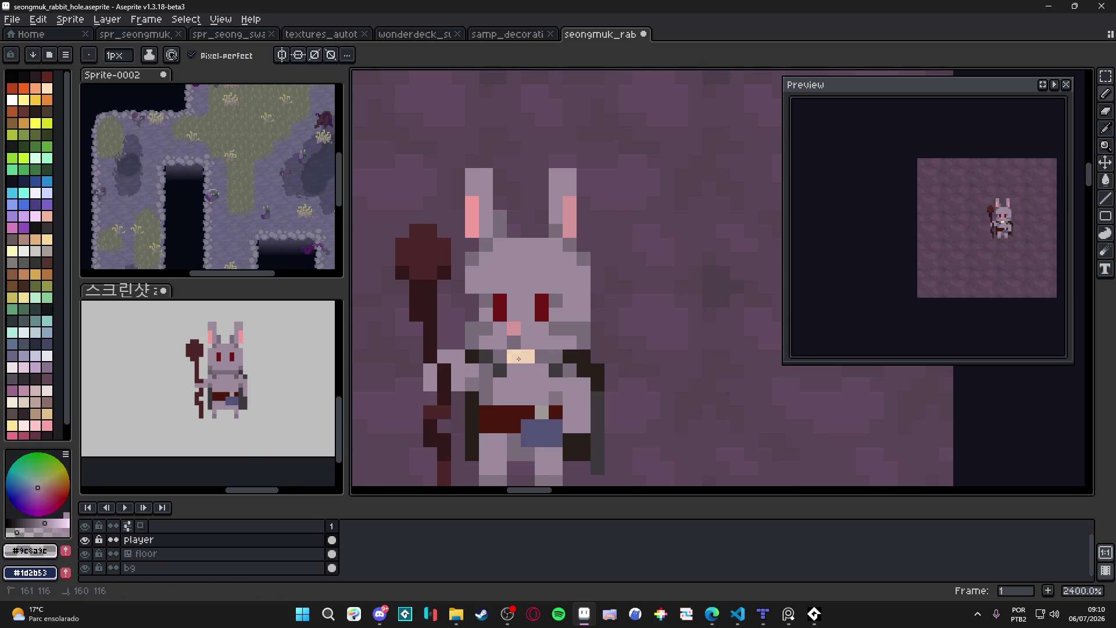
alt+click(515, 356)
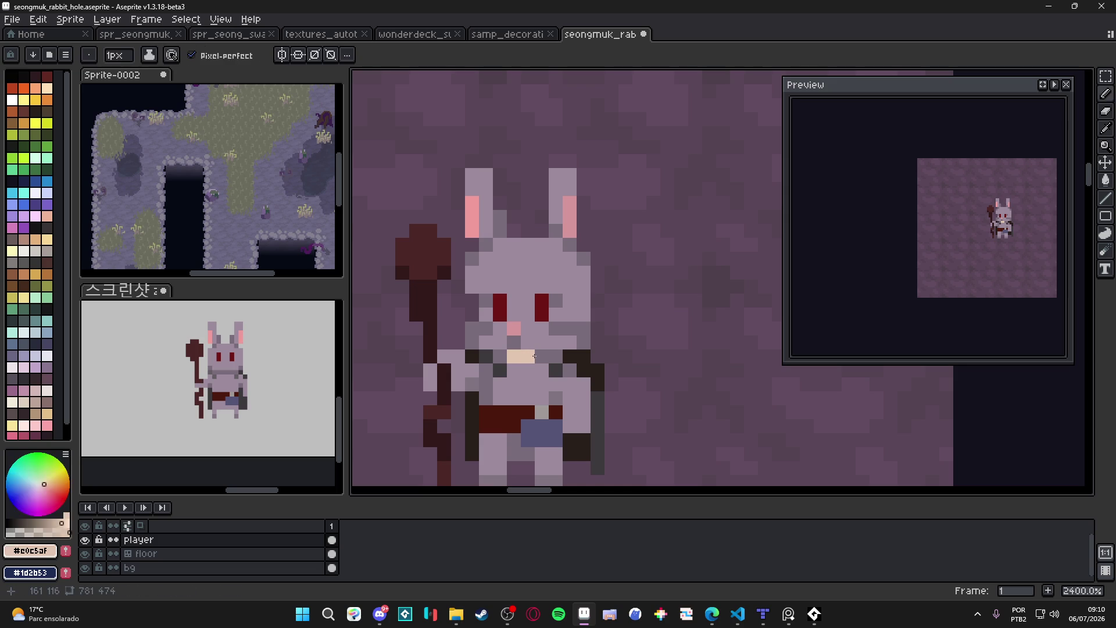
scroll(555, 381, down, 5)
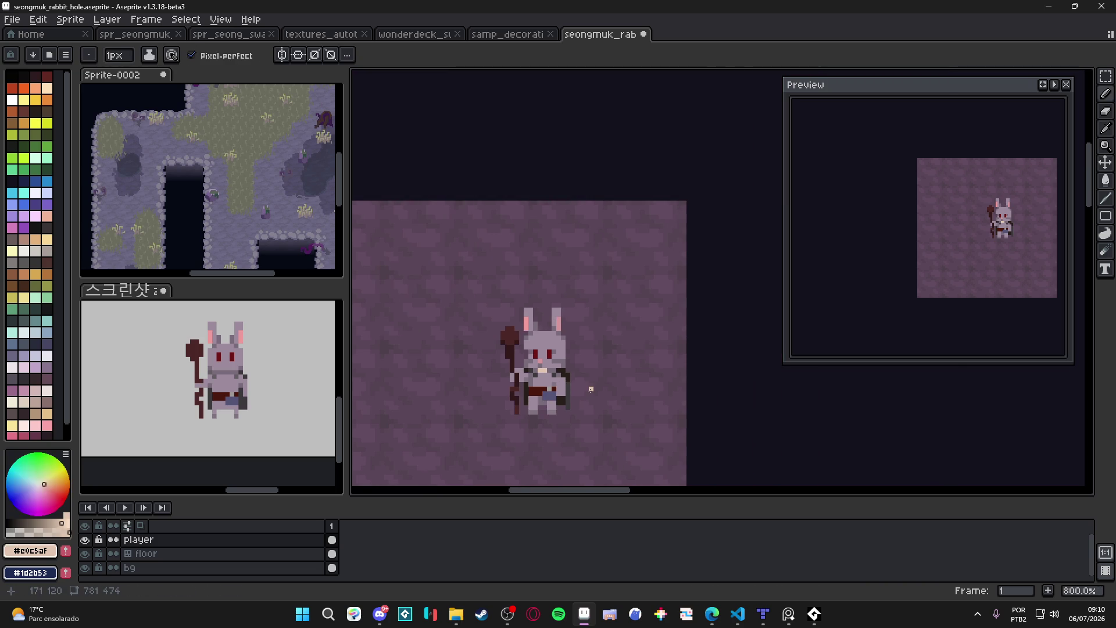
drag(590, 389, 584, 403)
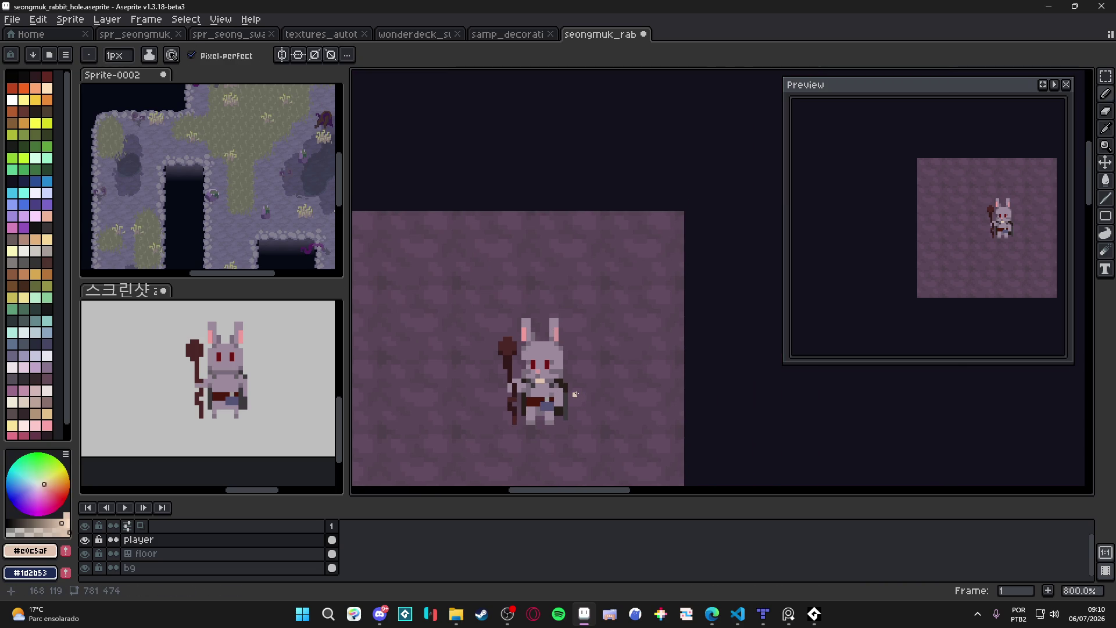
scroll(521, 380, up, 3)
alt+click(510, 389)
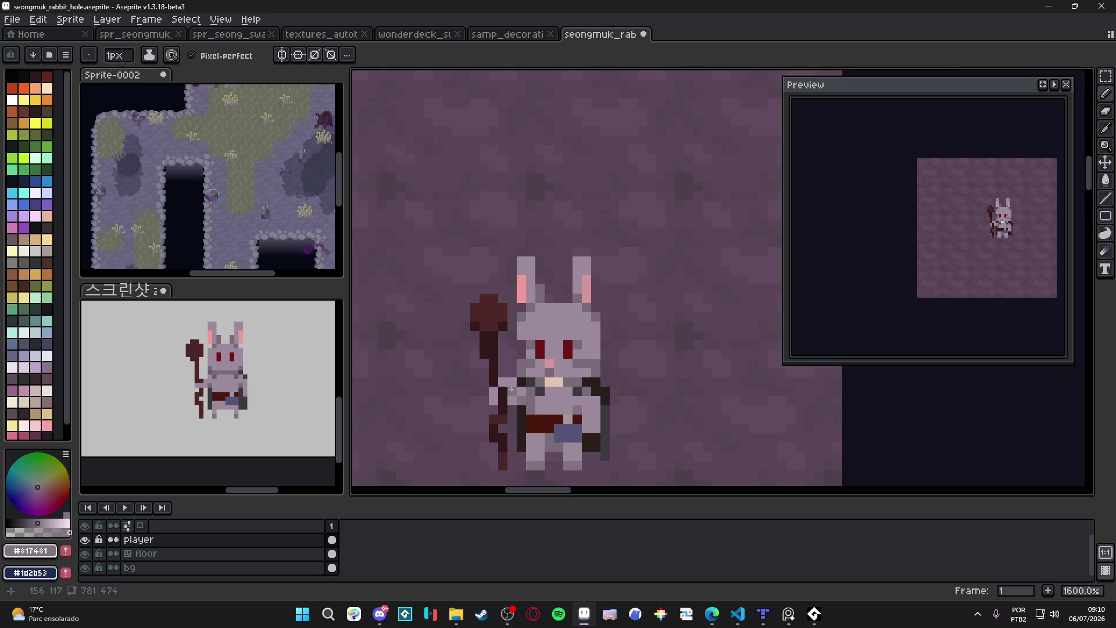
scroll(528, 397, down, 3)
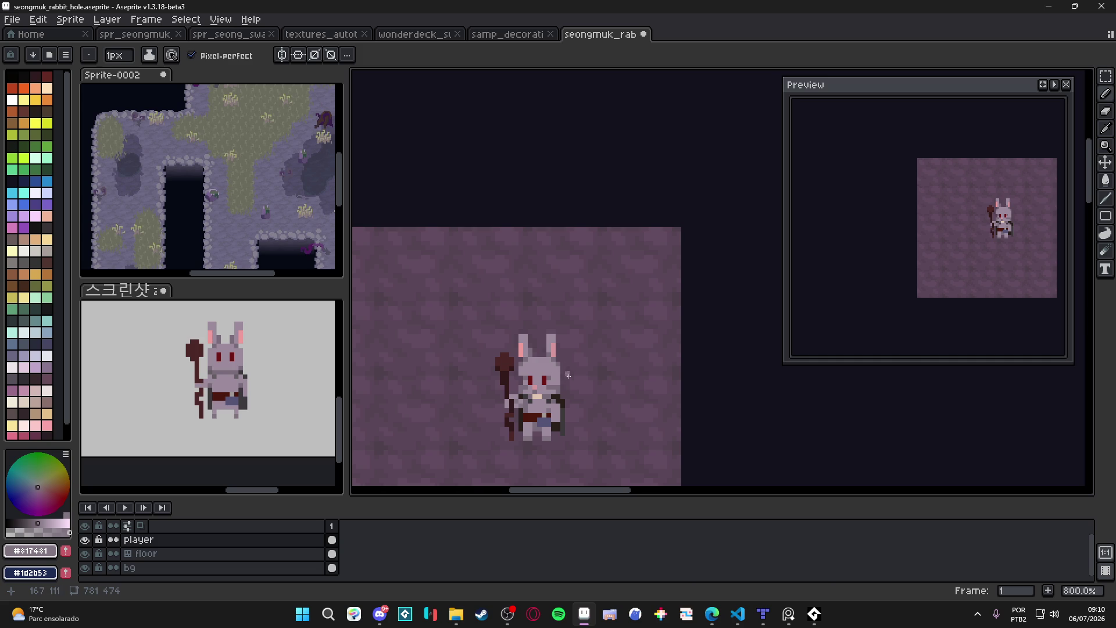
scroll(568, 373, up, 2)
alt+click(563, 391)
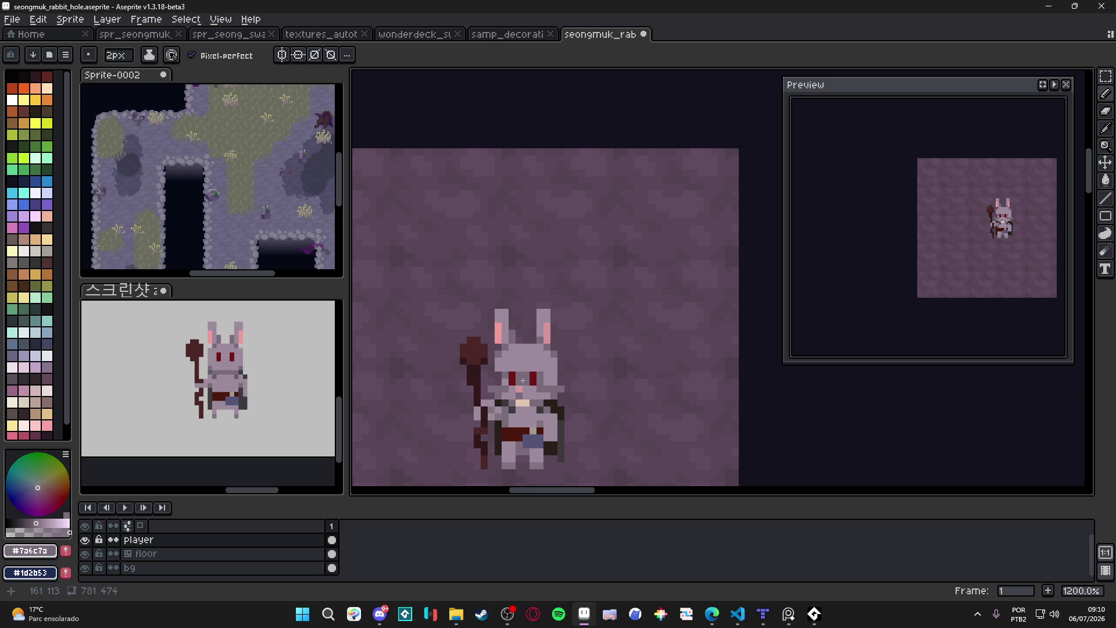
scroll(551, 387, down, 3)
scroll(552, 387, up, 3)
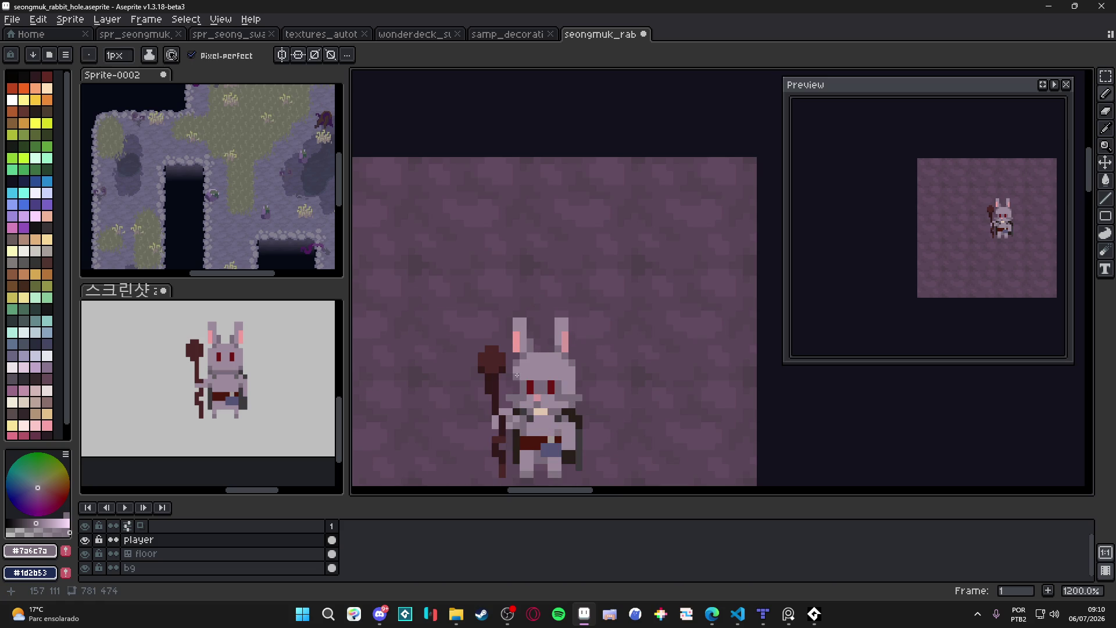
scroll(558, 388, down, 3)
scroll(558, 388, up, 3)
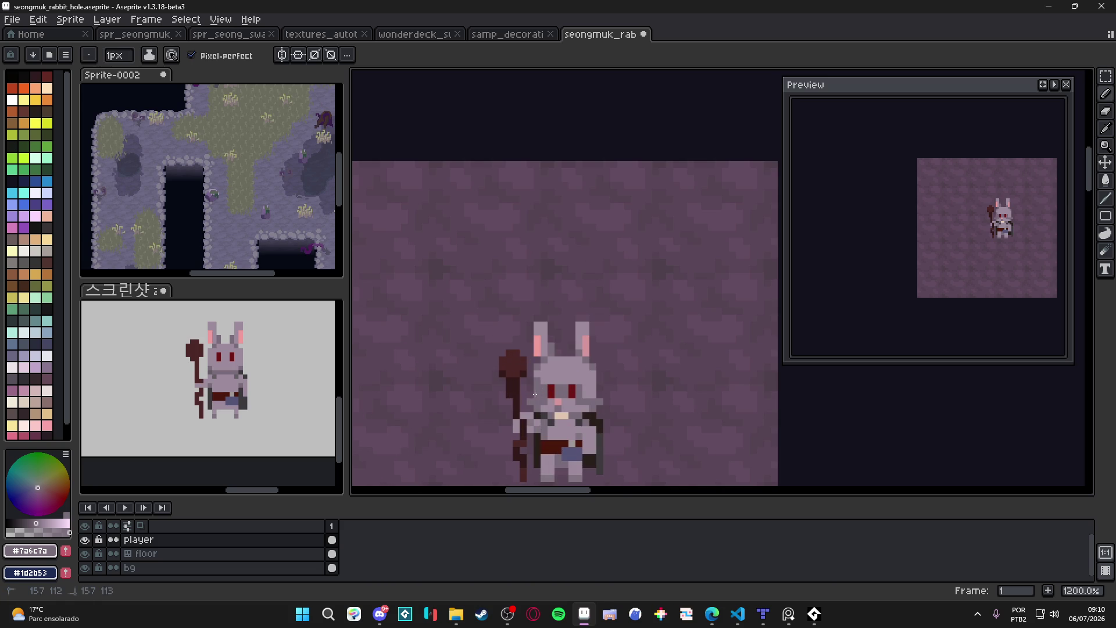
scroll(569, 405, down, 1)
scroll(552, 401, up, 2)
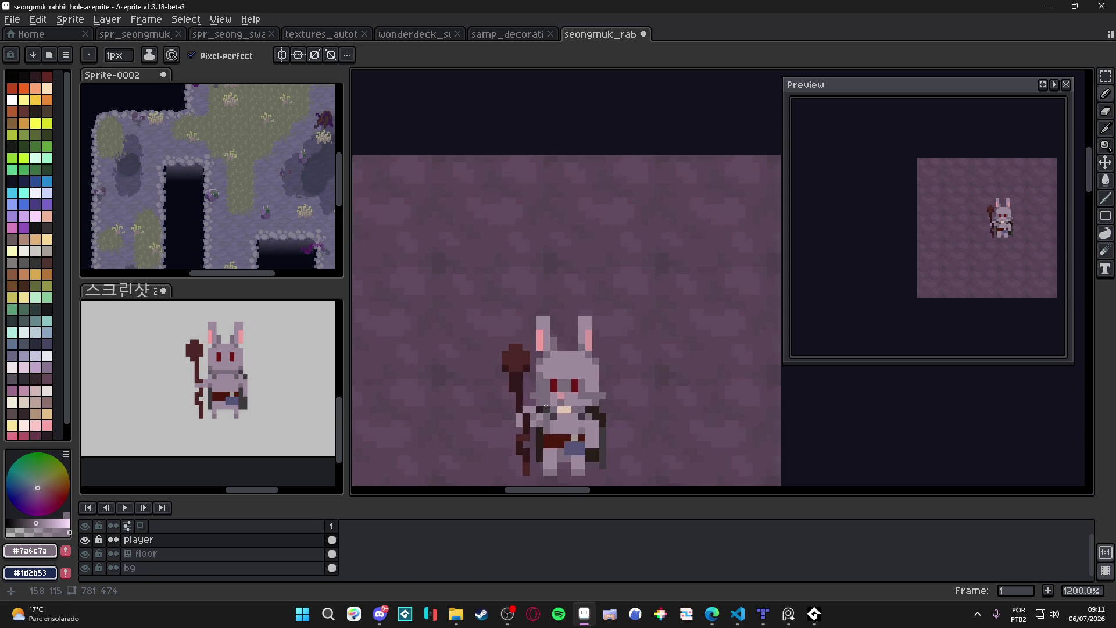
click(47, 111)
Undo a trial dark line across the rabbit's face and pick dark grey #3d393d.
click(531, 385)
drag(528, 389, 547, 392)
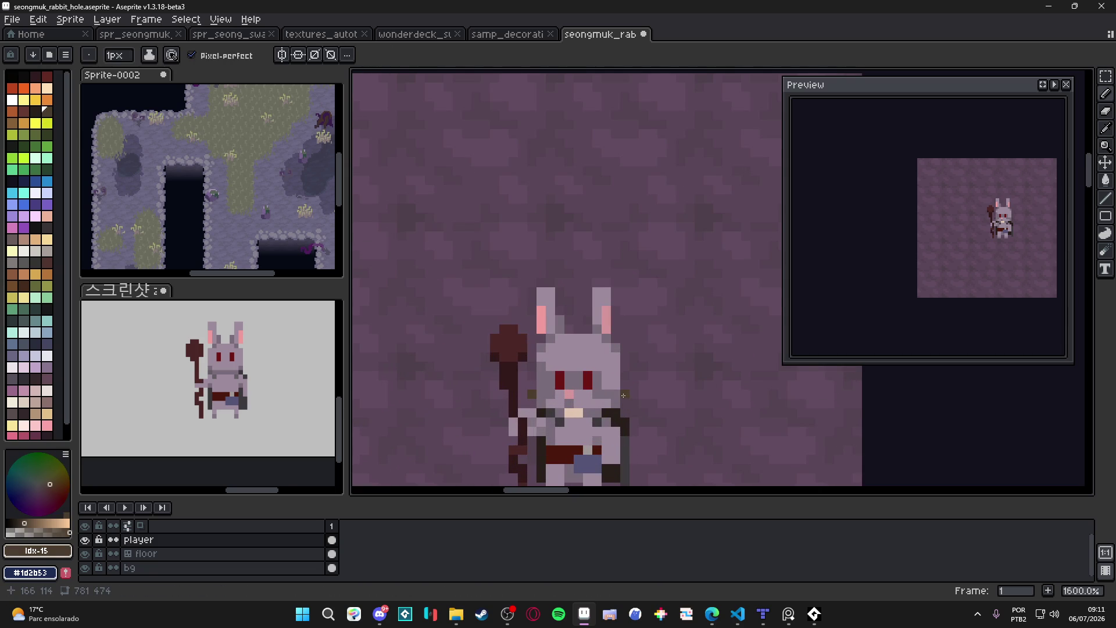
key(ctrl+z)
alt+click(613, 403)
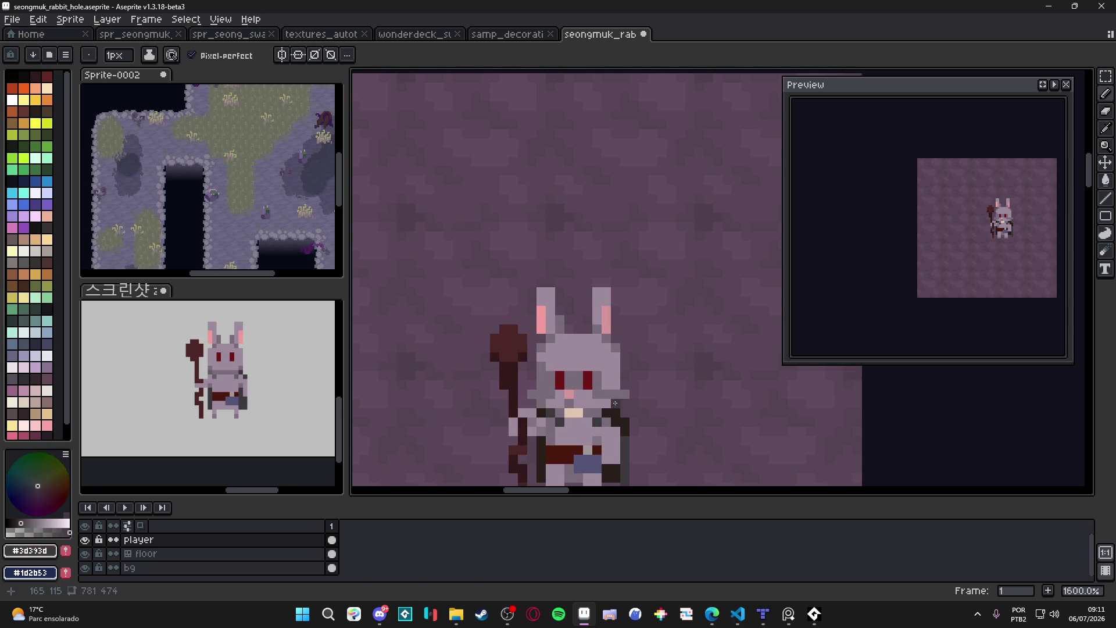
scroll(533, 394, down, 2)
scroll(561, 403, up, 1)
scroll(618, 400, down, 2)
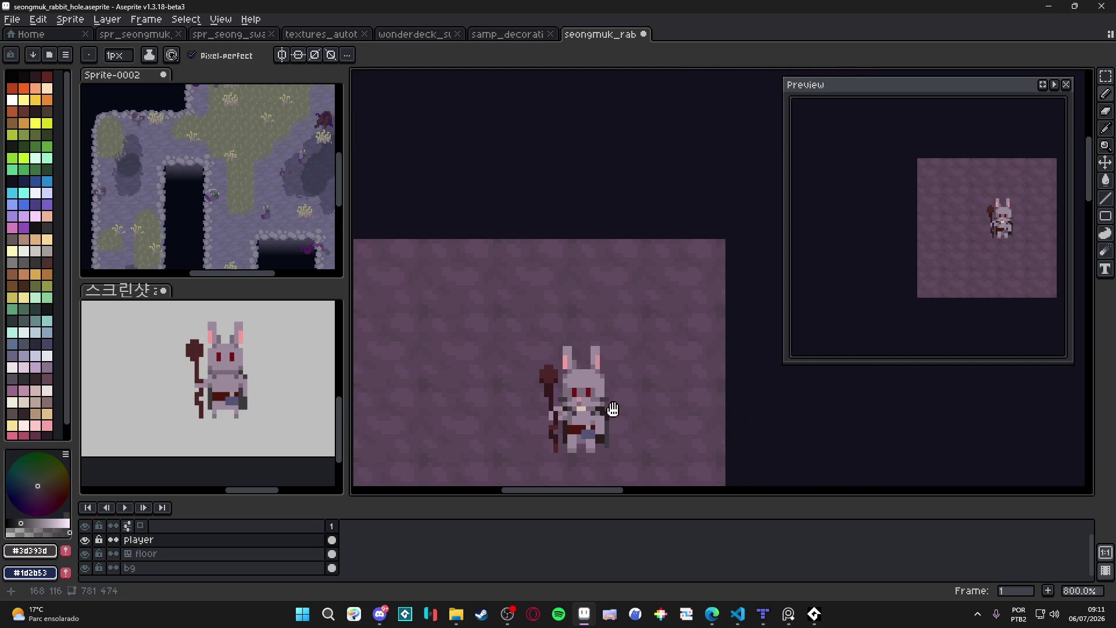
scroll(599, 412, up, 3)
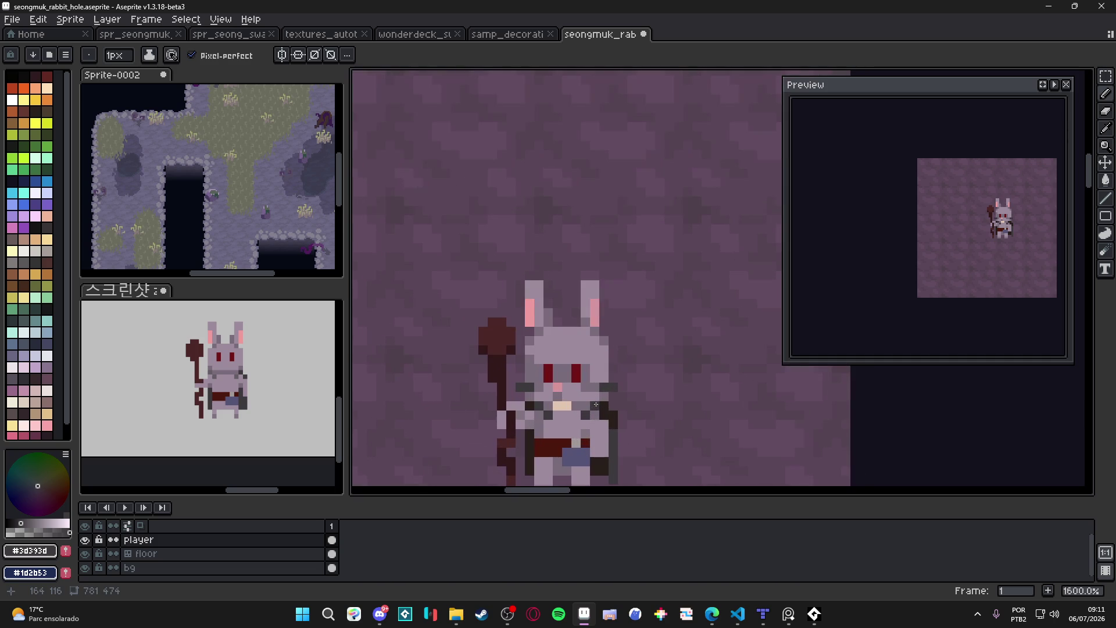
key(i)
key(b)
Draw a light grey #b7b0bd whisker line beside the rabbit's cheeks.
click(36, 193)
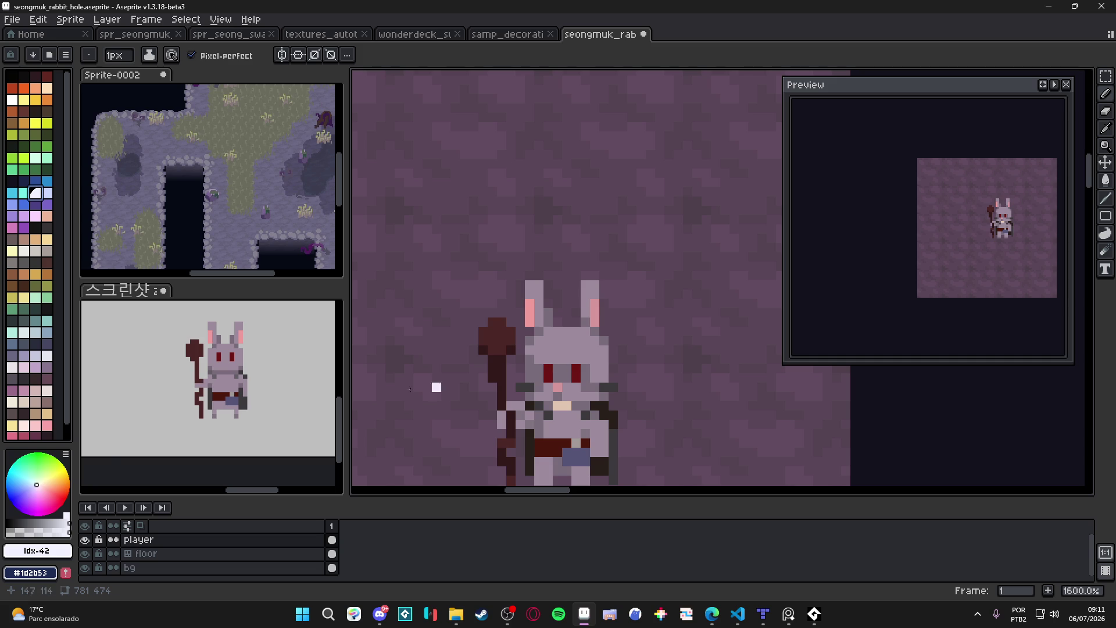
click(15, 532)
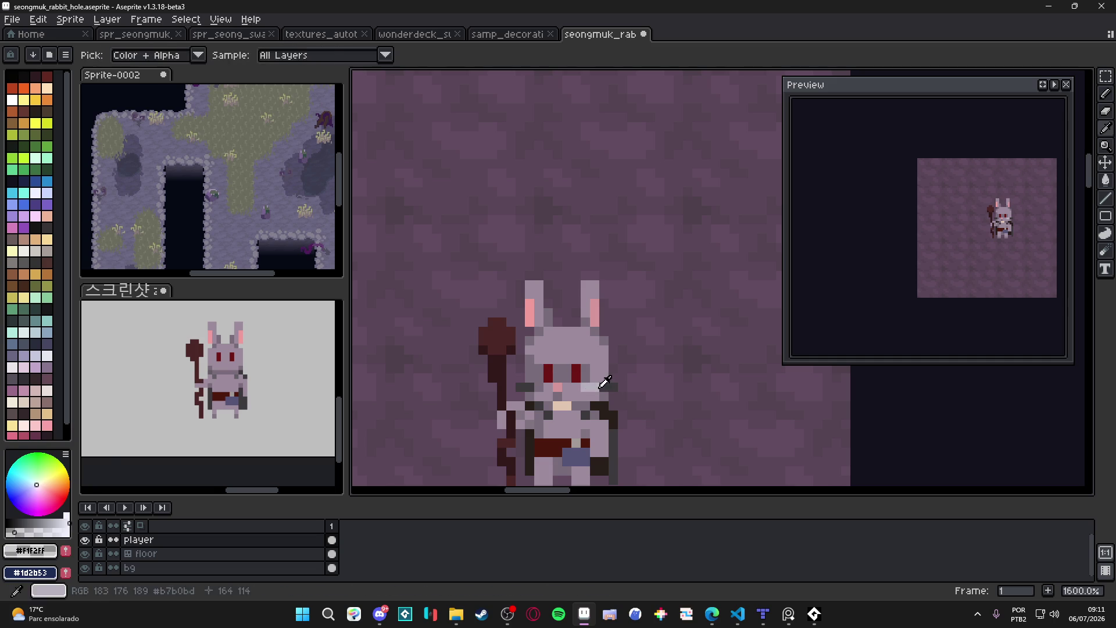
alt+click(592, 387)
drag(602, 387, 611, 388)
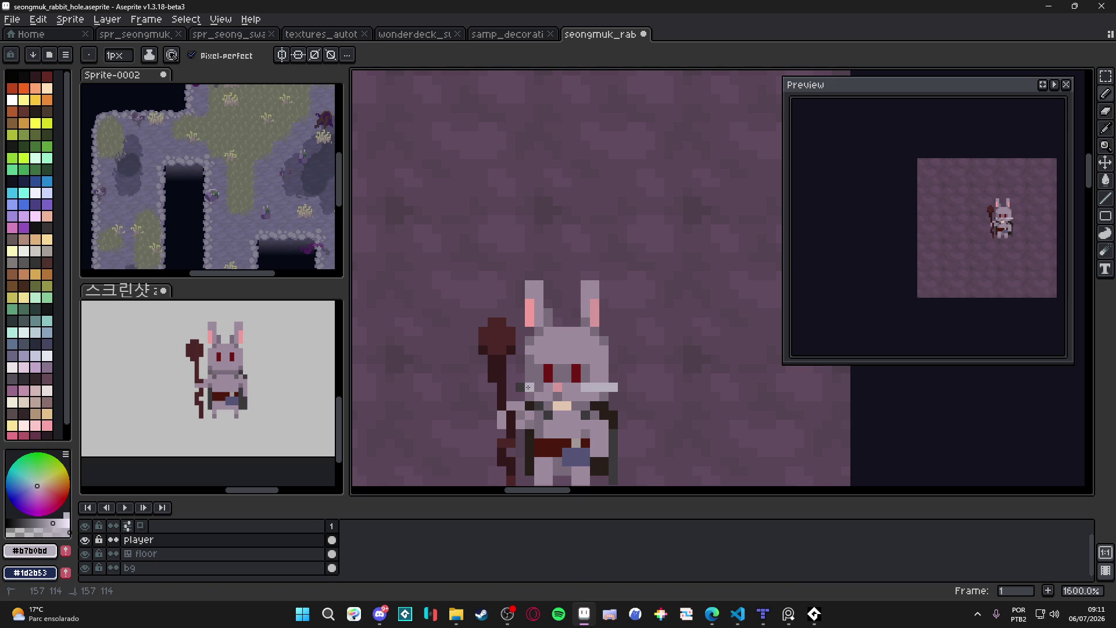
scroll(542, 386, down, 3)
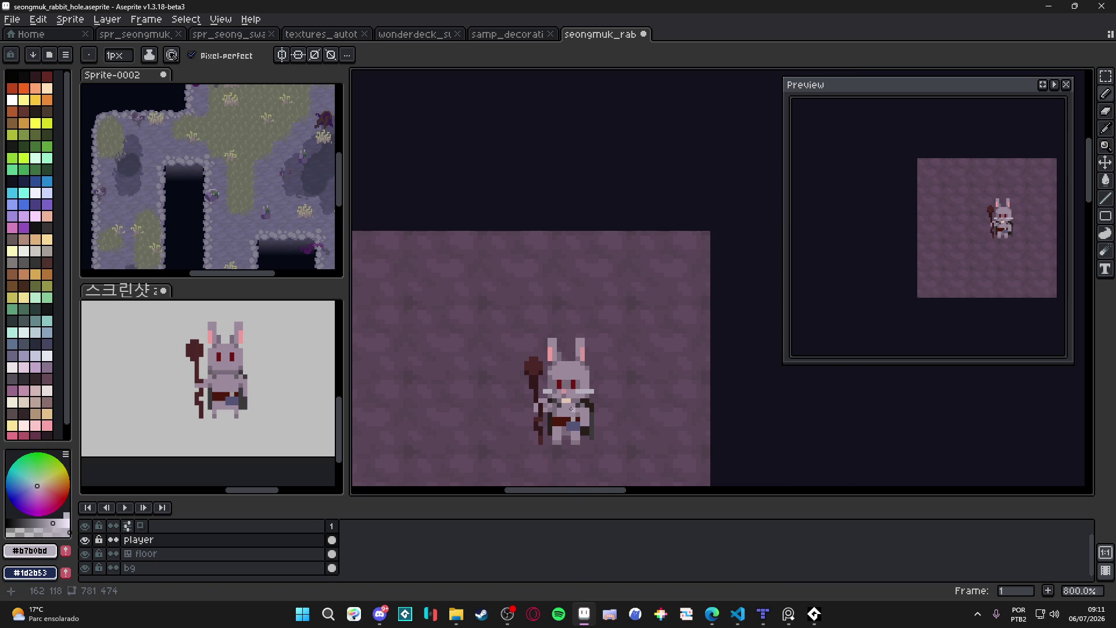
scroll(570, 408, up, 2)
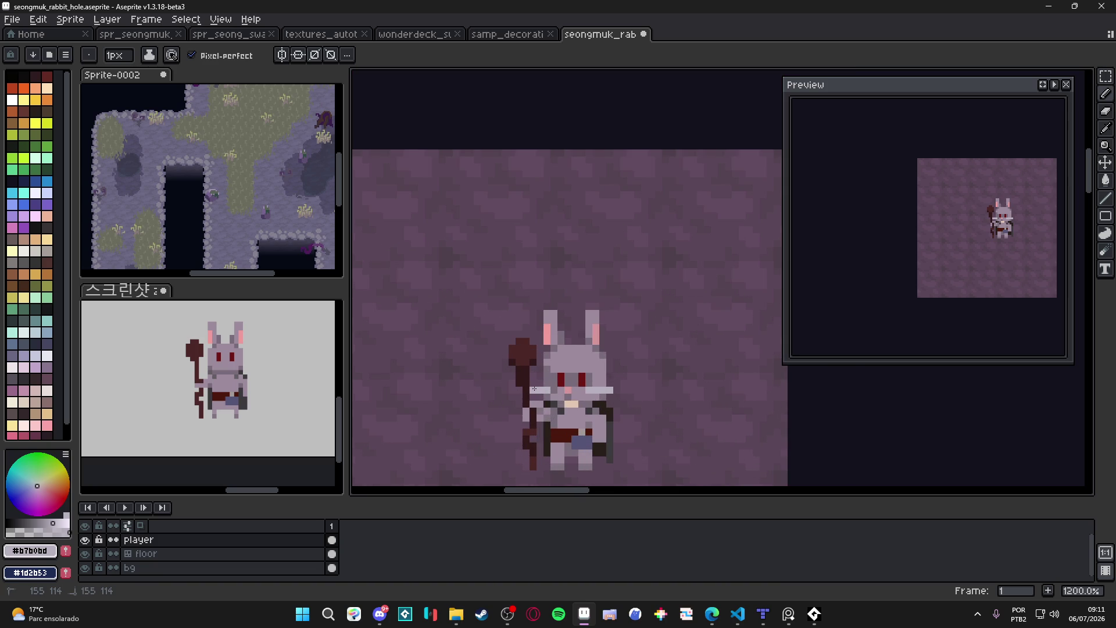
scroll(616, 397, down, 1)
scroll(616, 397, up, 2)
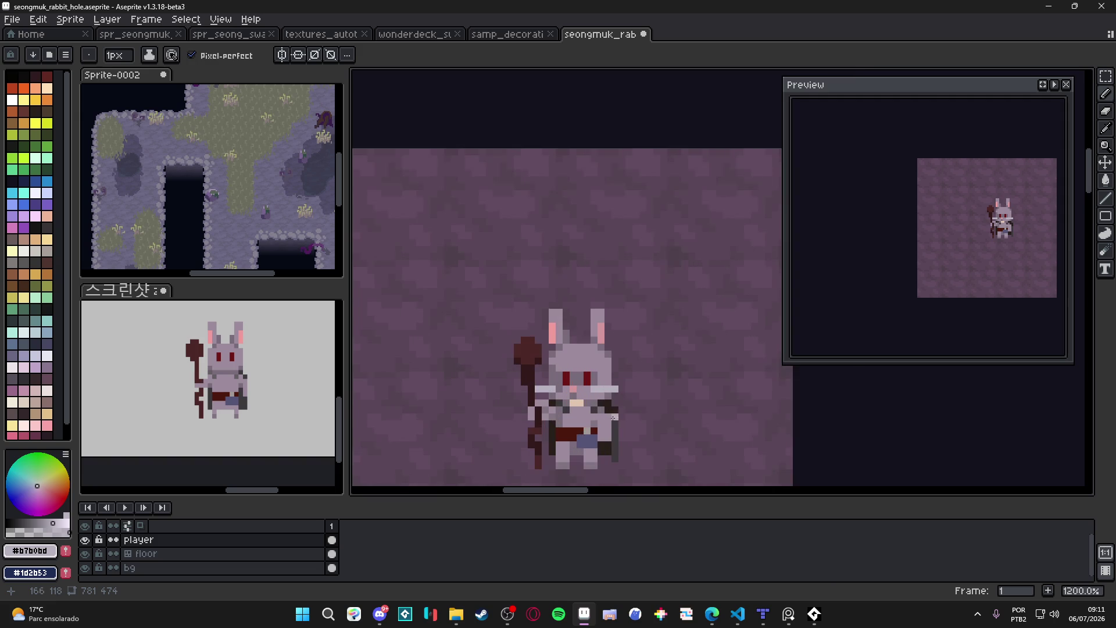
alt+click(599, 391)
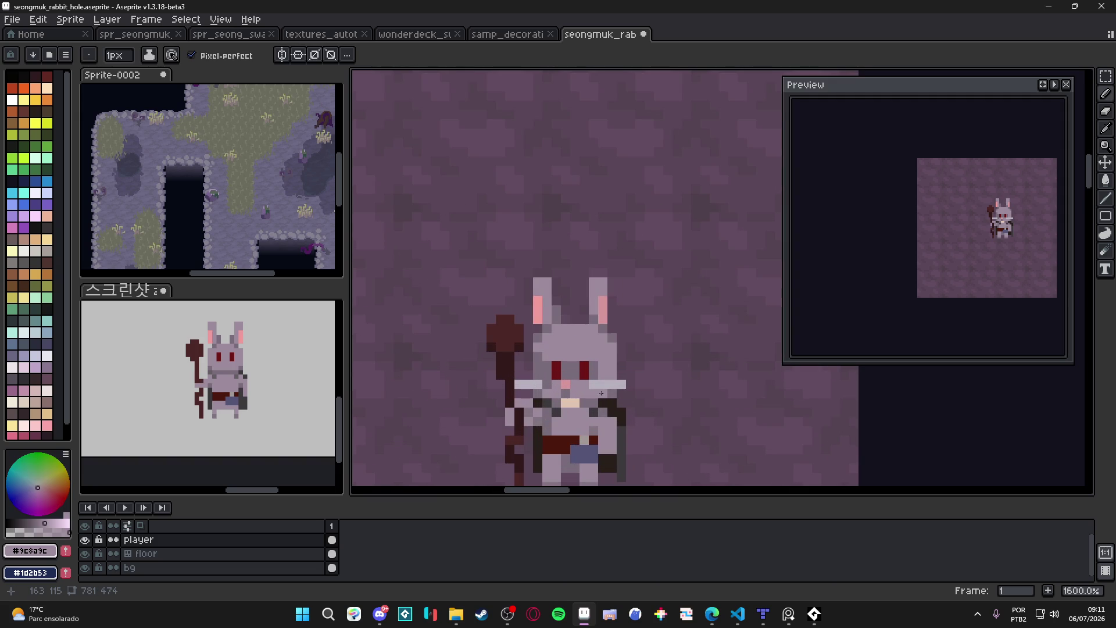
alt+click(613, 394)
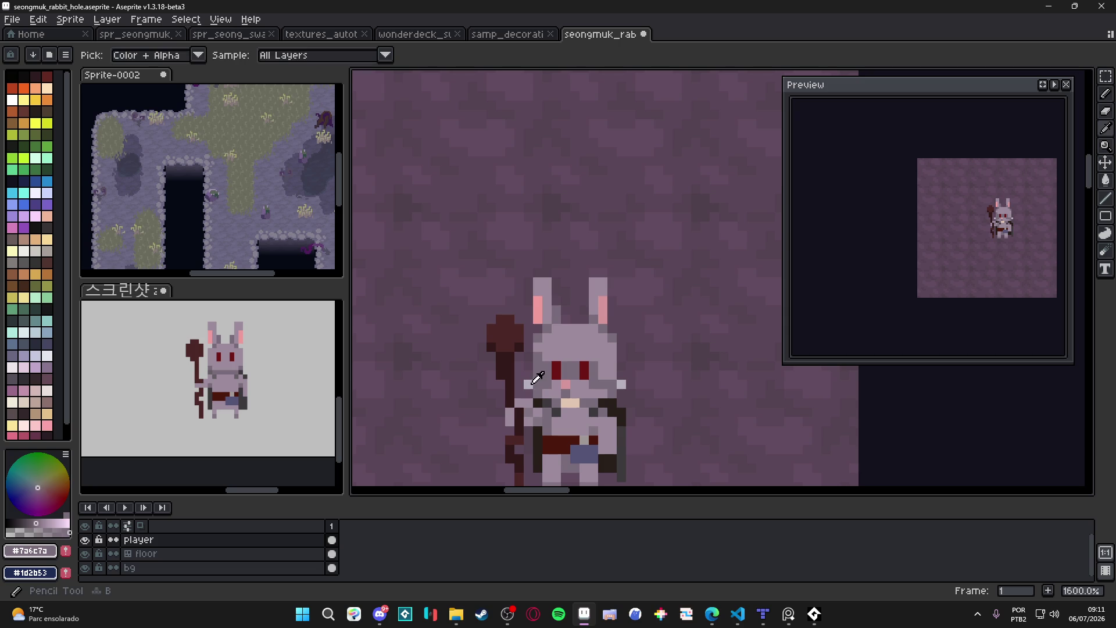
alt+click(536, 383)
scroll(624, 385, down, 2)
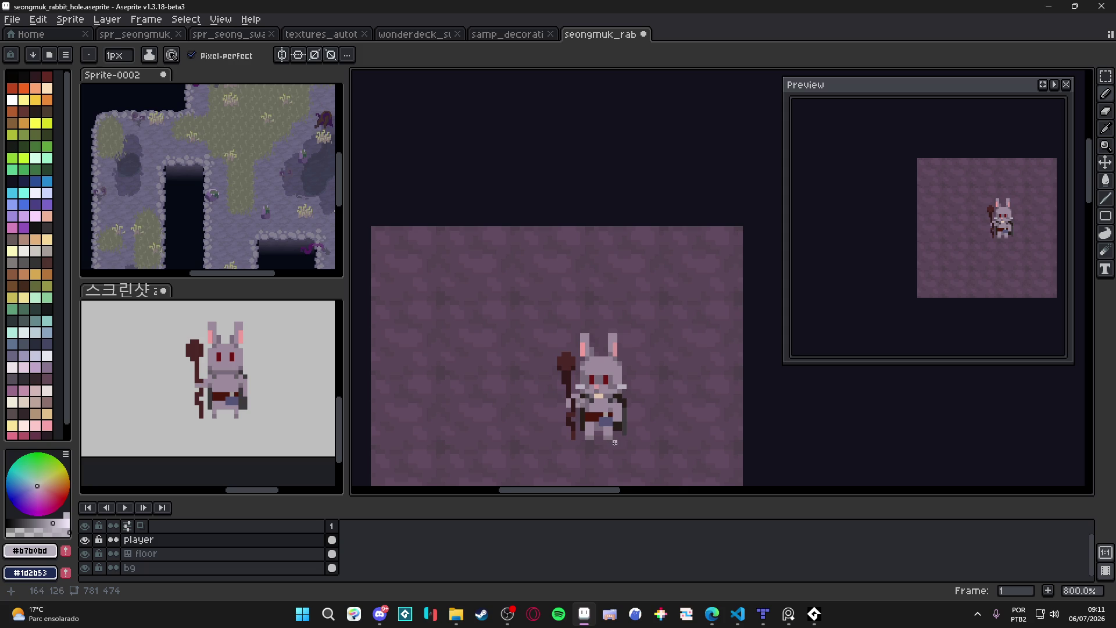
Shift a 2x2 pixel block beside the rabbit's belt using a rectangular selection.
scroll(601, 442, up, 2)
key(m)
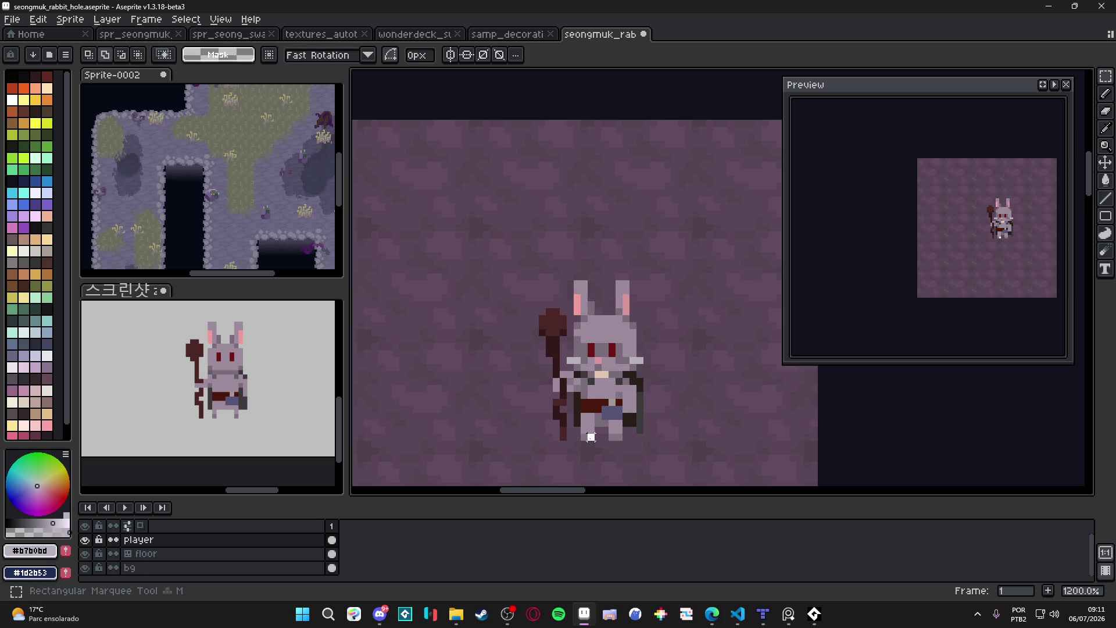
drag(578, 423, 593, 437)
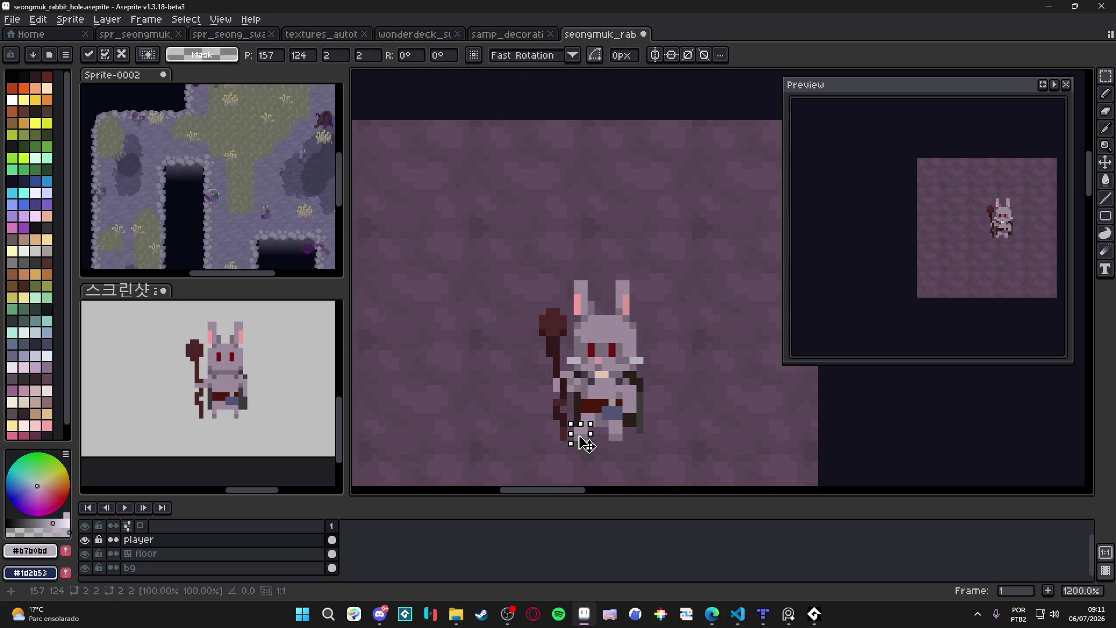
key(ctrl+d)
key(b)
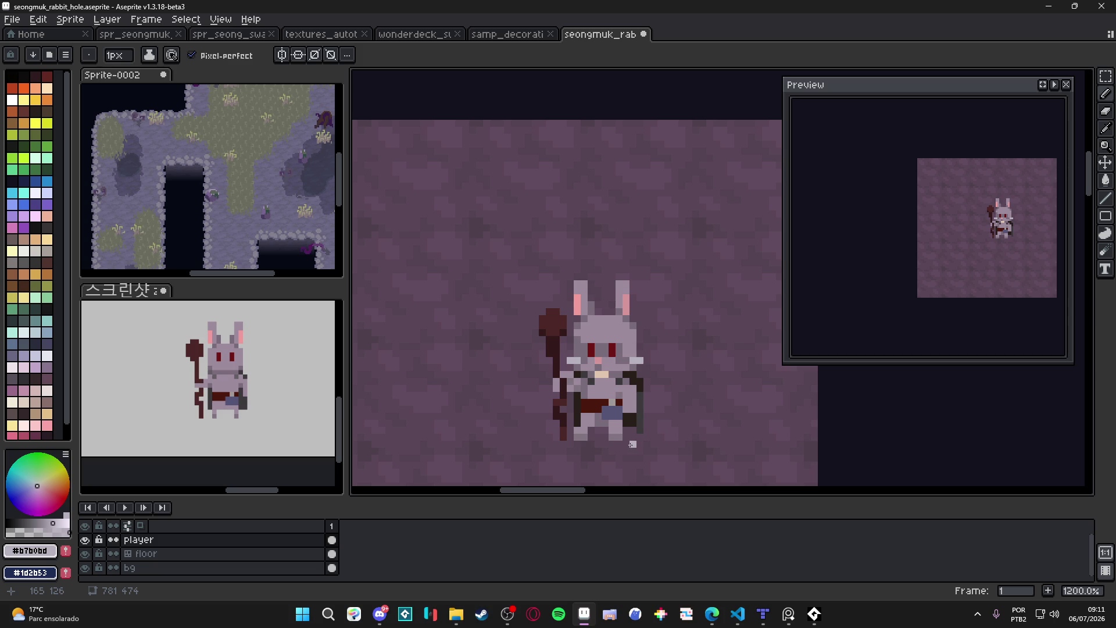
scroll(633, 444, up, 3)
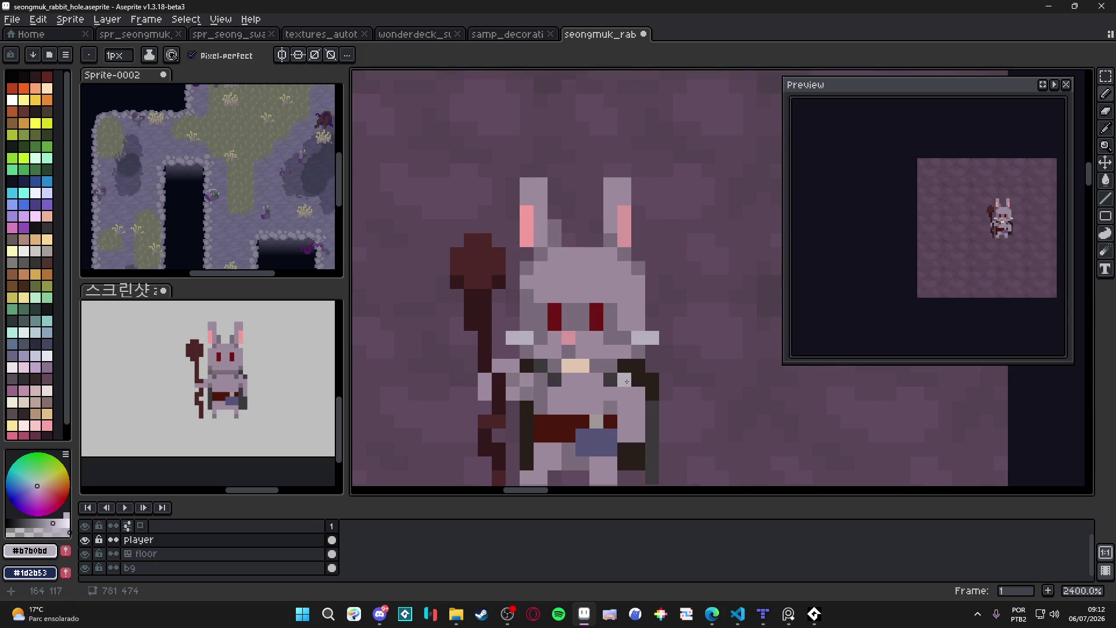
alt+click(656, 418)
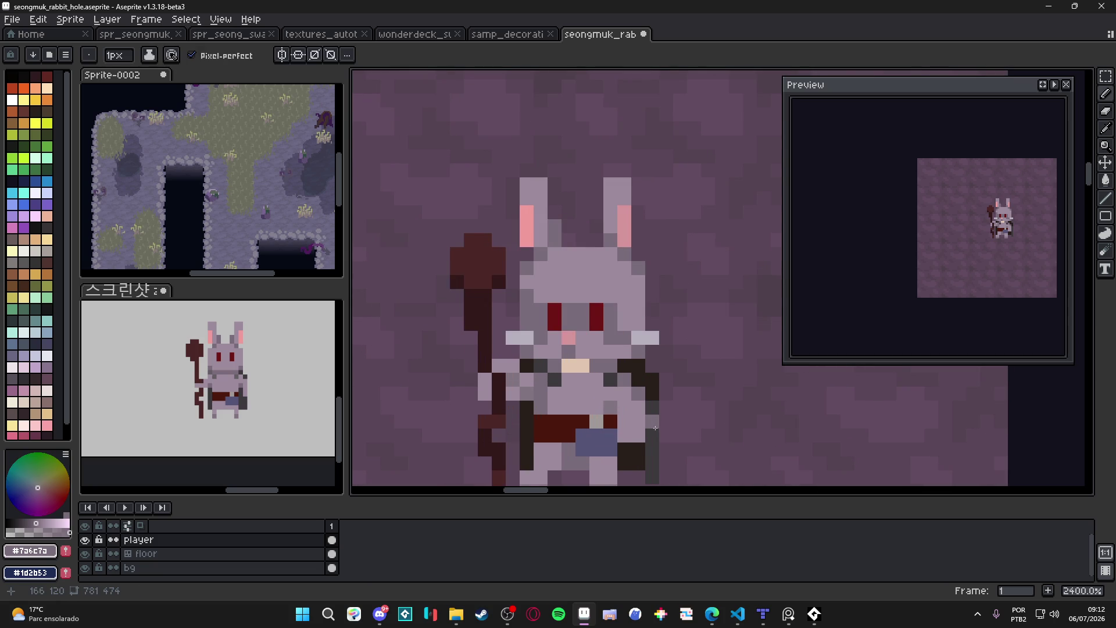
scroll(656, 428, up, 1)
key(m)
mouse_move(606, 408)
mouse_down()
mouse_move(646, 447)
mouse_move(642, 431)
mouse_move(653, 434)
mouse_up()
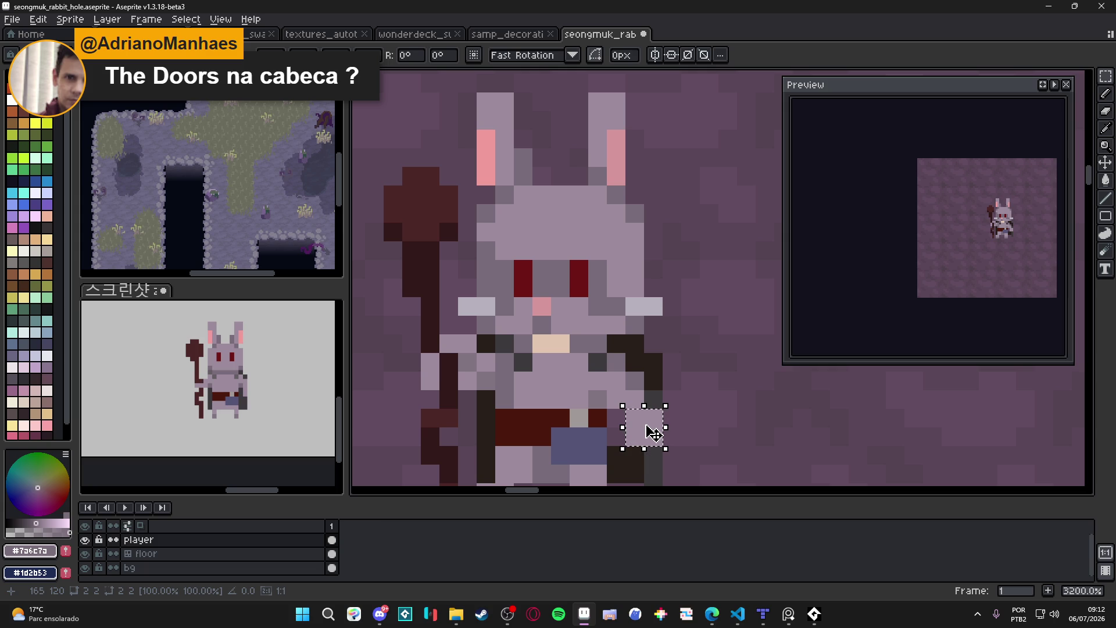
key(b)
Sample brown and grey shades around the belt and undo the last pencil stroke.
alt+click(631, 456)
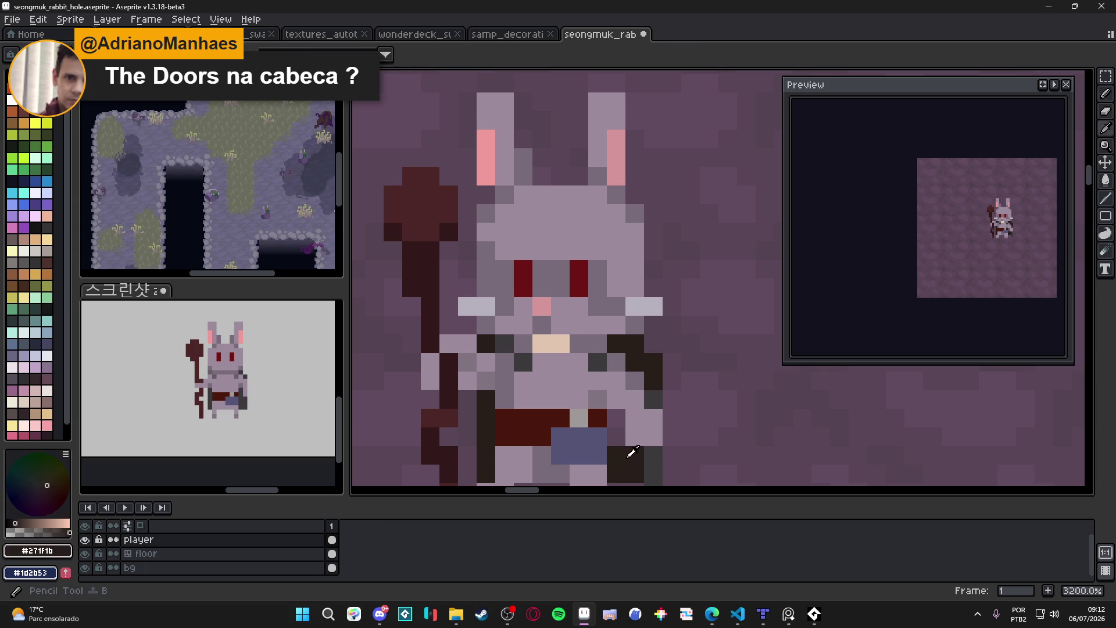
alt+click(622, 426)
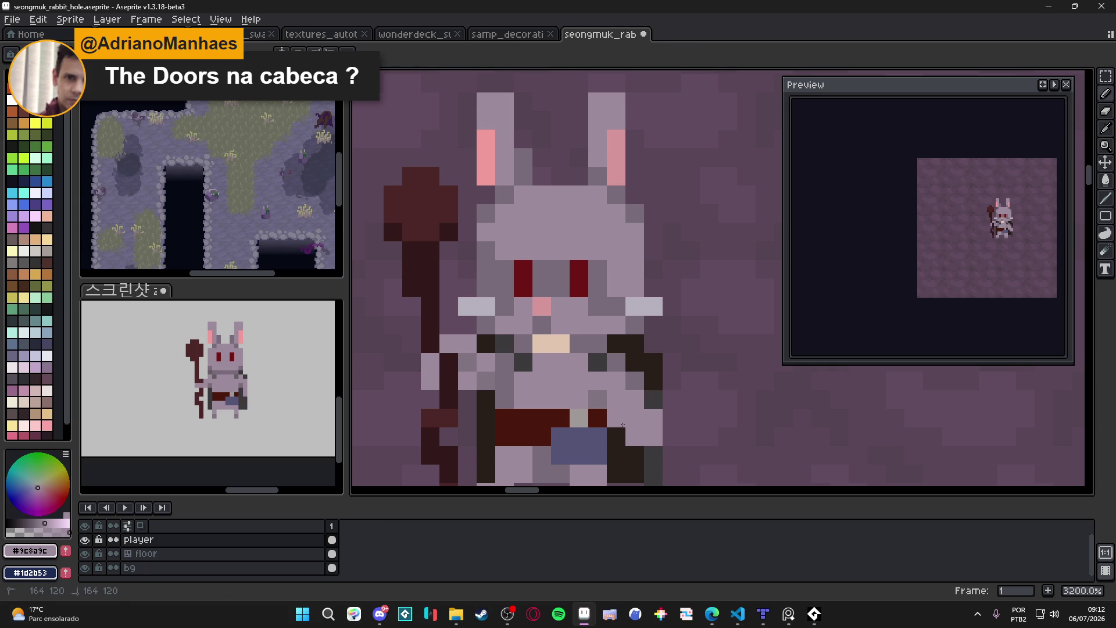
alt+click(598, 400)
scroll(640, 437, down, 1)
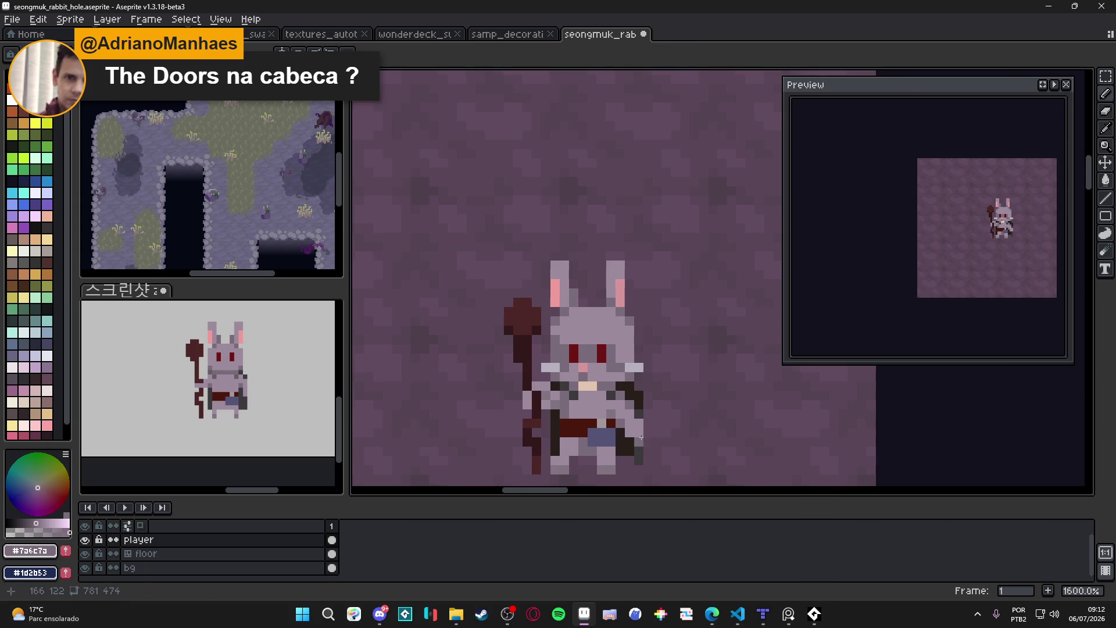
scroll(640, 437, down, 3)
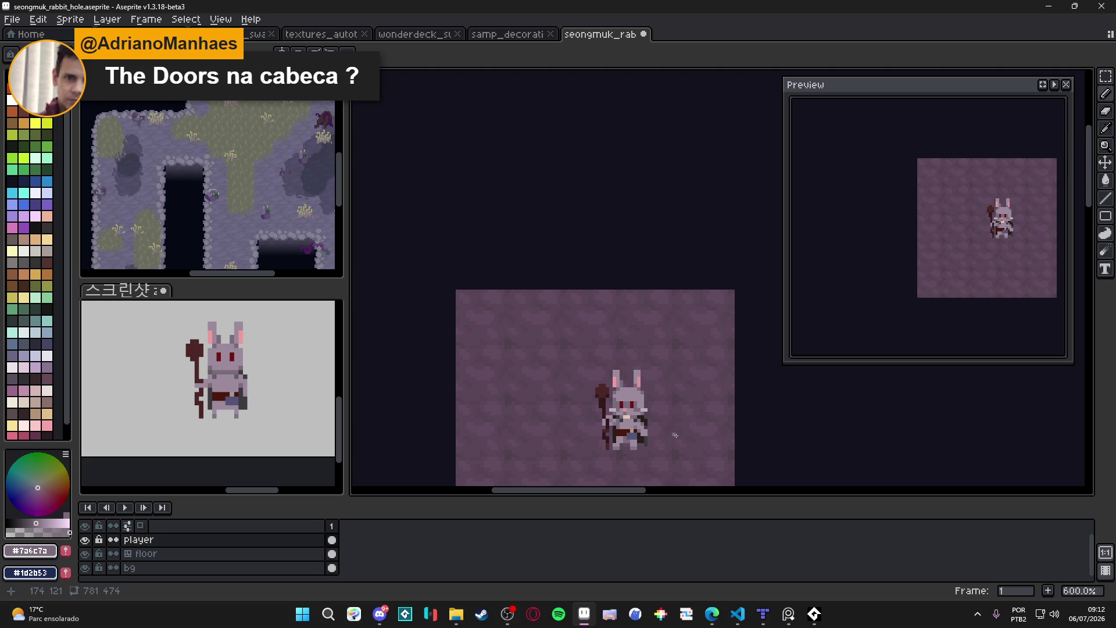
scroll(664, 435, right, 1)
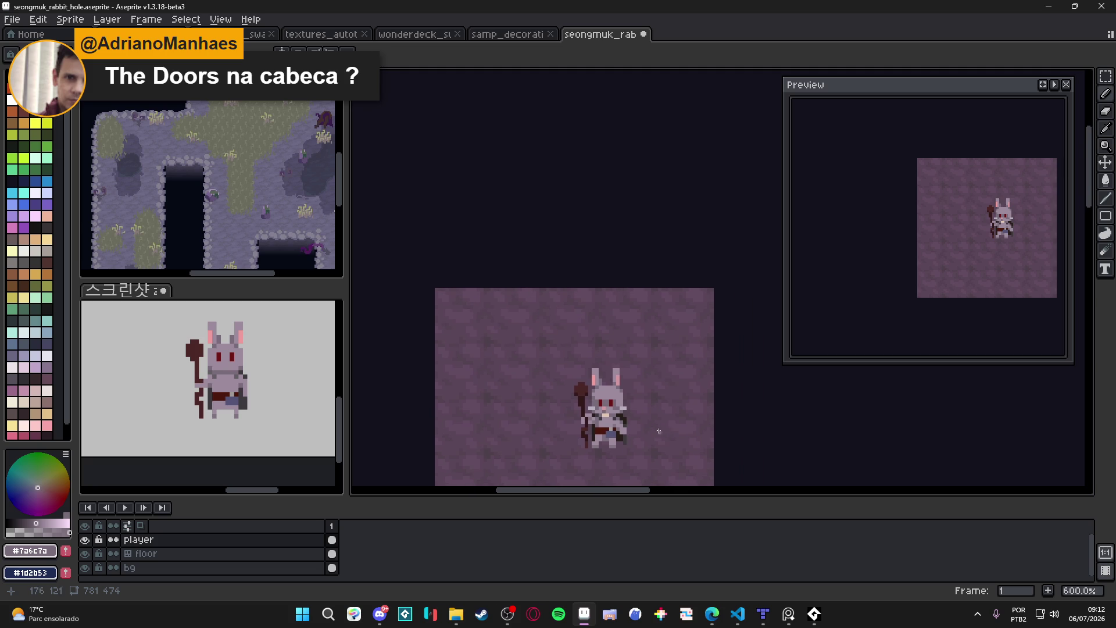
scroll(664, 432, up, 4)
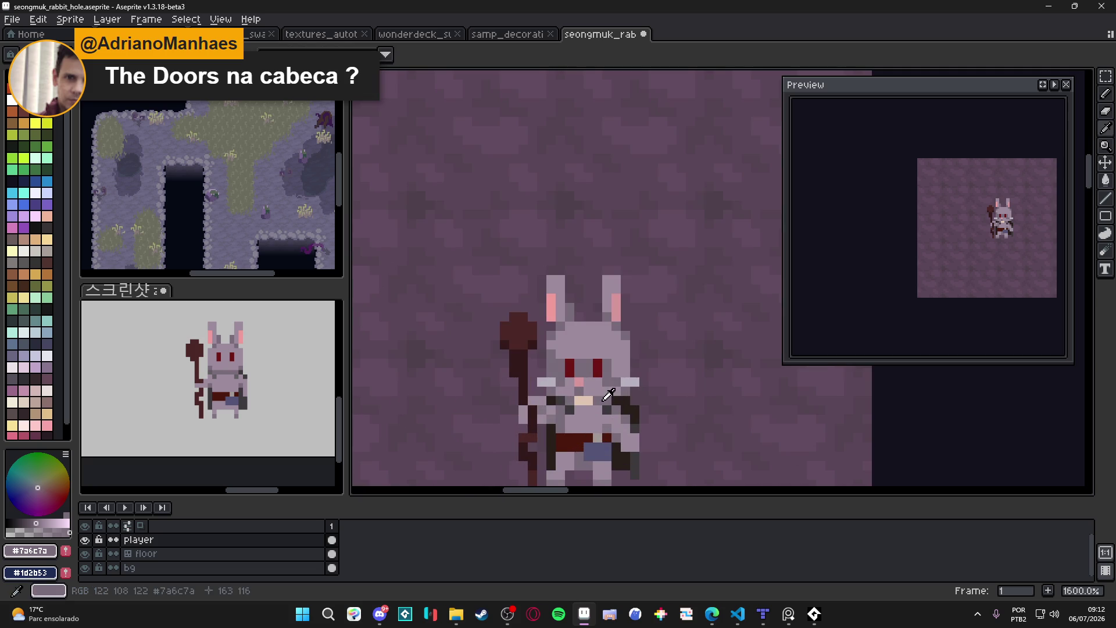
key(ctrl+z)
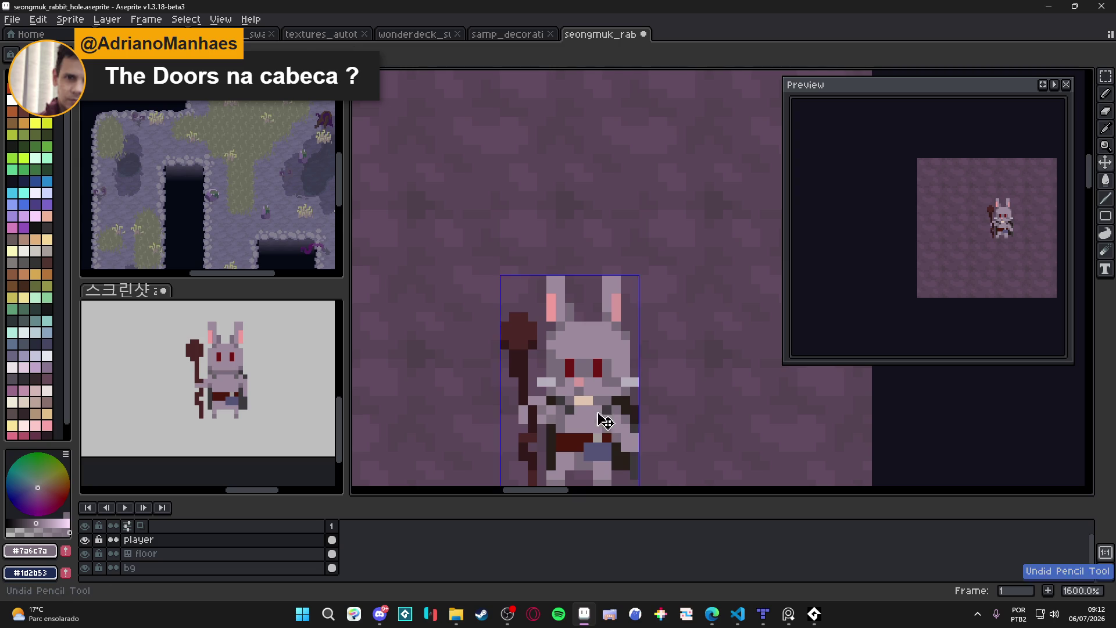
scroll(589, 398, down, 1)
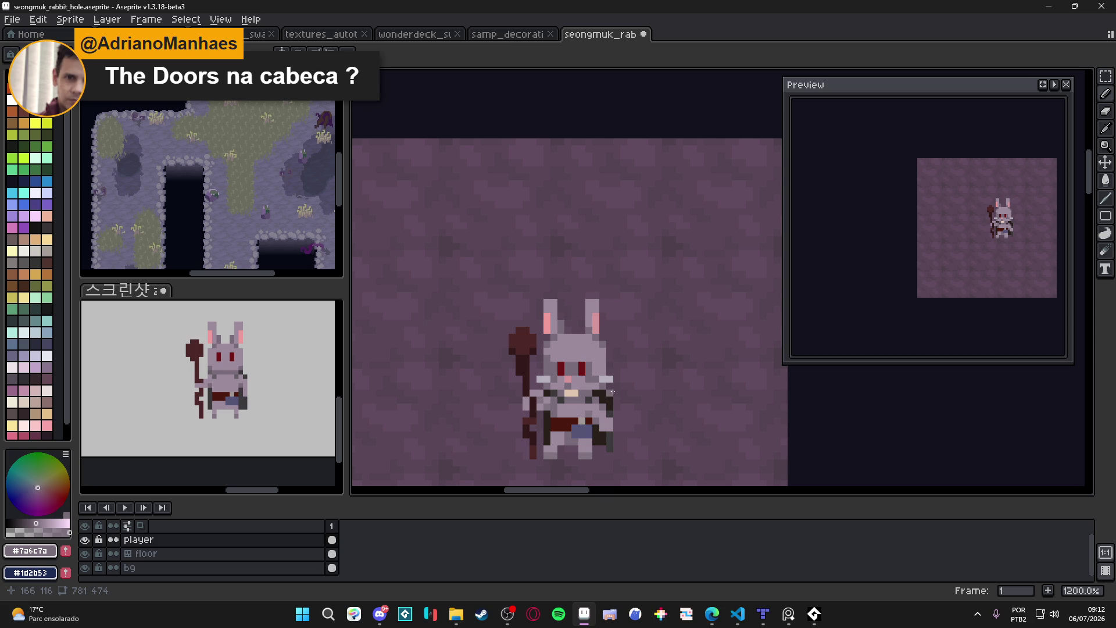
scroll(577, 302, up, 1)
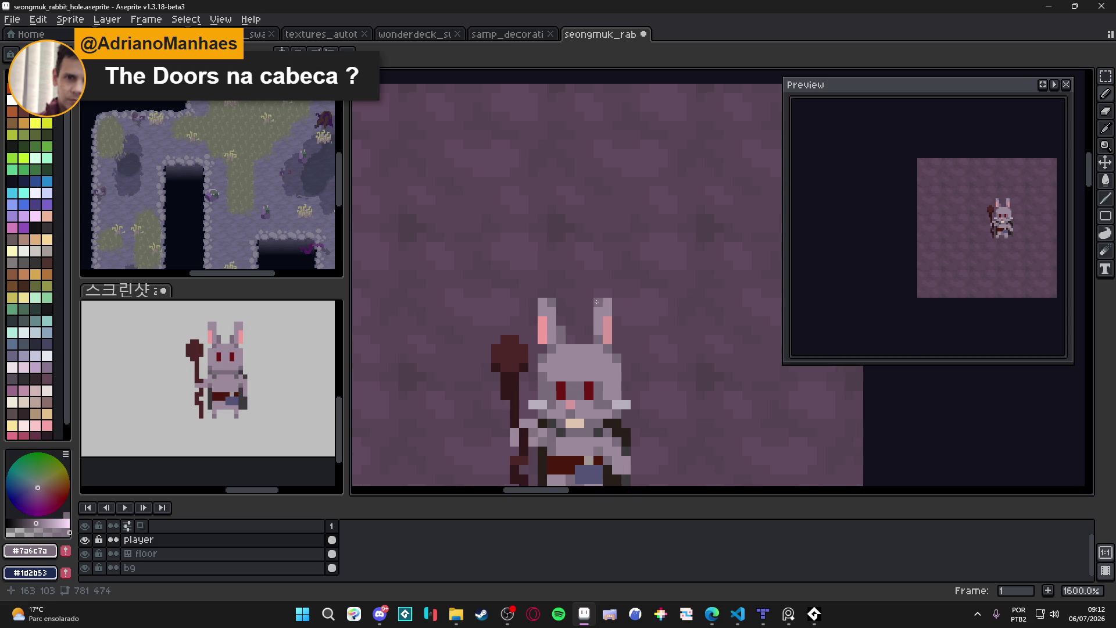
scroll(597, 301, down, 3)
scroll(620, 337, down, 1)
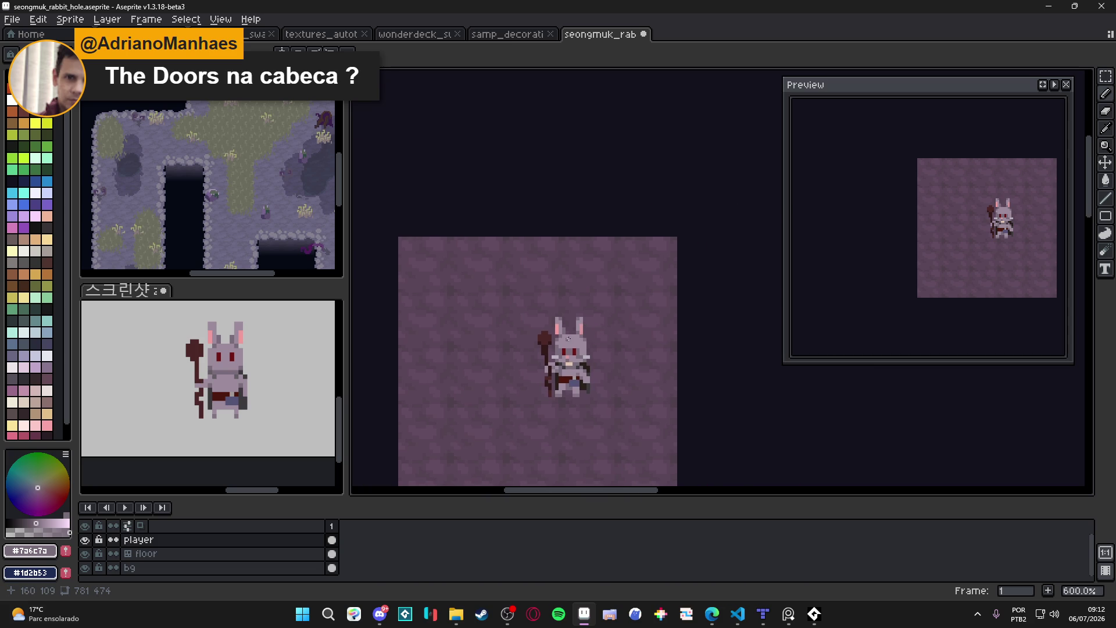
scroll(568, 340, up, 3)
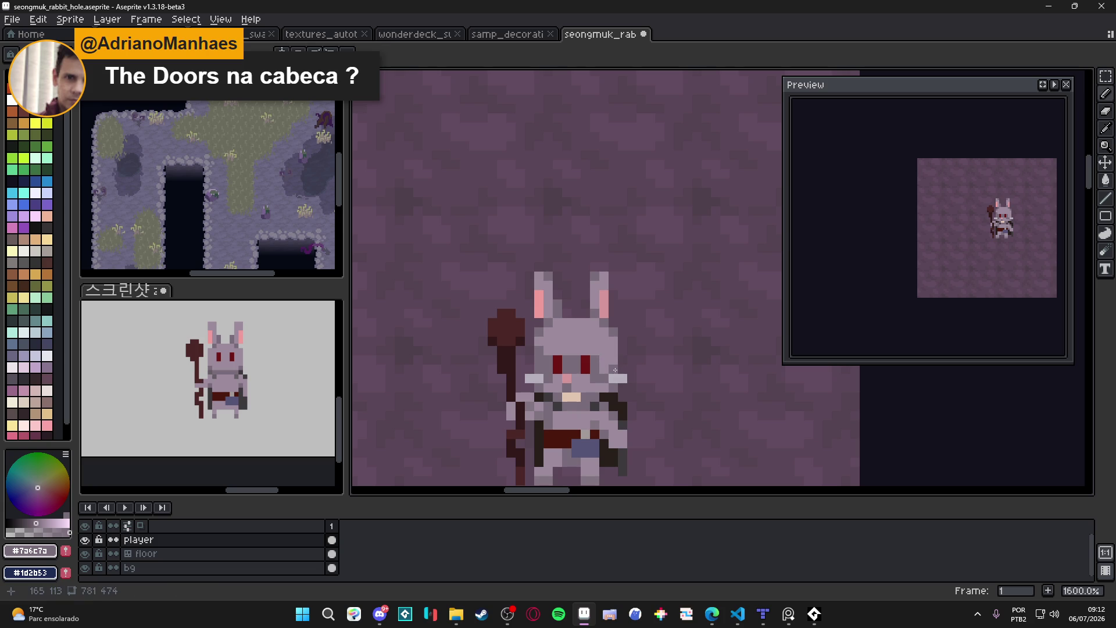
scroll(615, 369, down, 1)
scroll(608, 353, up, 2)
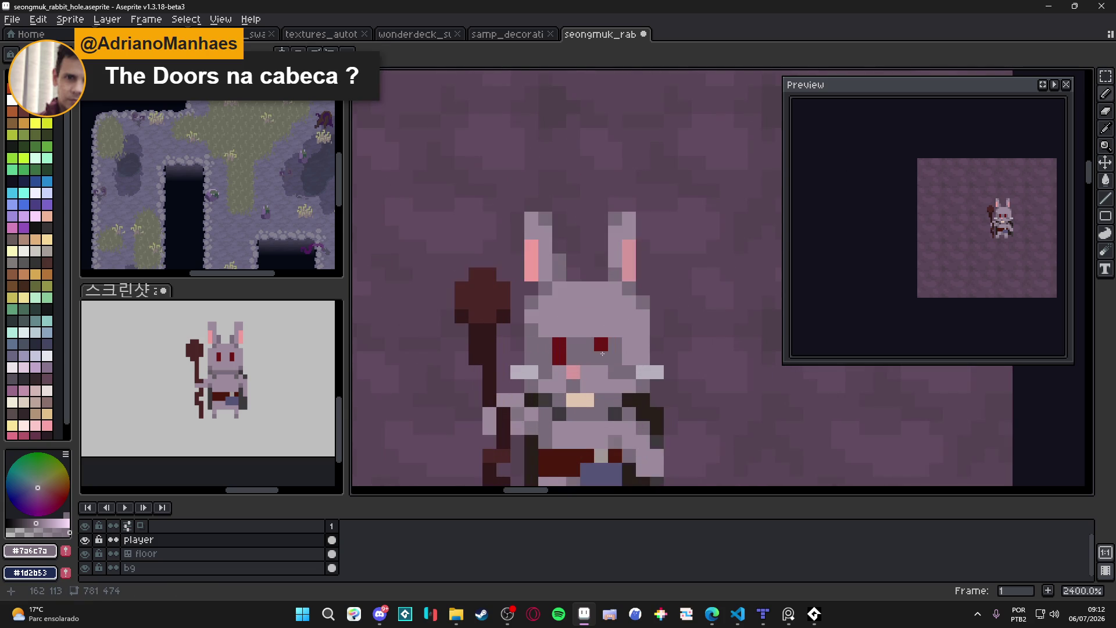
alt+click(558, 348)
click(600, 344)
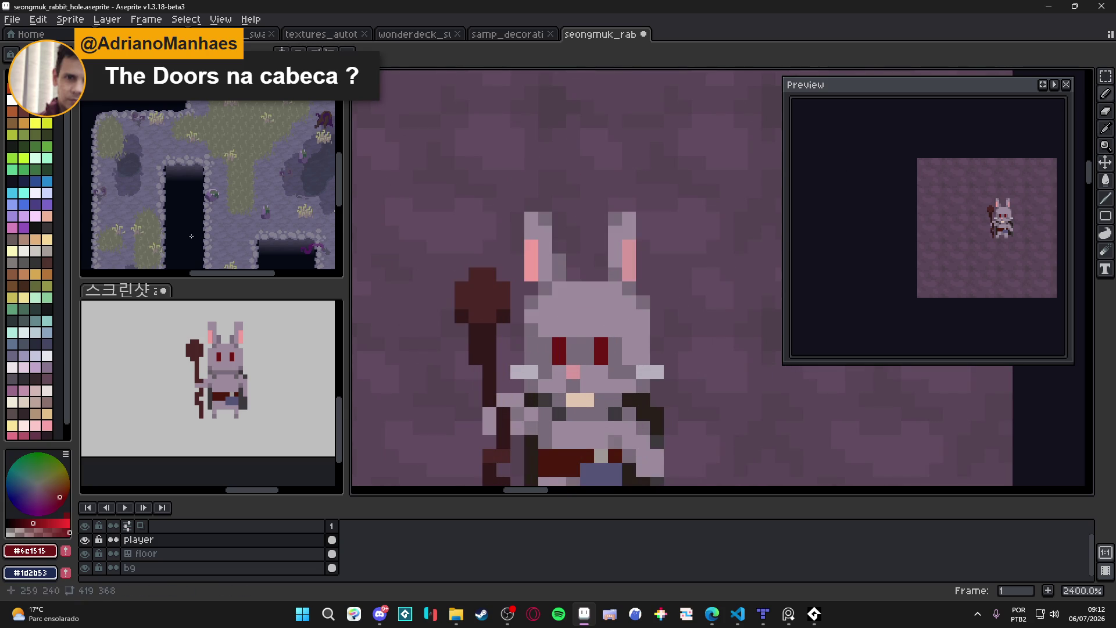
click(36, 88)
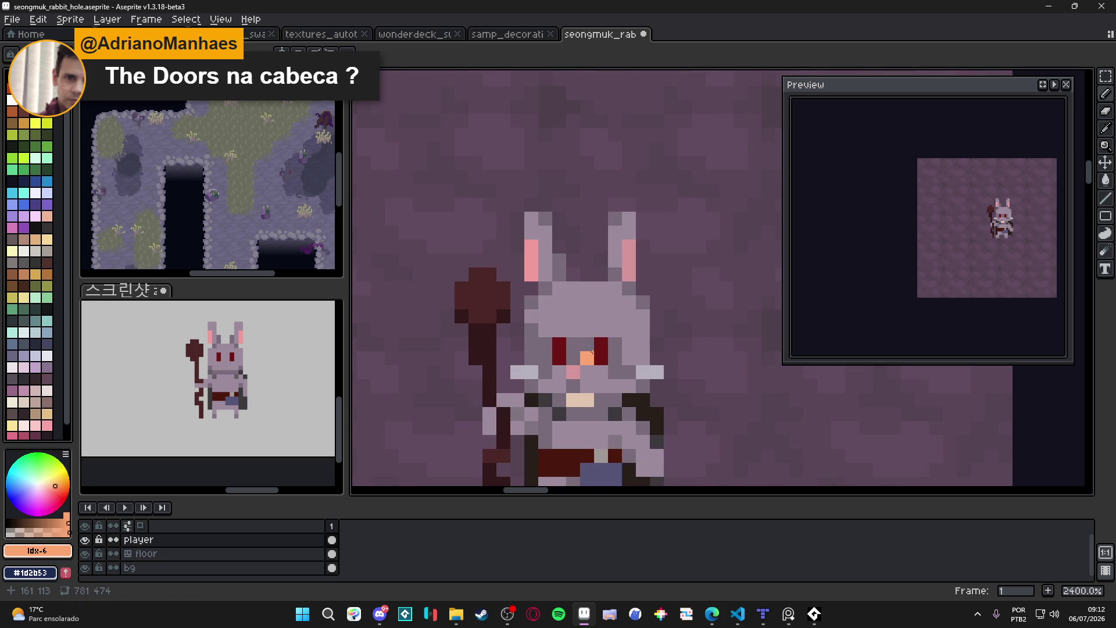
key([)
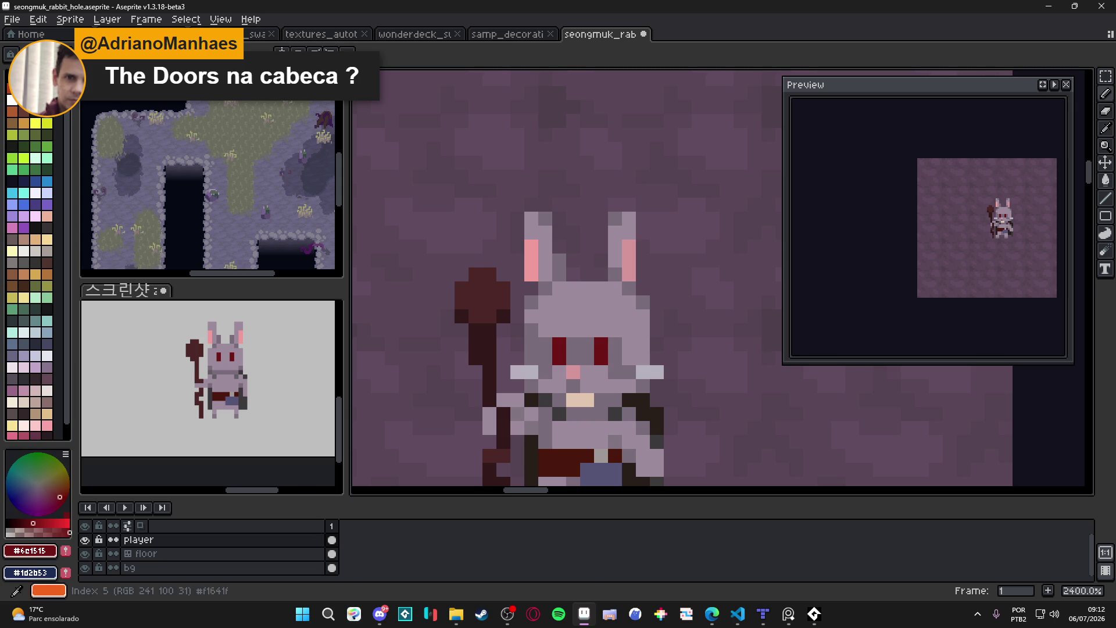
click(599, 347)
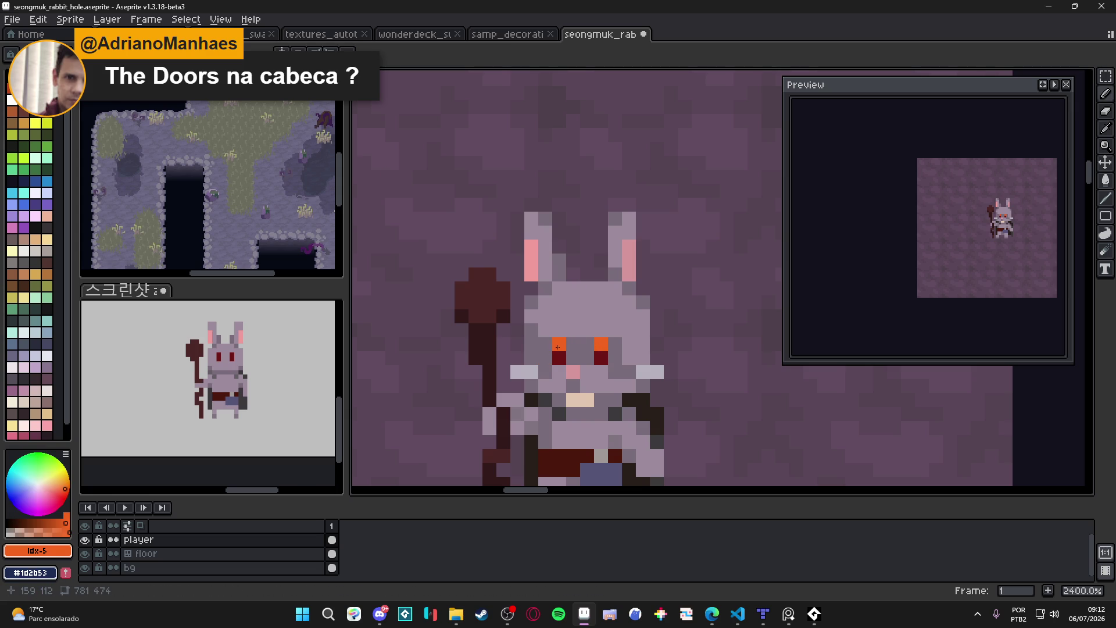
key(ctrl+z)
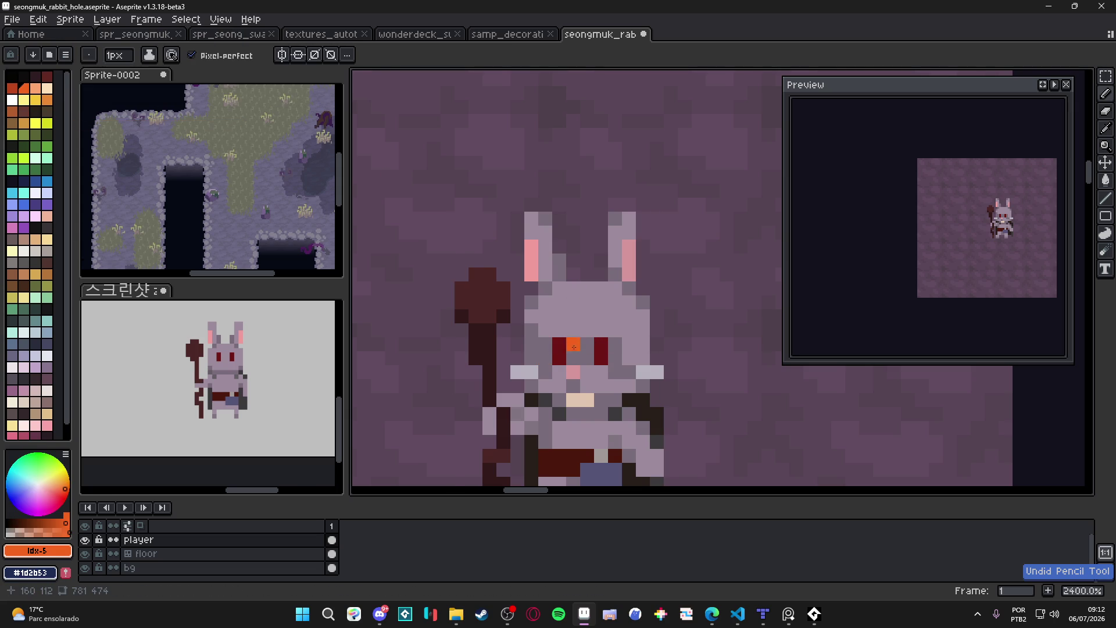
scroll(567, 358, down, 7)
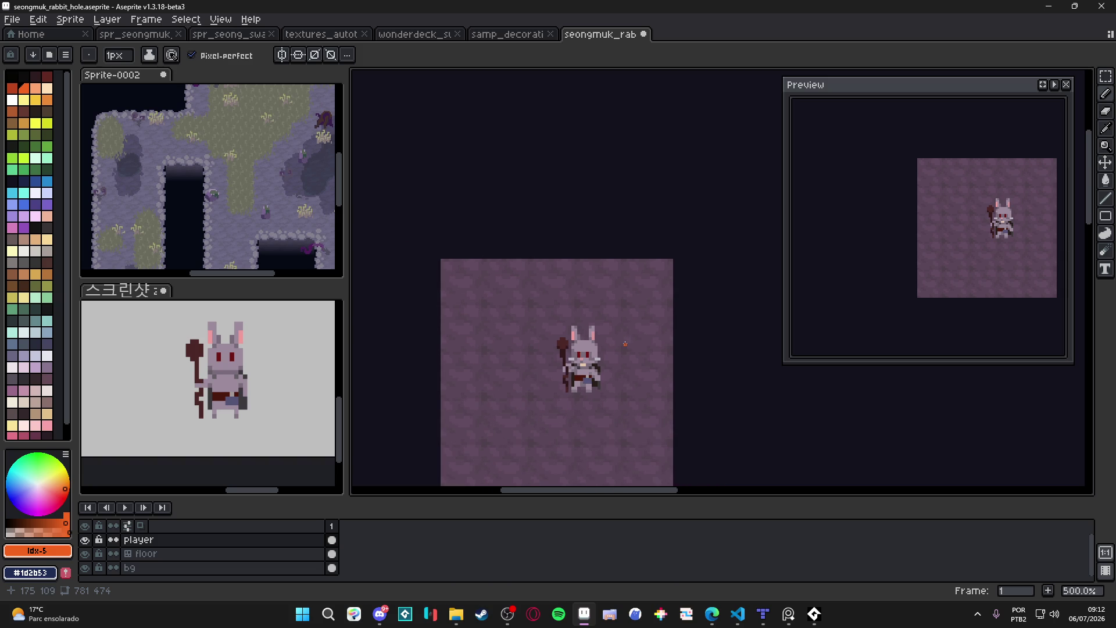
scroll(593, 381, up, 5)
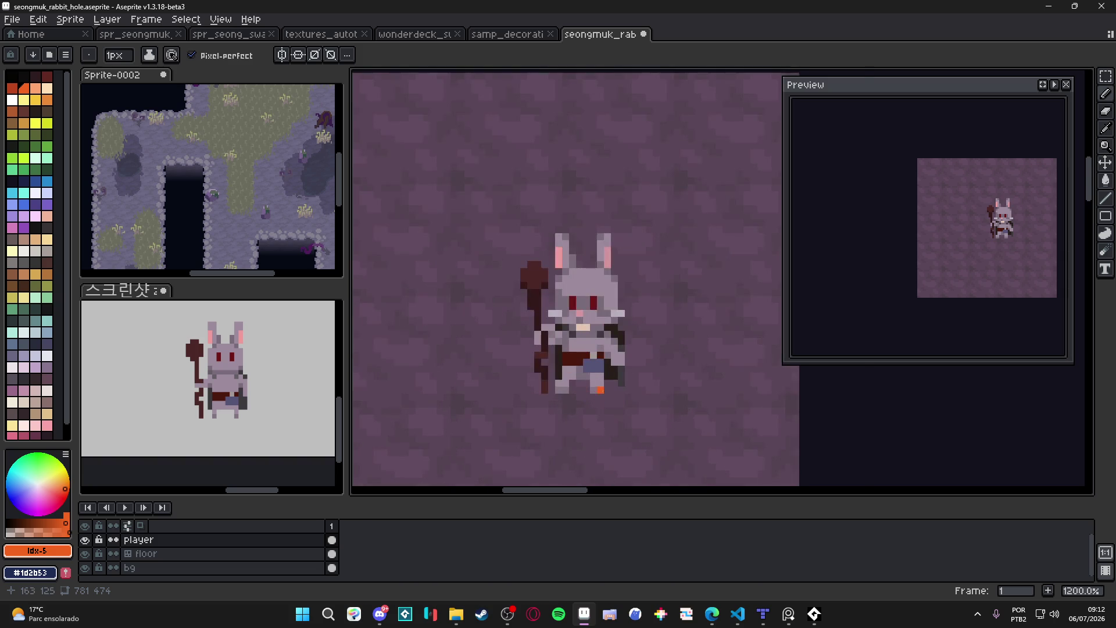
Select 2x2 pixel blocks at the rabbit's feet and left foot.
key(m)
drag(591, 388, 596, 382)
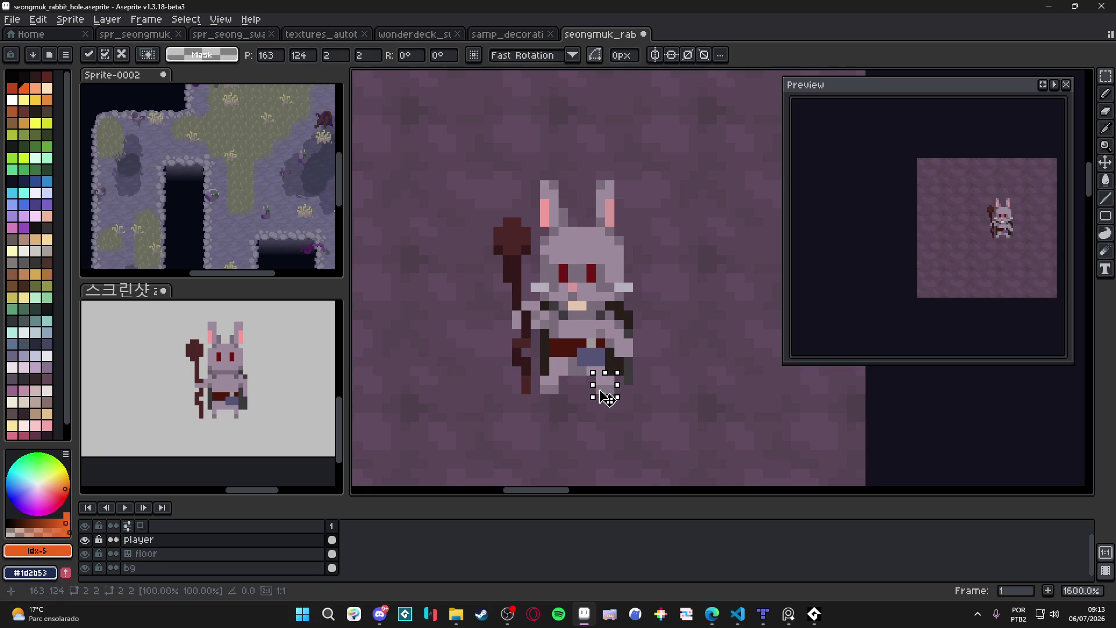
click(614, 369)
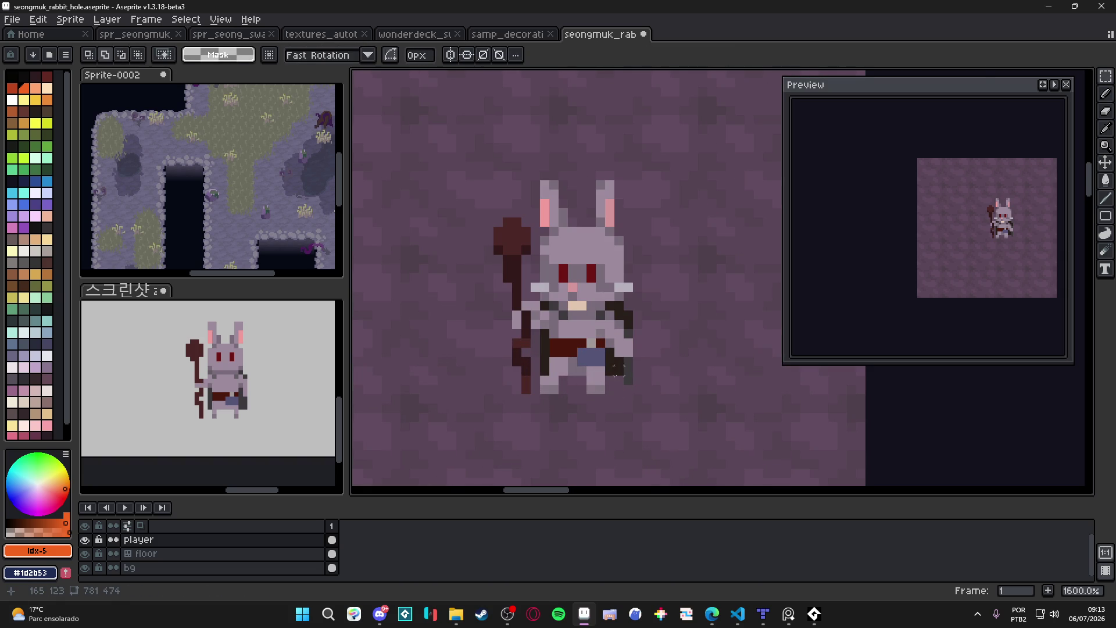
scroll(618, 381, up, 1)
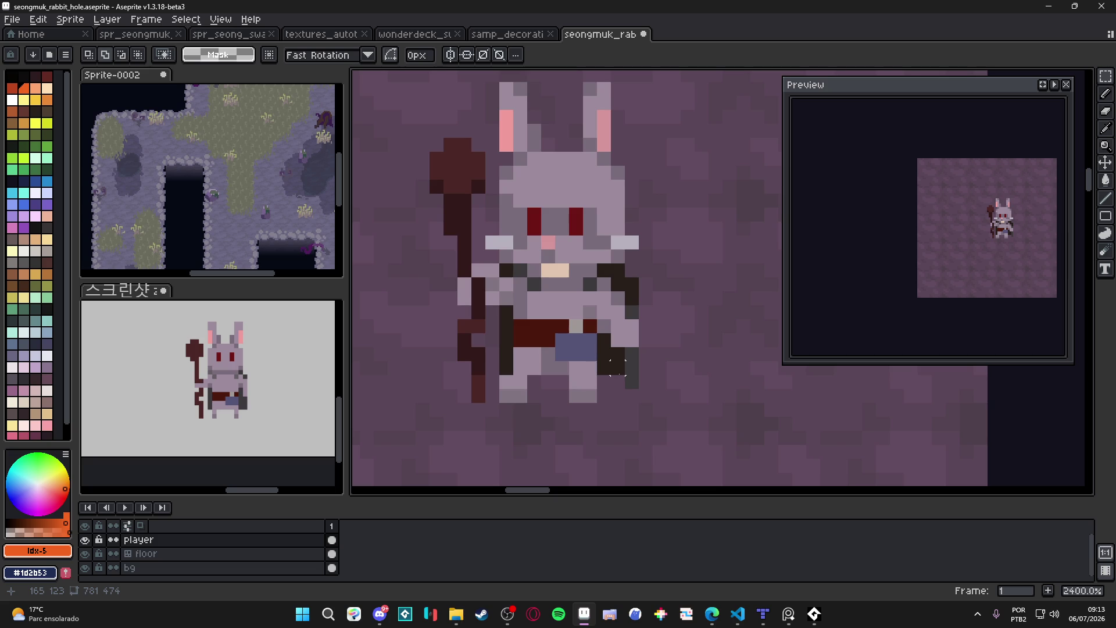
drag(520, 395, 538, 378)
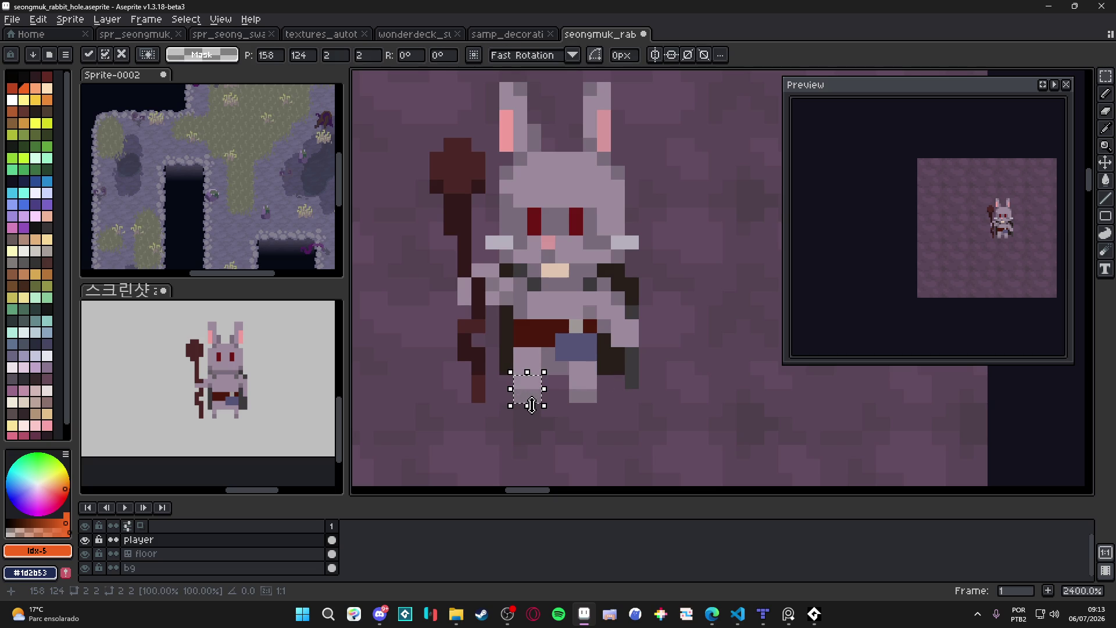
key(b)
Paint grey #817481 pixels on the left foot and between the feet, undoing stray ones.
alt+click(511, 398)
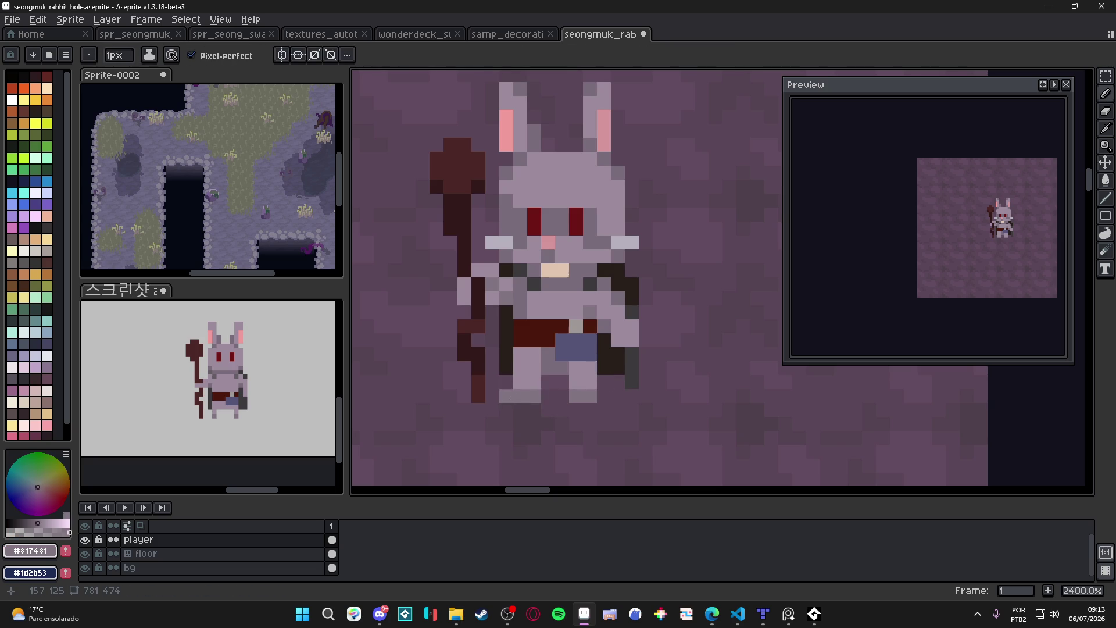
key(ctrl+z)
click(542, 410)
key(ctrl+z)
click(507, 396)
click(506, 382)
click(548, 396)
scroll(601, 394, down, 3)
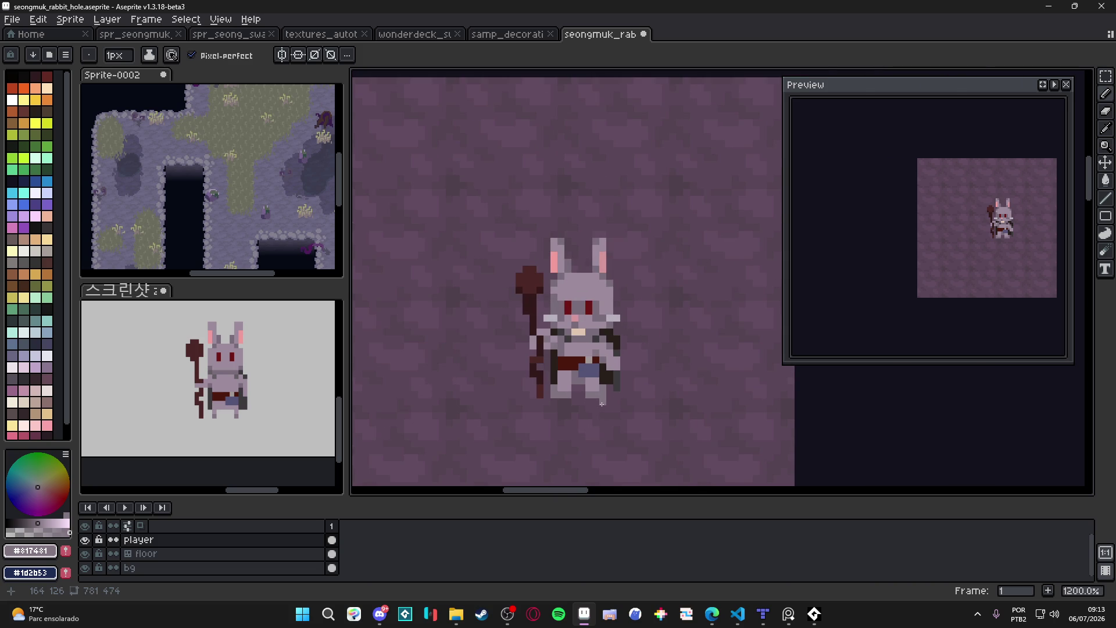
key(ctrl+z)
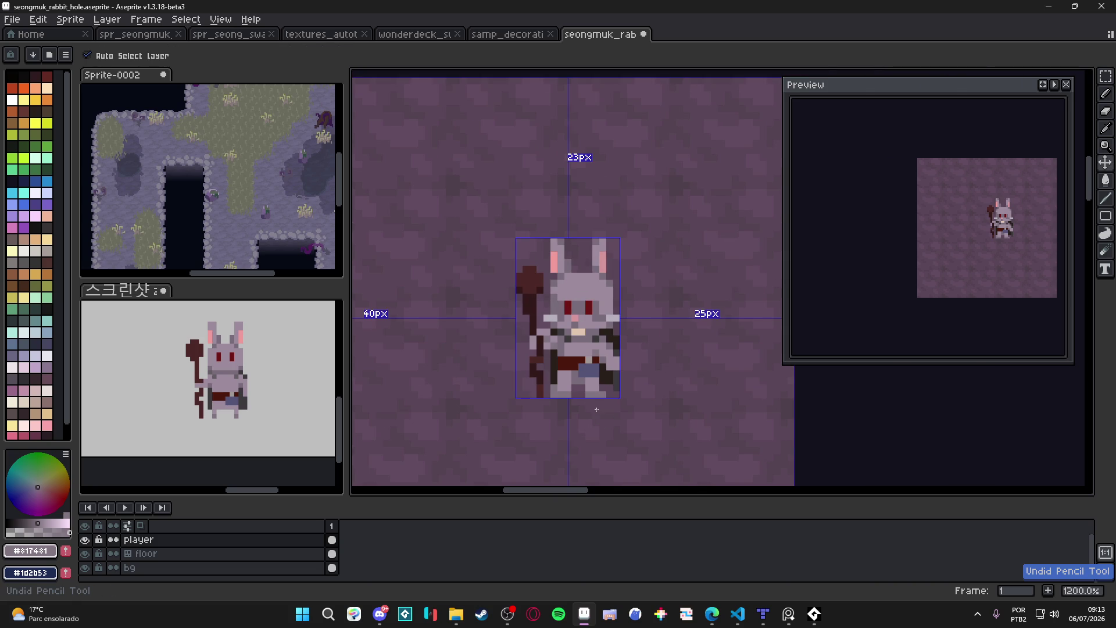
key(ctrl+z)
key(ctrl+z)
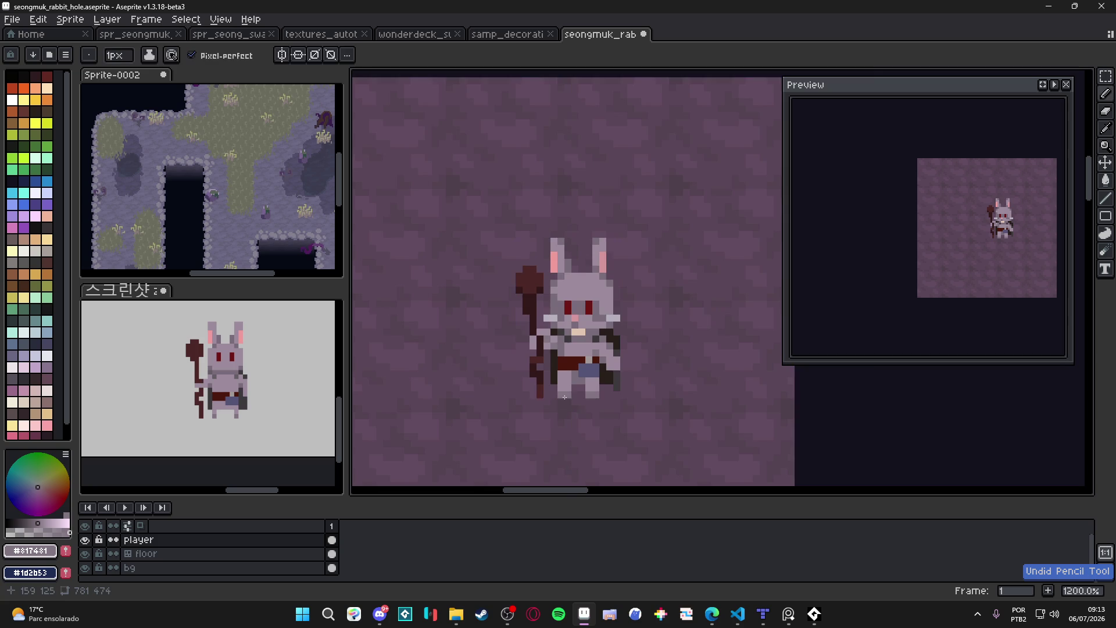
scroll(567, 399, up, 1)
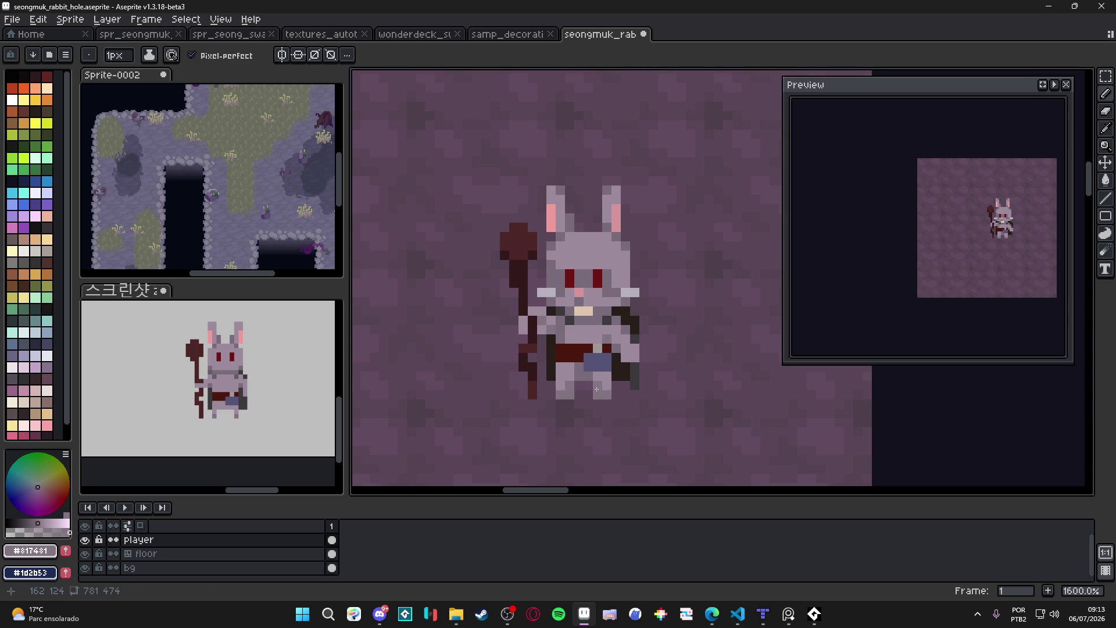
Save, then repaint one rabbit pixel with a darker grey sampled from the sprite.
scroll(598, 395, down, 1)
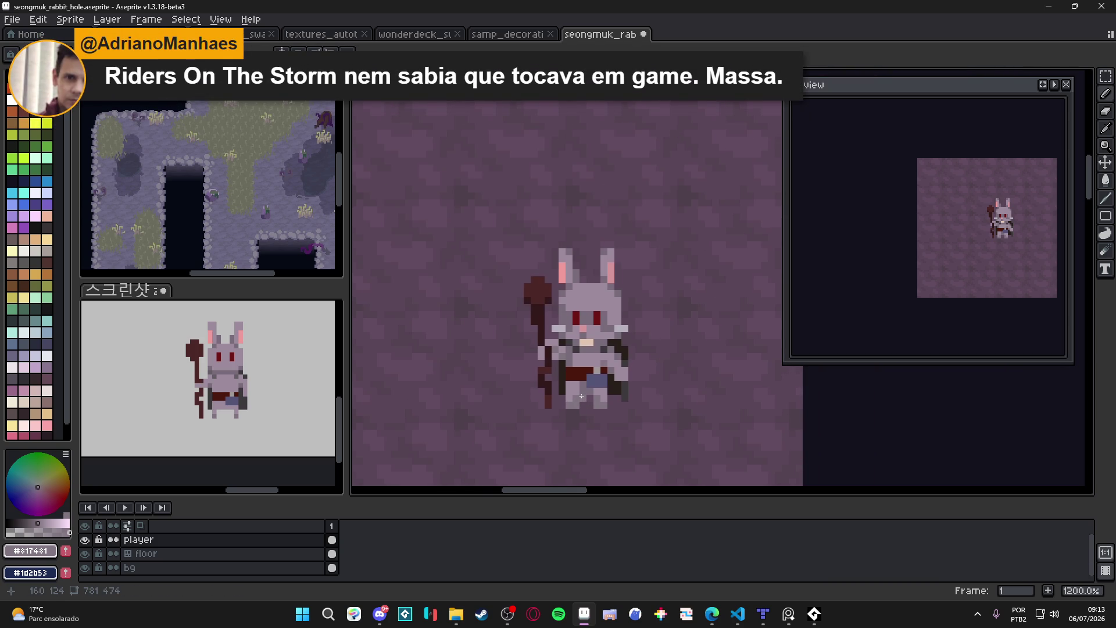
scroll(581, 397, down, 2)
key(ctrl+s)
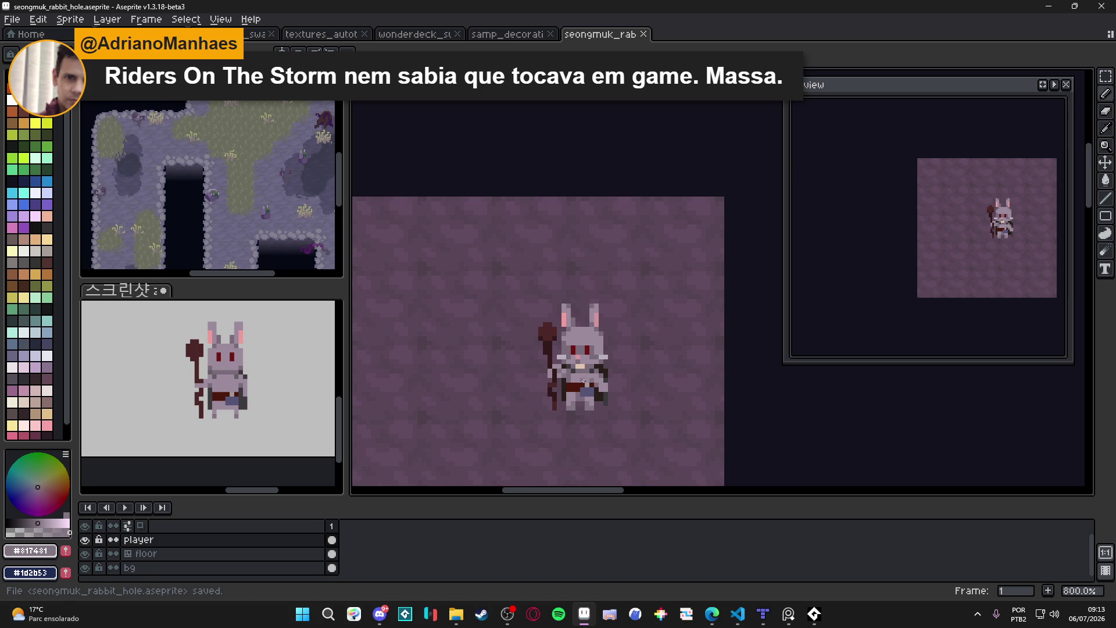
scroll(610, 351, up, 5)
alt+click(594, 343)
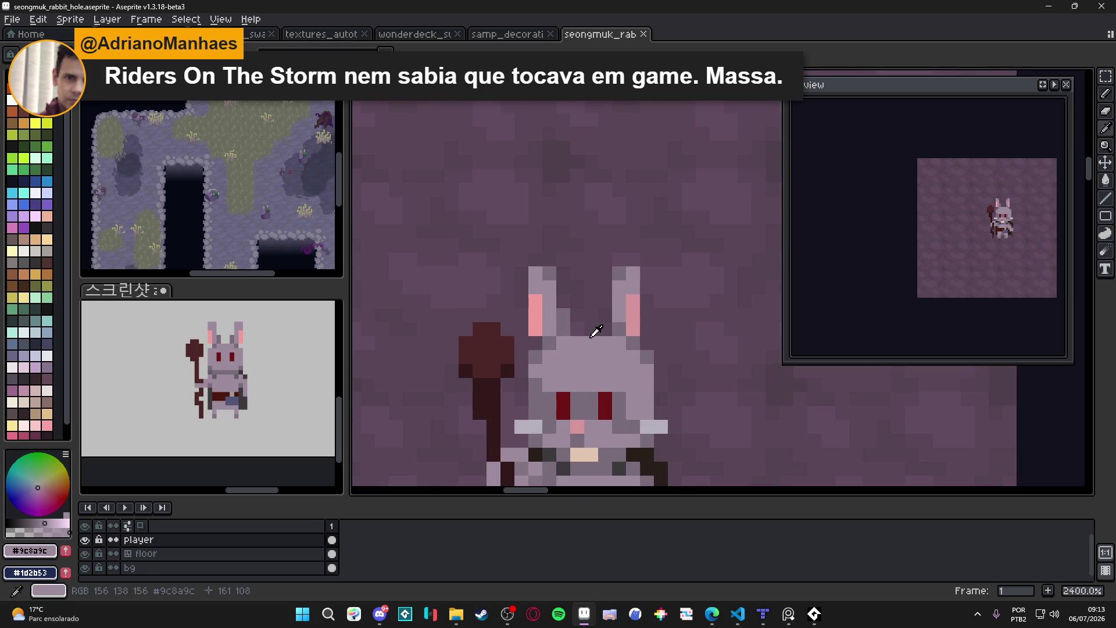
alt+click(623, 319)
click(591, 343)
scroll(591, 343, down, 4)
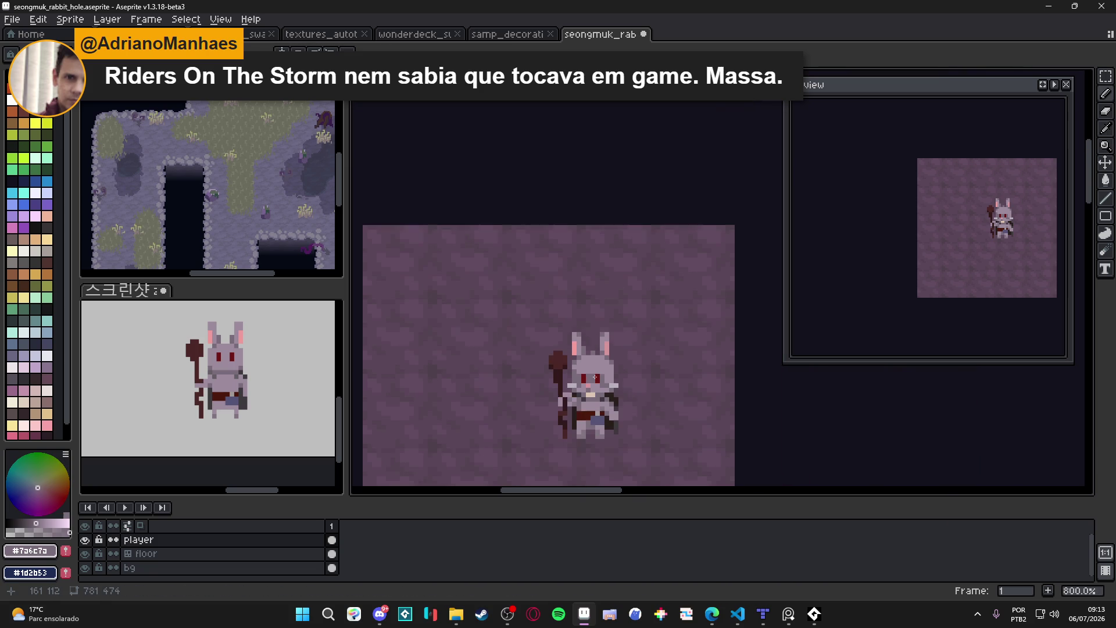
scroll(599, 374, up, 1)
scroll(617, 372, down, 3)
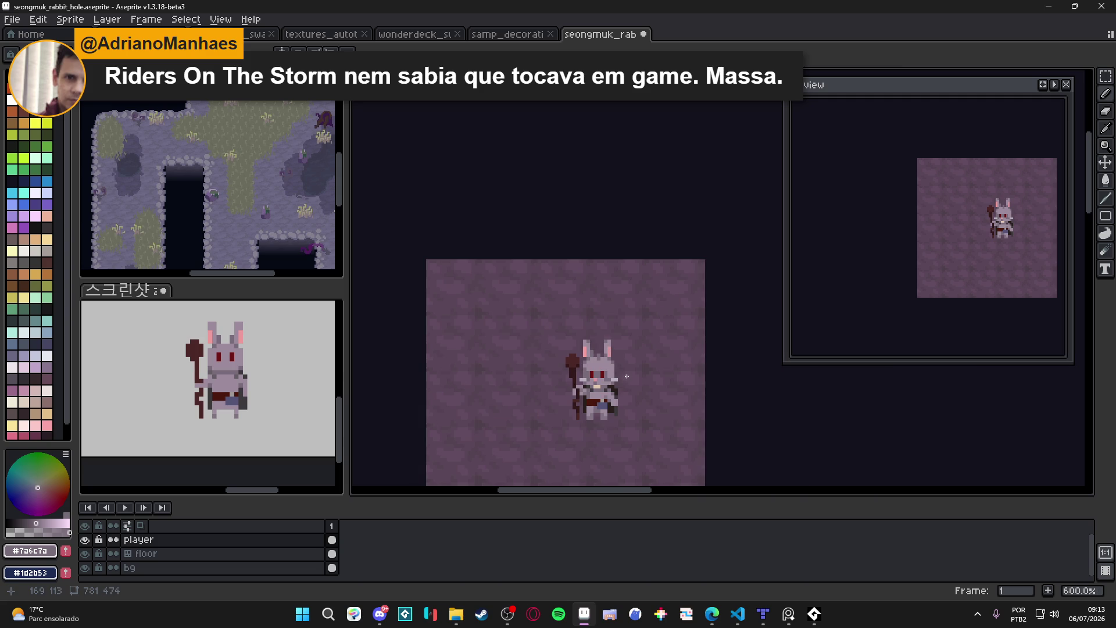
Save seongmuk_rabbit_hole.aseprite again after zooming around the rabbit.
key(ctrl+s)
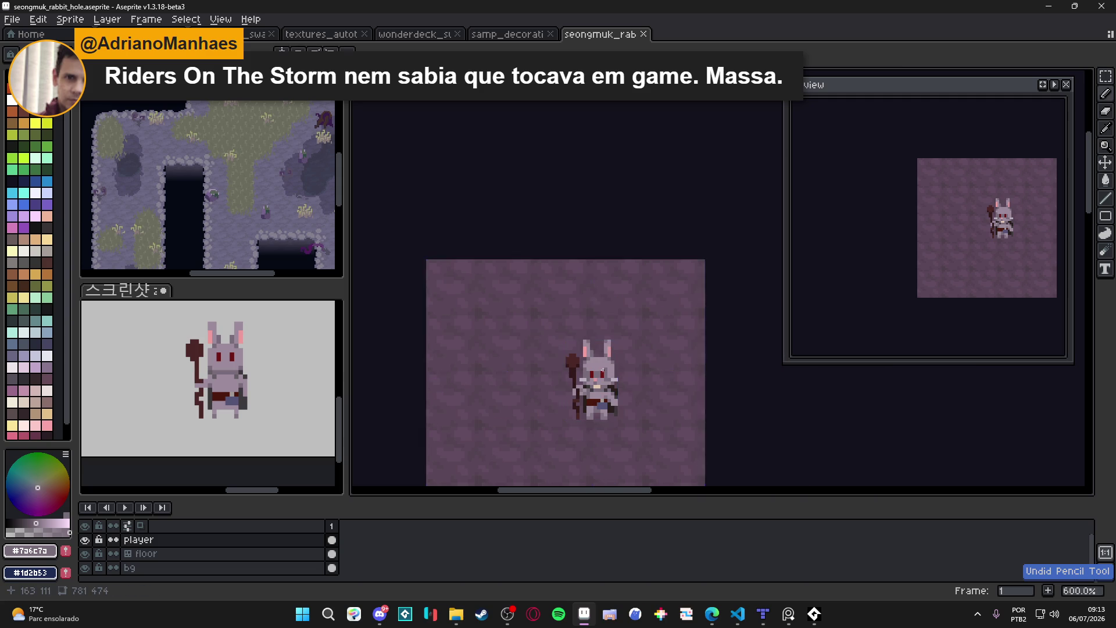
scroll(599, 356, up, 4)
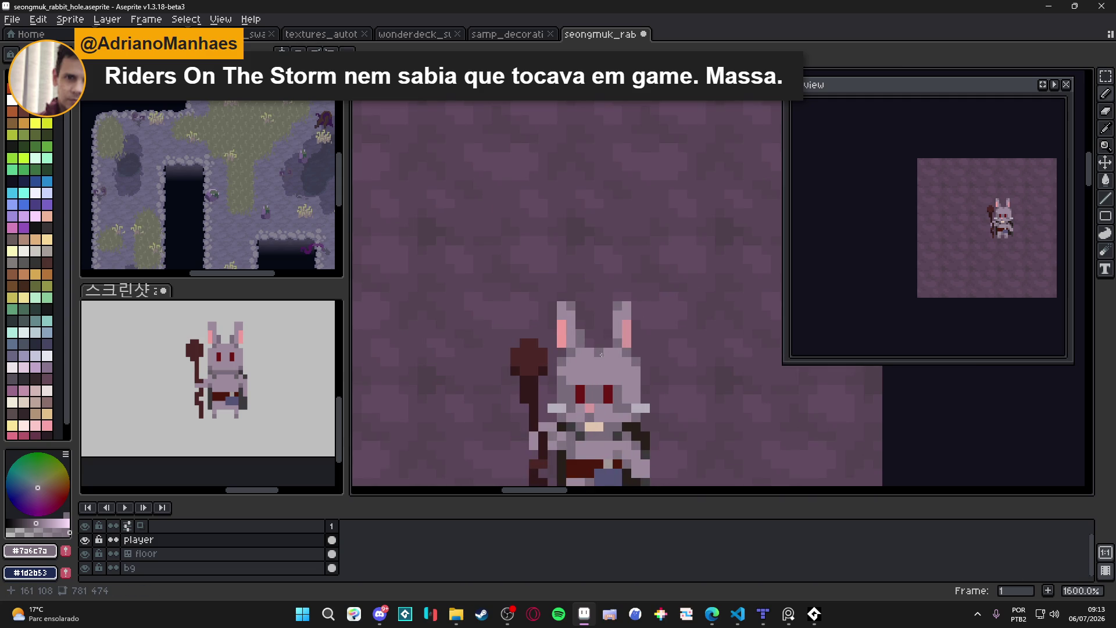
scroll(599, 352, down, 3)
scroll(605, 357, up, 3)
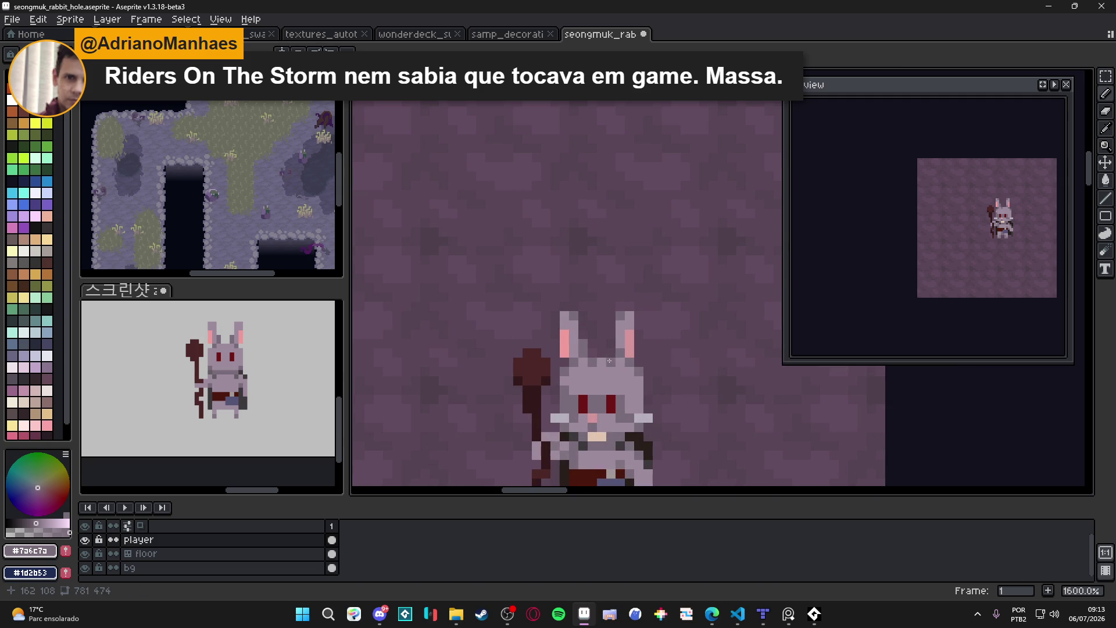
scroll(608, 361, down, 3)
scroll(625, 374, down, 1)
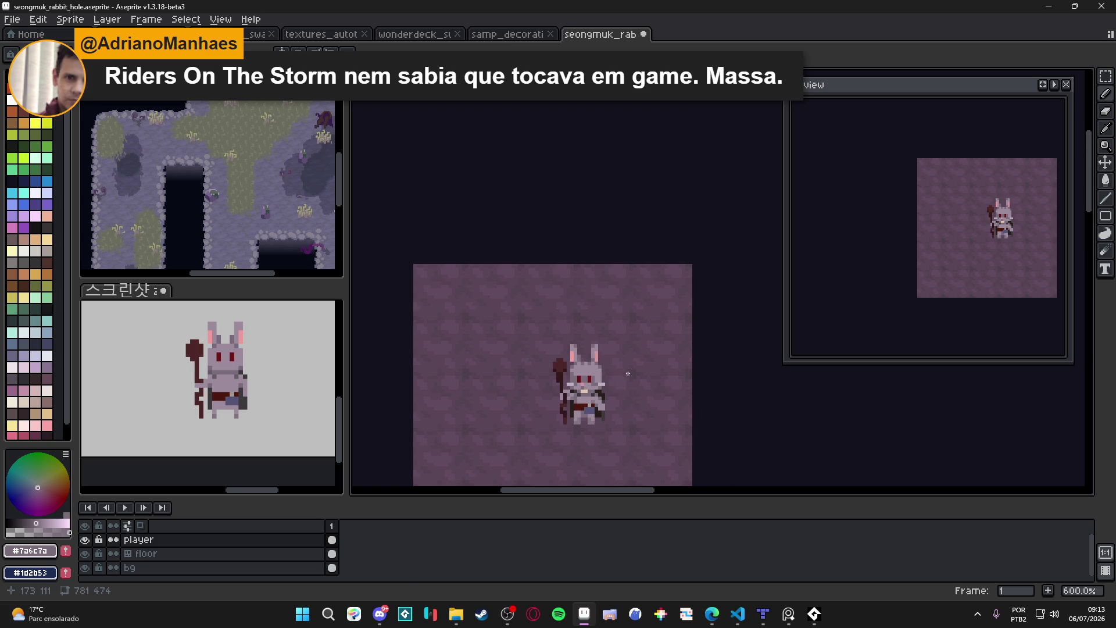
scroll(629, 373, down, 1)
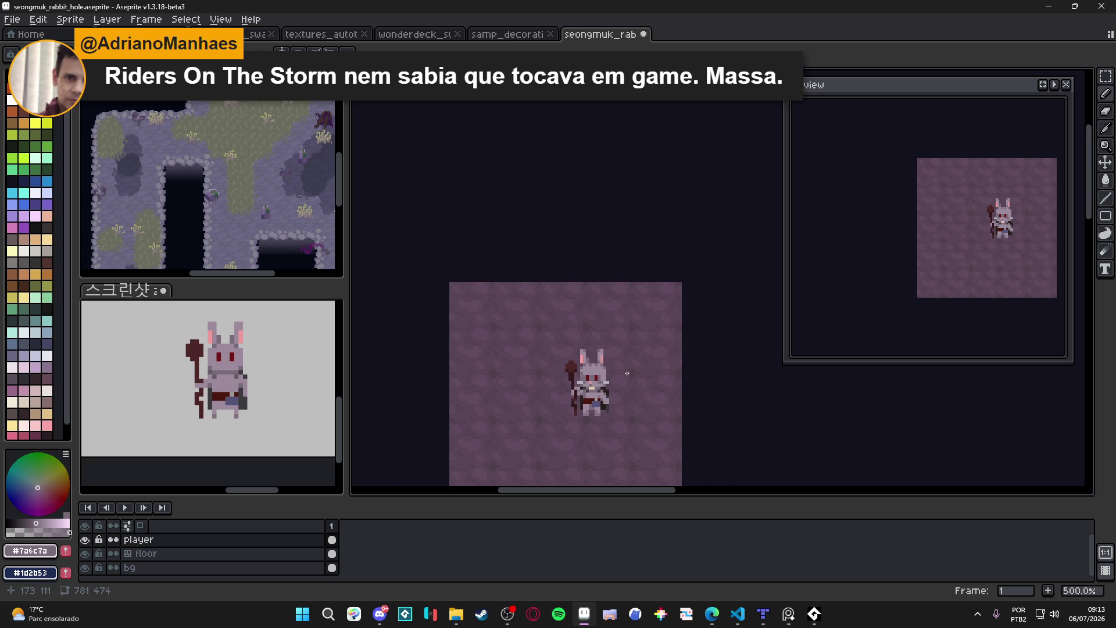
scroll(625, 374, down, 1)
key(ctrl+s)
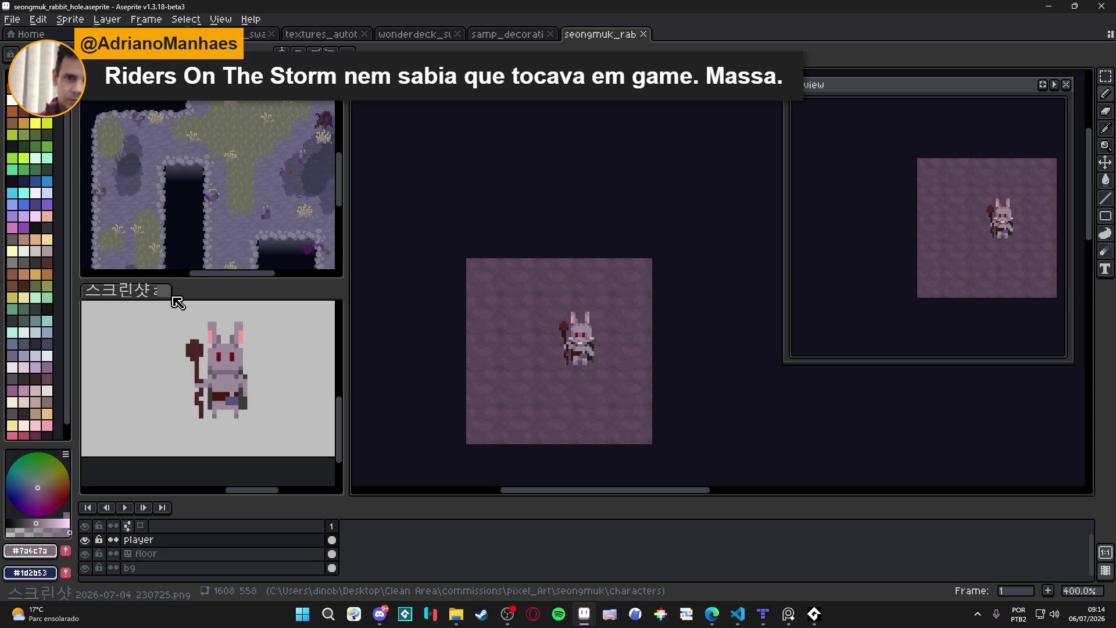
Close the 스크린샷 reference without saving and toggle the floor layer's visibility.
click(165, 291)
click(558, 340)
drag(545, 353, 579, 353)
ctrl+click(580, 405)
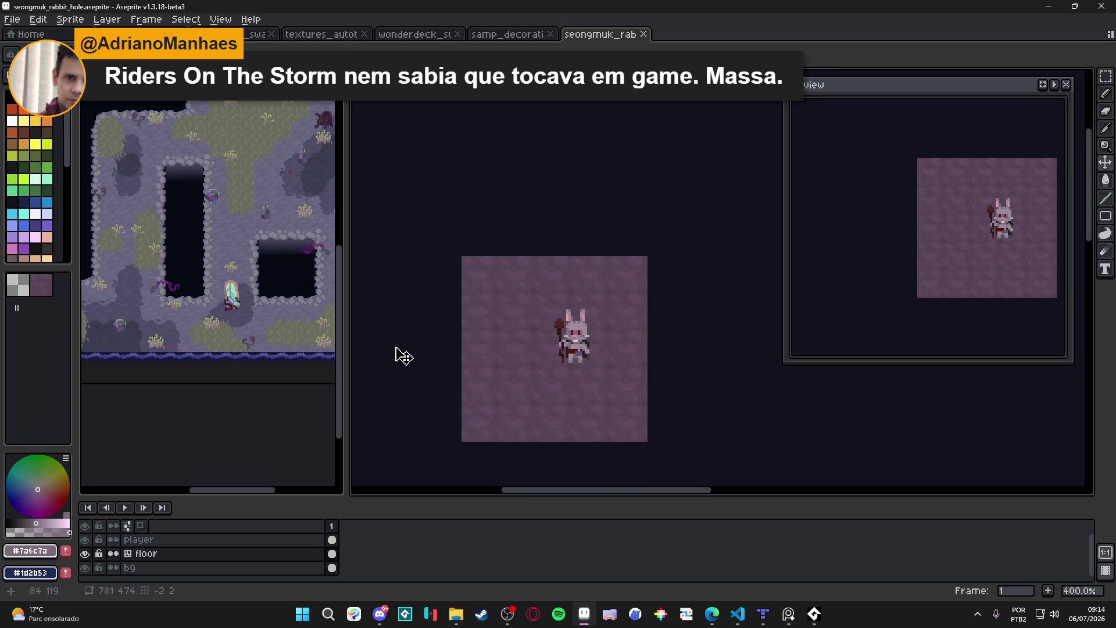
double_click(89, 554)
double_click(93, 558)
click(166, 540)
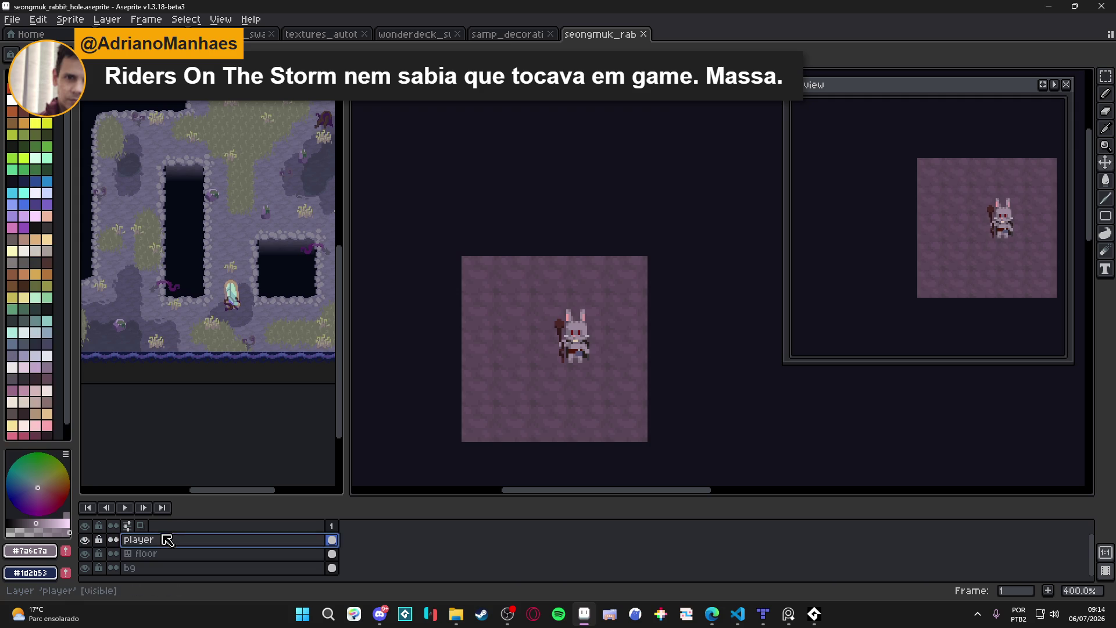
Paste the copied swamp map as a new sprite with Ctrl+Alt+V.
key(alt+Tab)
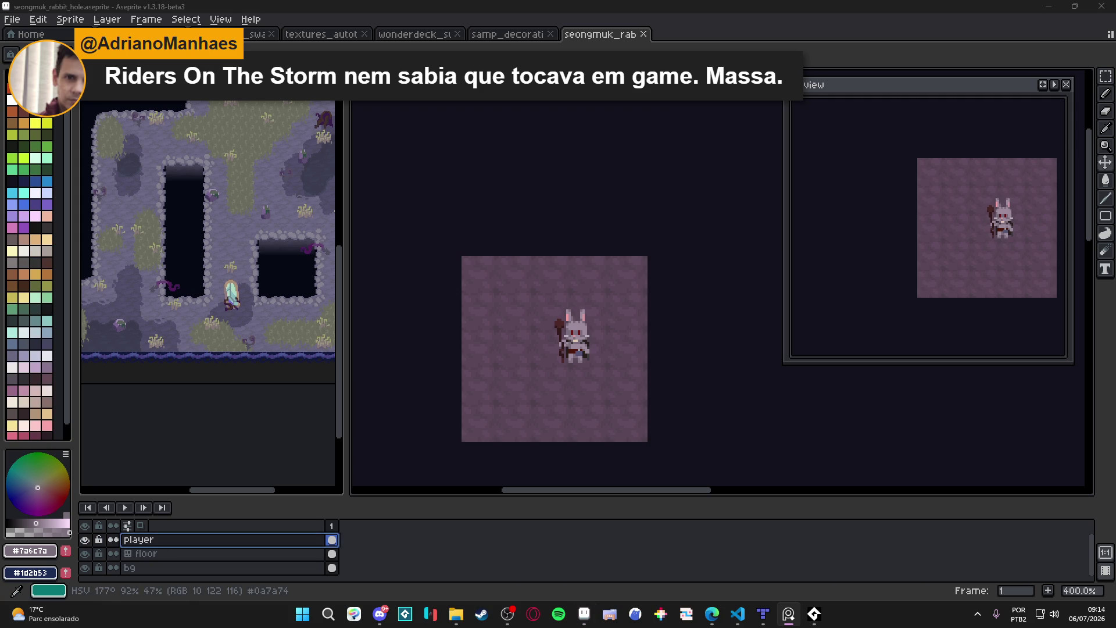
key(ctrl+alt+v)
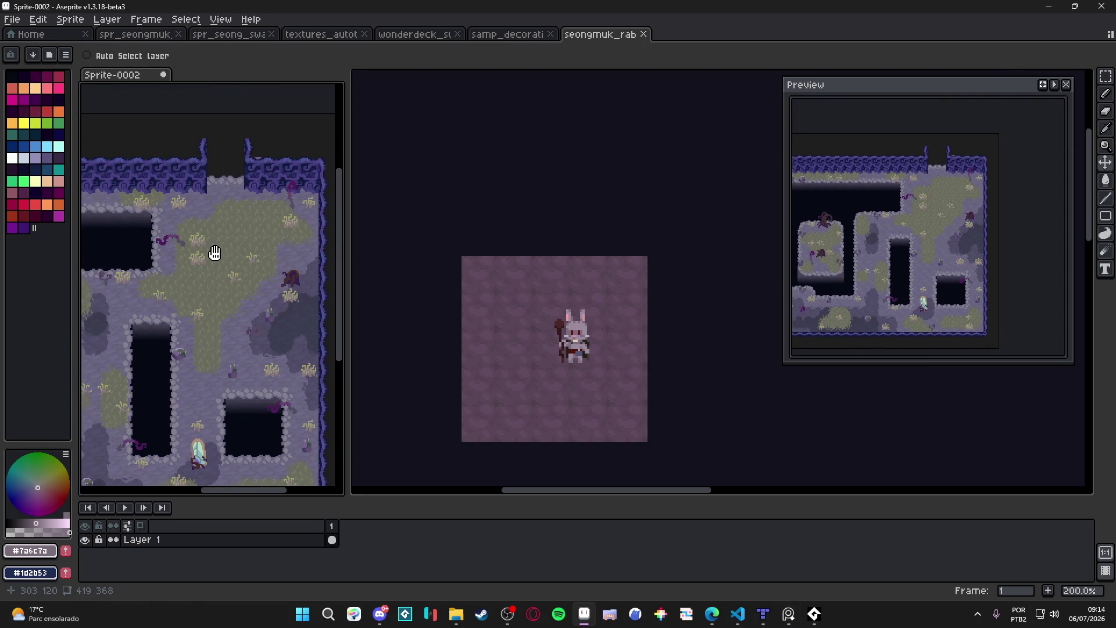
scroll(223, 263, down, 1)
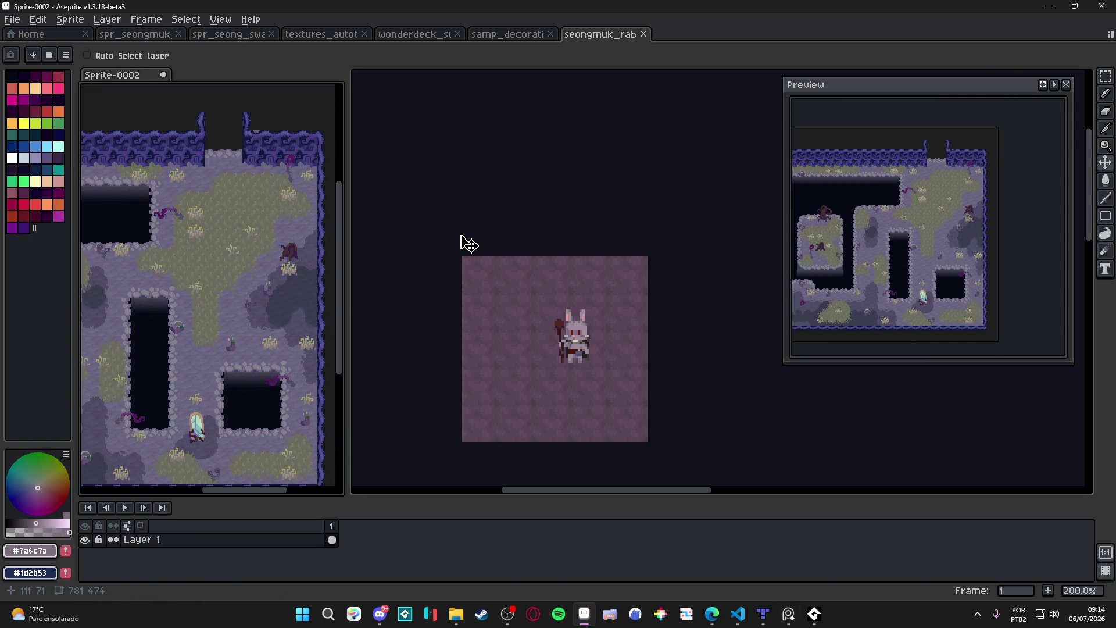
click(500, 242)
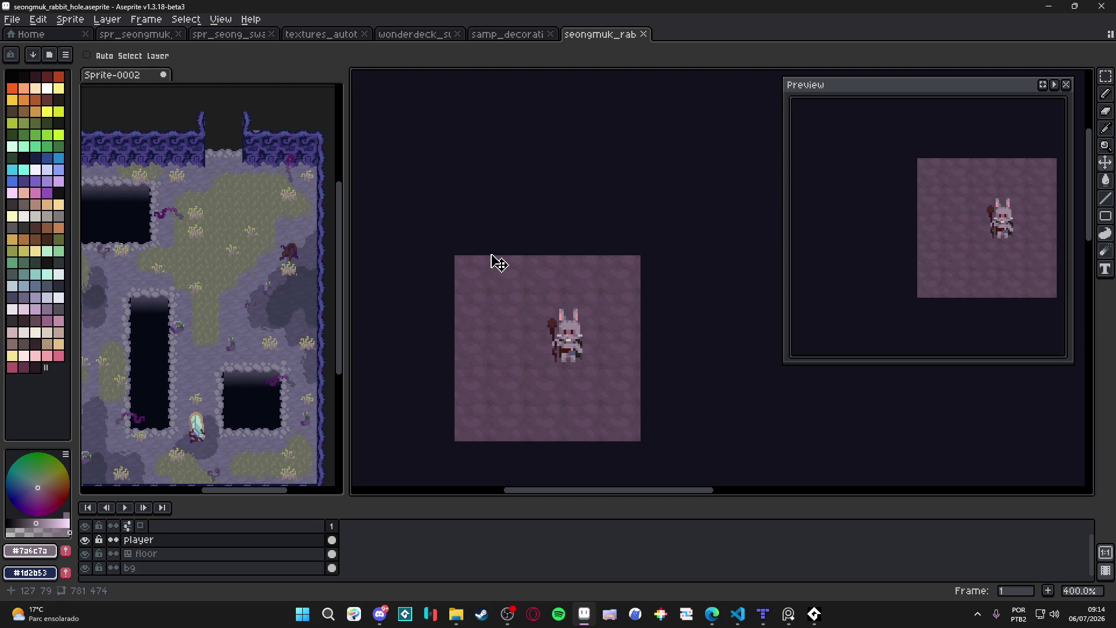
Sample a dark floor stone colour and add empty Layer 1 above the floor.
key(b)
scroll(497, 256, up, 3)
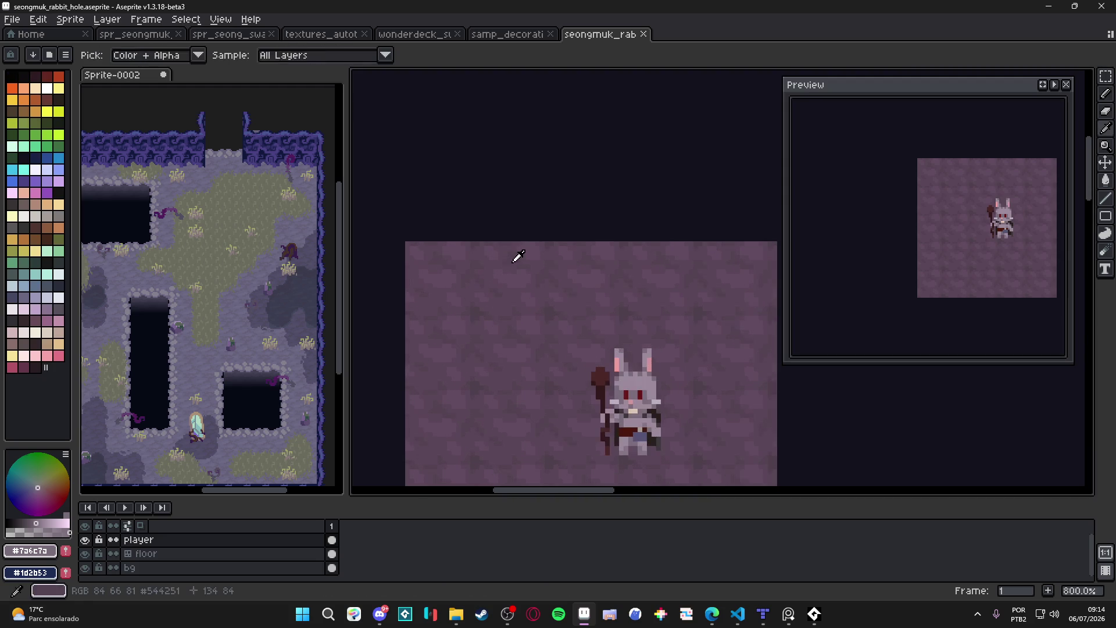
alt+click(515, 254)
scroll(507, 234, down, 2)
key(v)
key(Down)
click(85, 553)
click(84, 553)
key(shift+n)
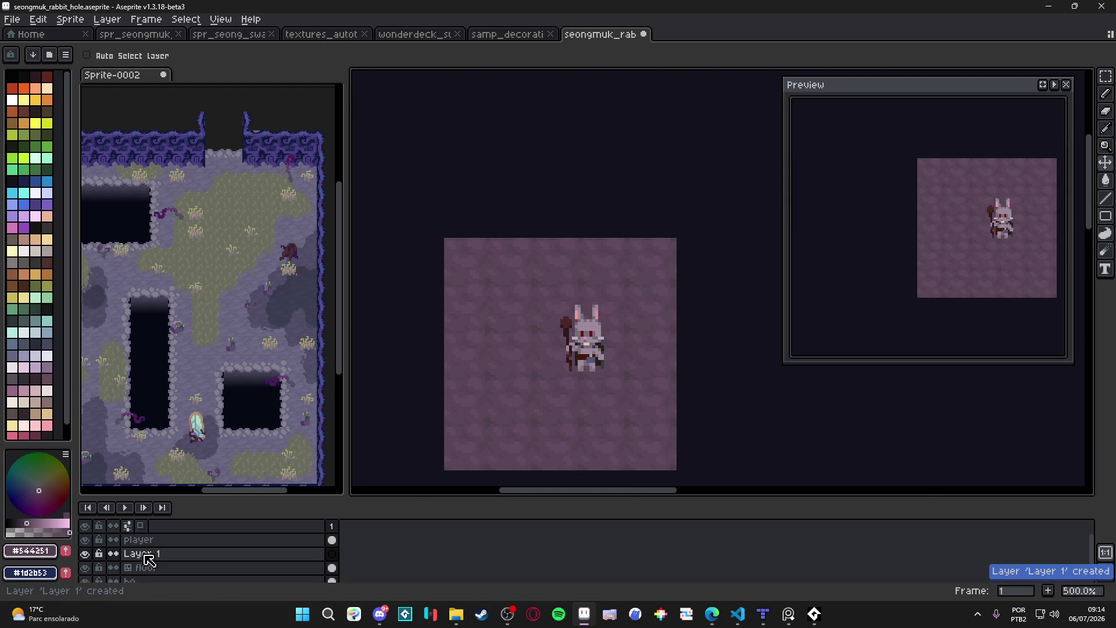
Rename the new layer to 'wall' and convert it to a 16×16 tilemap.
double_click(148, 560)
text(wall)
key(Return)
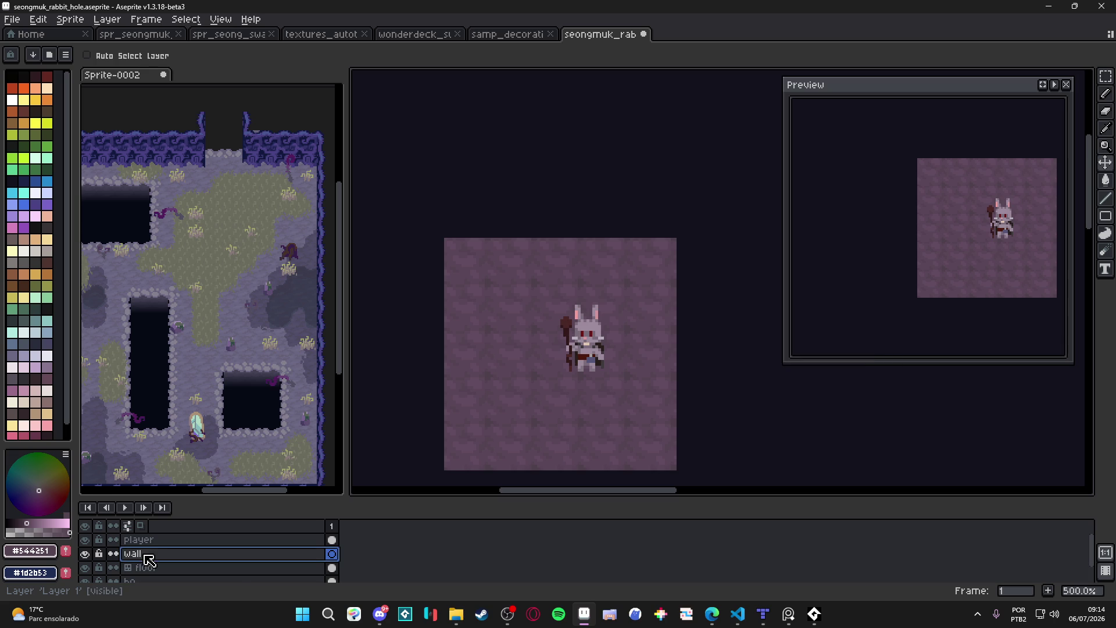
right_click(149, 559)
mouse_move(200, 533)
click(273, 566)
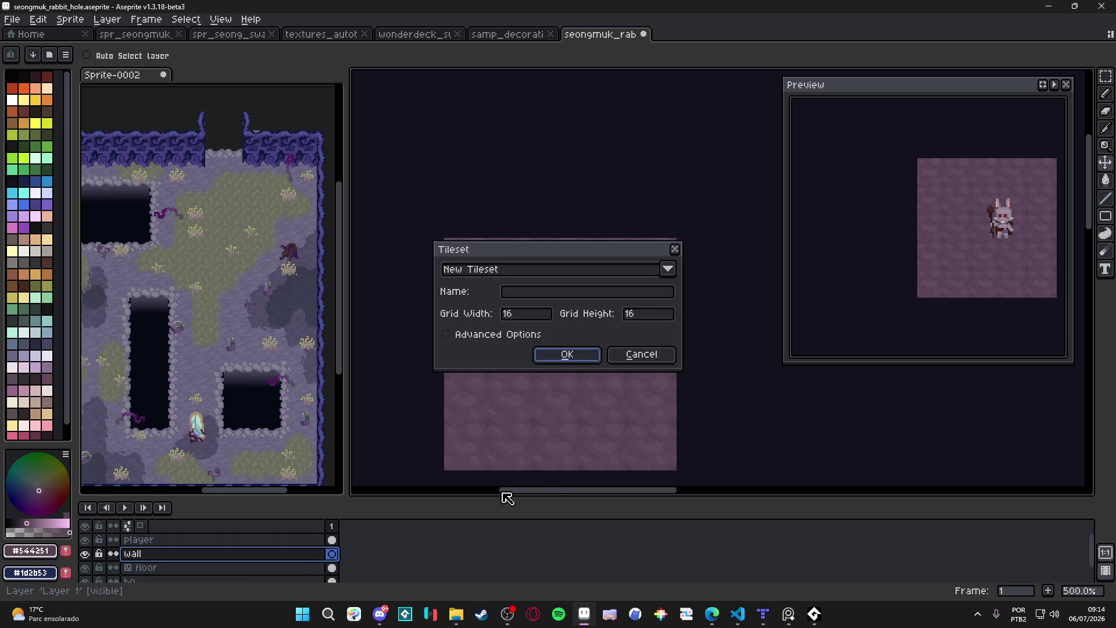
click(599, 355)
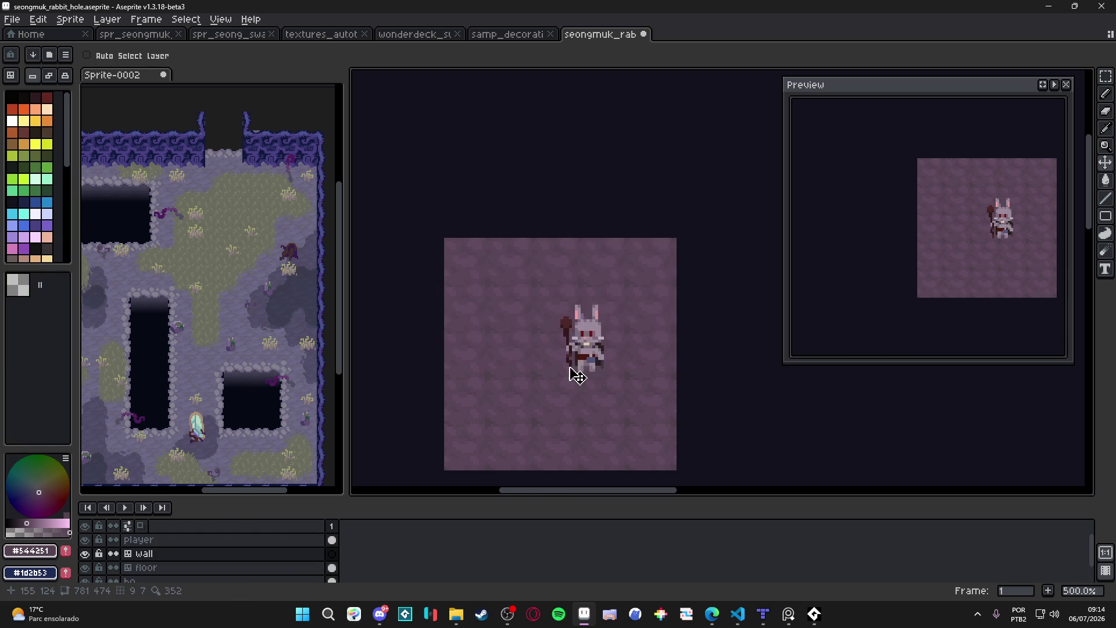
Paint a dark red filled square tile just above the floor's top-left corner.
scroll(450, 226, up, 1)
drag(450, 227, 408, 261)
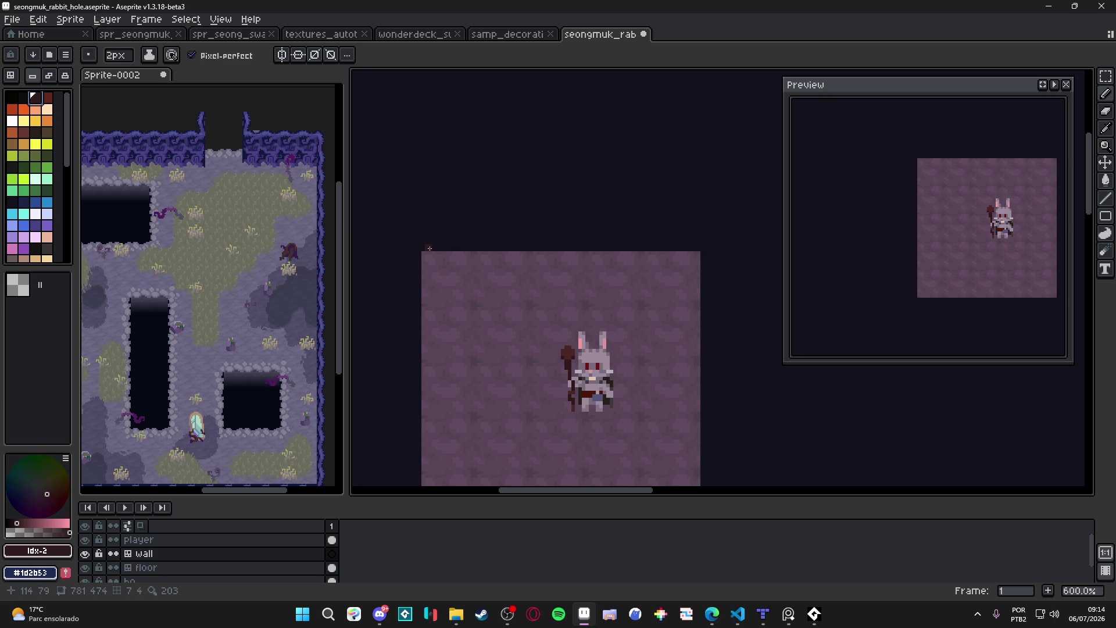
mouse_move(427, 248)
mouse_down()
mouse_move(691, 250)
mouse_move(442, 249)
mouse_move(482, 254)
mouse_move(482, 151)
mouse_move(390, 155)
mouse_move(383, 249)
mouse_up()
scroll(468, 250, up, 3)
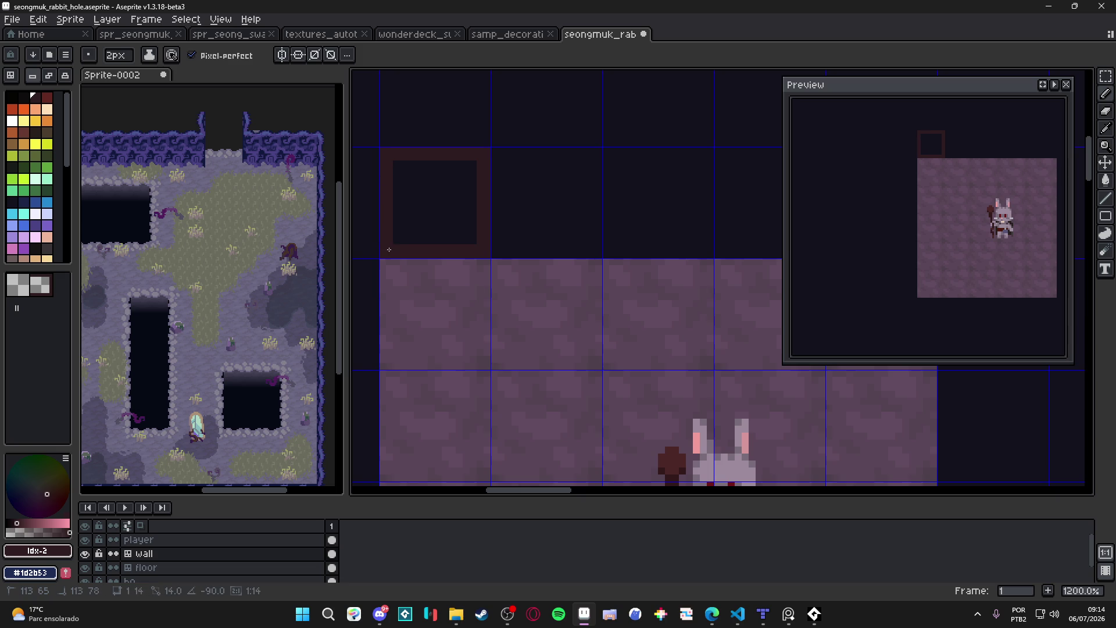
key(g)
click(416, 226)
scroll(250, 177, up, 3)
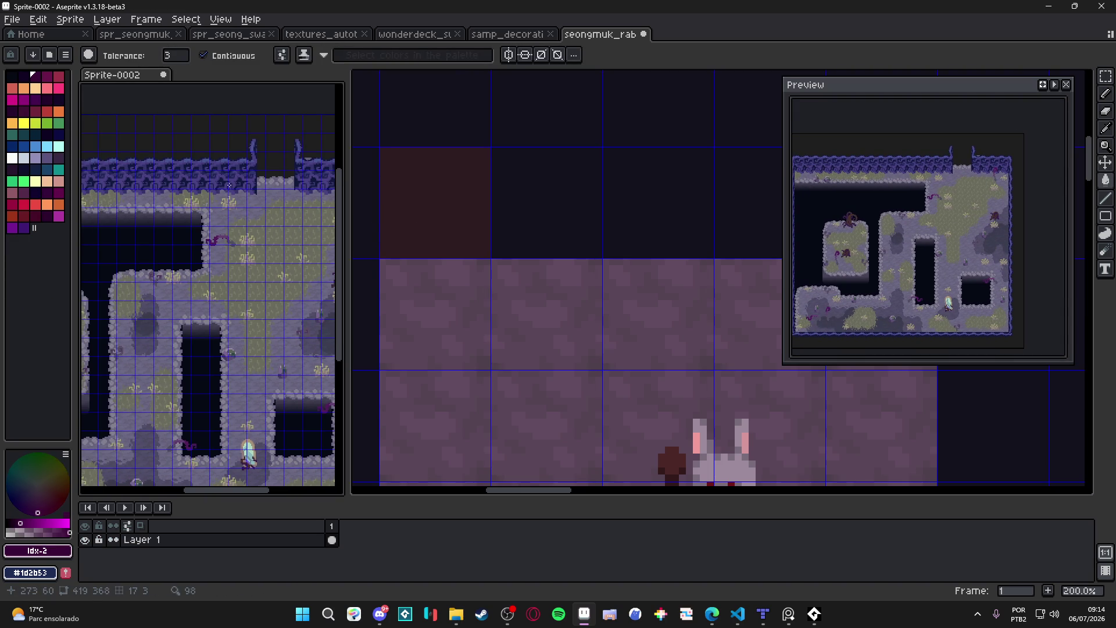
scroll(229, 185, down, 1)
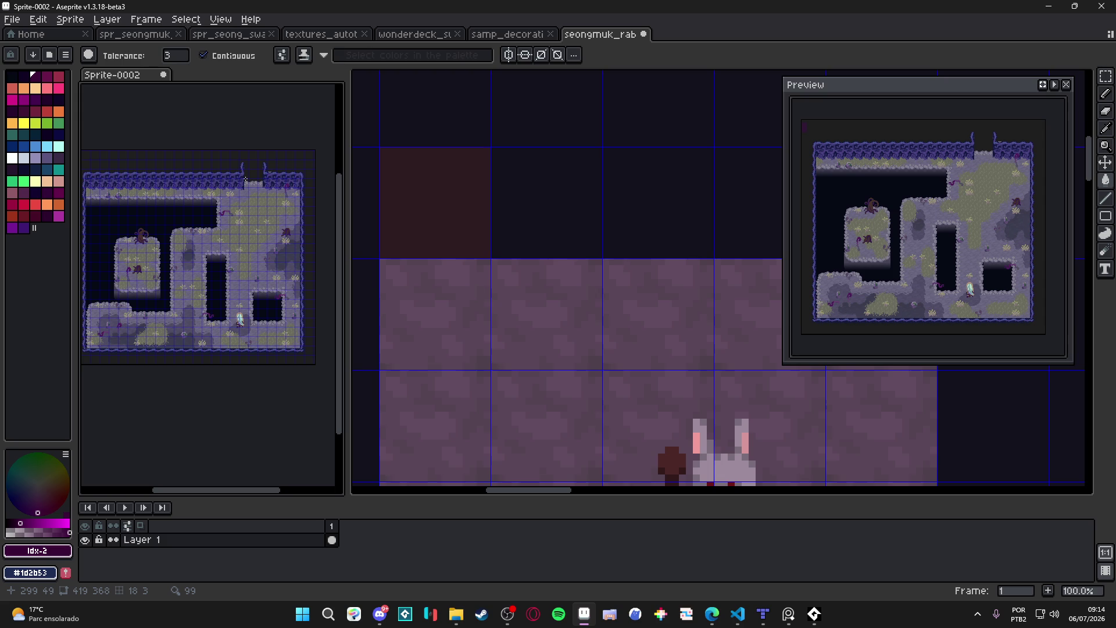
click(507, 35)
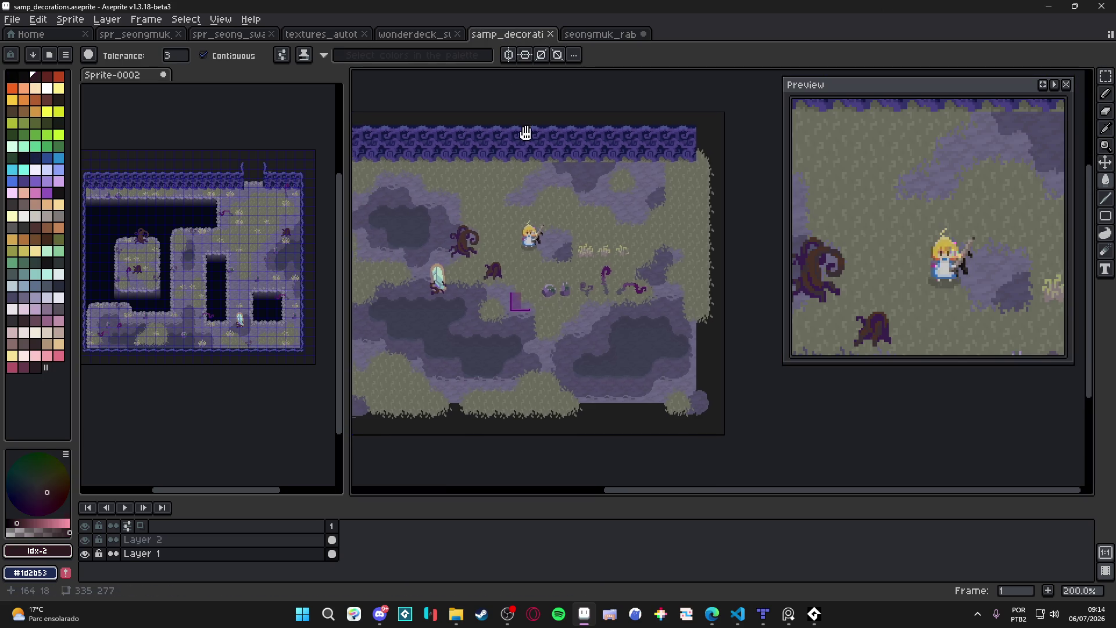
drag(525, 132, 588, 163)
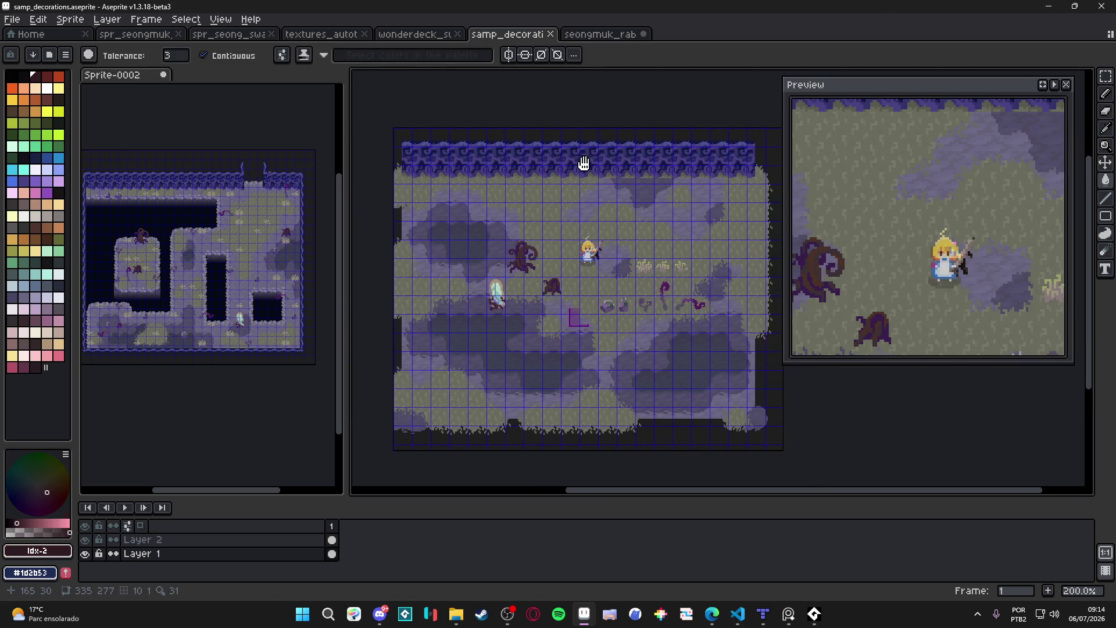
click(429, 35)
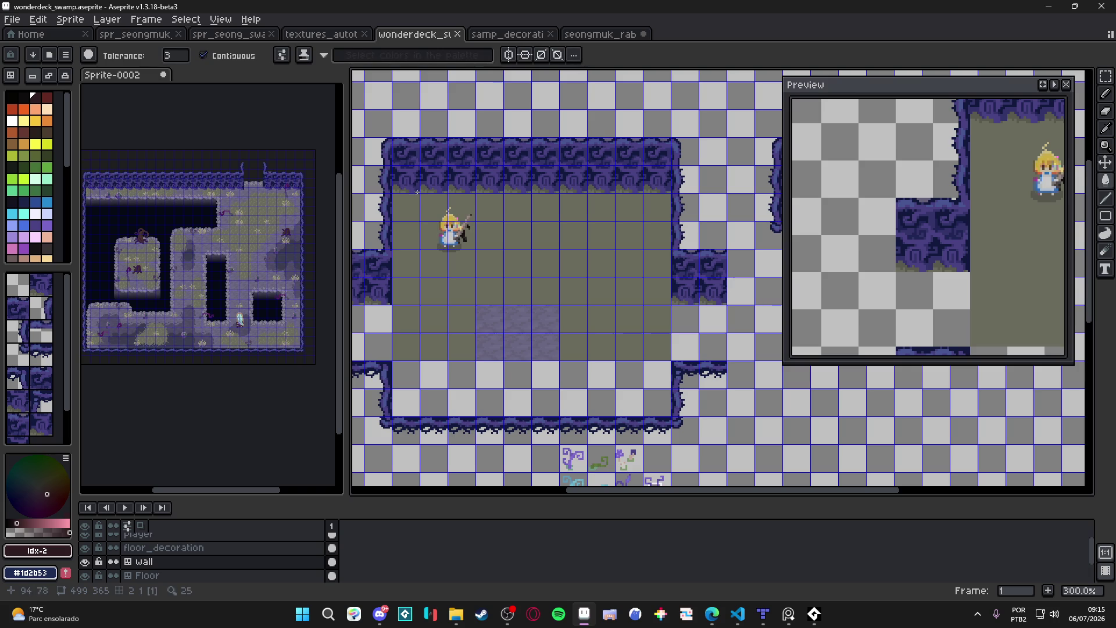
click(618, 36)
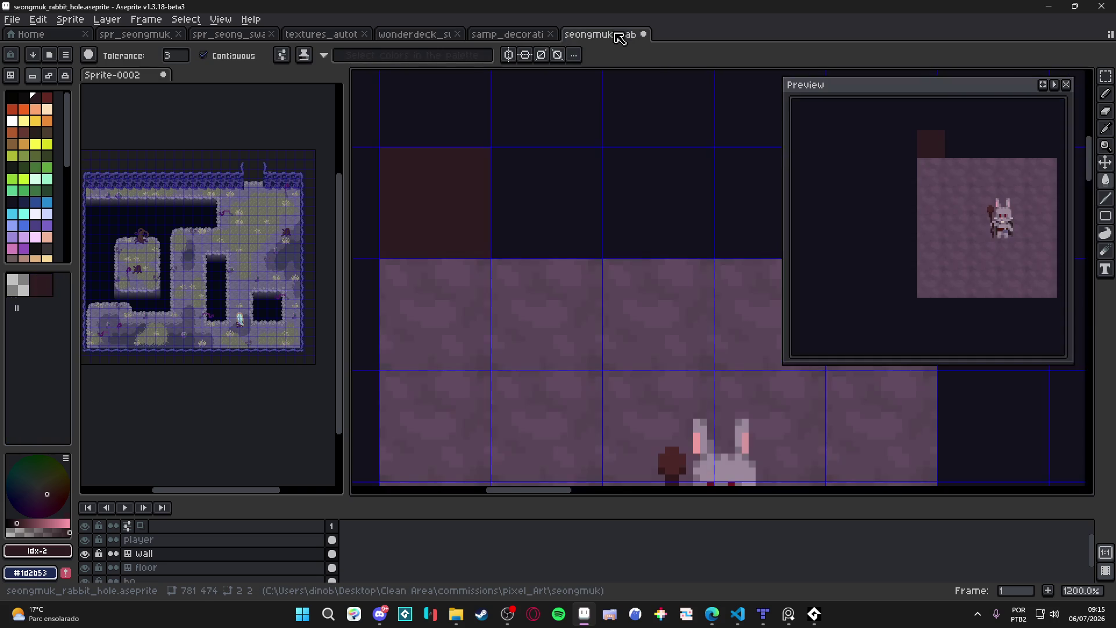
Draw a short dark spike stroke above the wall tile.
scroll(549, 221, down, 2)
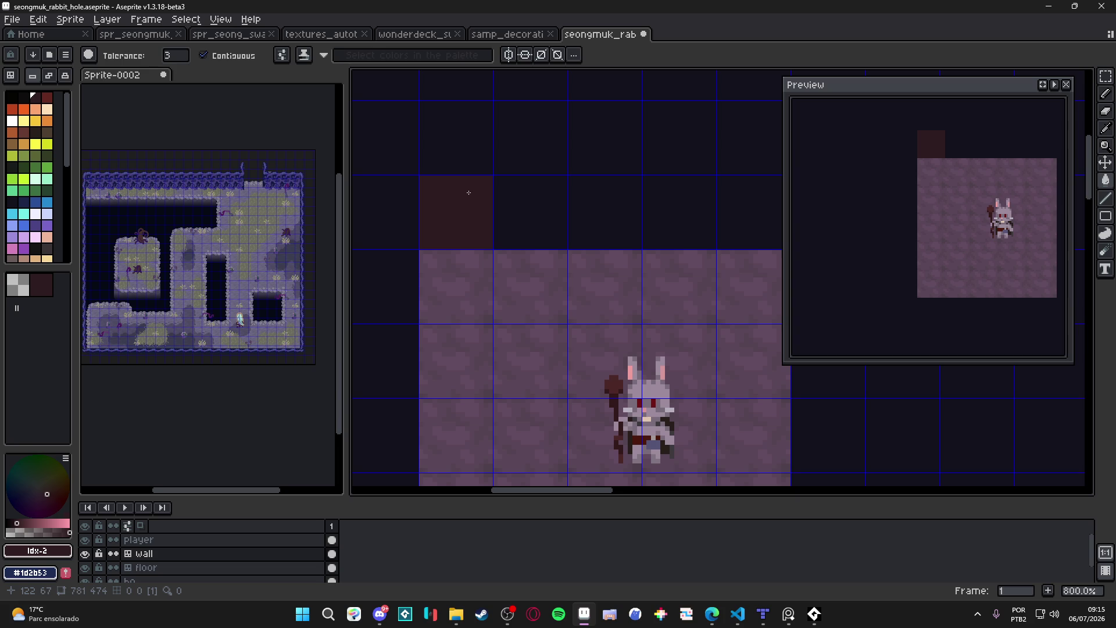
key(v)
key(b)
drag(452, 140, 482, 158)
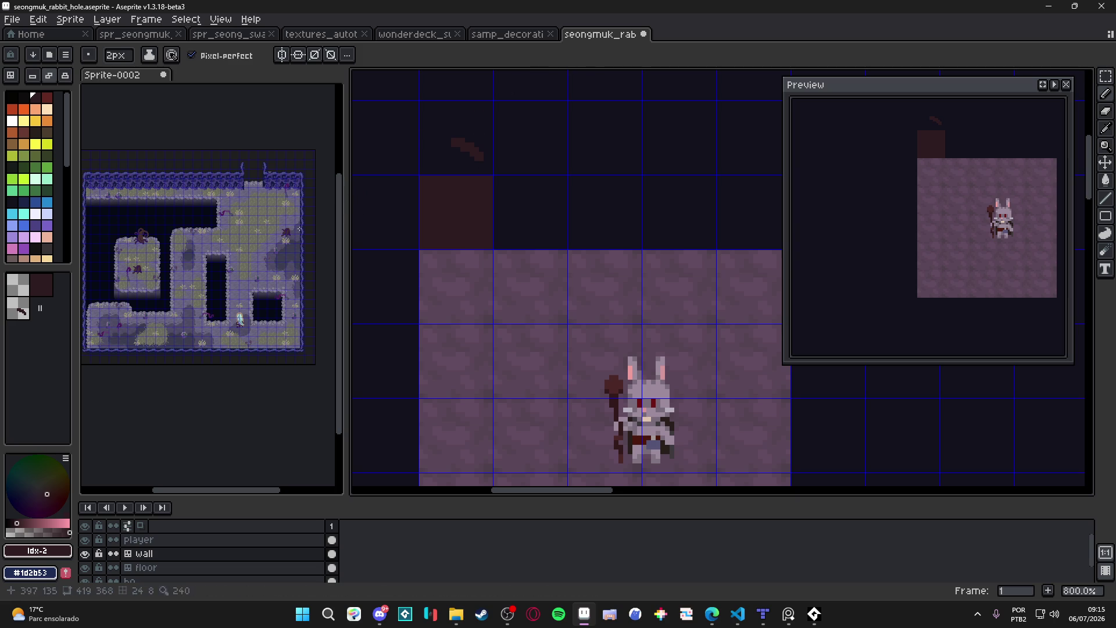
Tile plain dark wall across the floor's top edge, with a row of spike tiles above.
click(20, 308)
click(455, 197)
key([)
mouse_move(456, 197)
mouse_down()
mouse_move(528, 210)
mouse_move(773, 209)
mouse_move(380, 130)
mouse_move(372, 139)
mouse_move(668, 151)
mouse_up()
key(])
drag(594, 164, 647, 177)
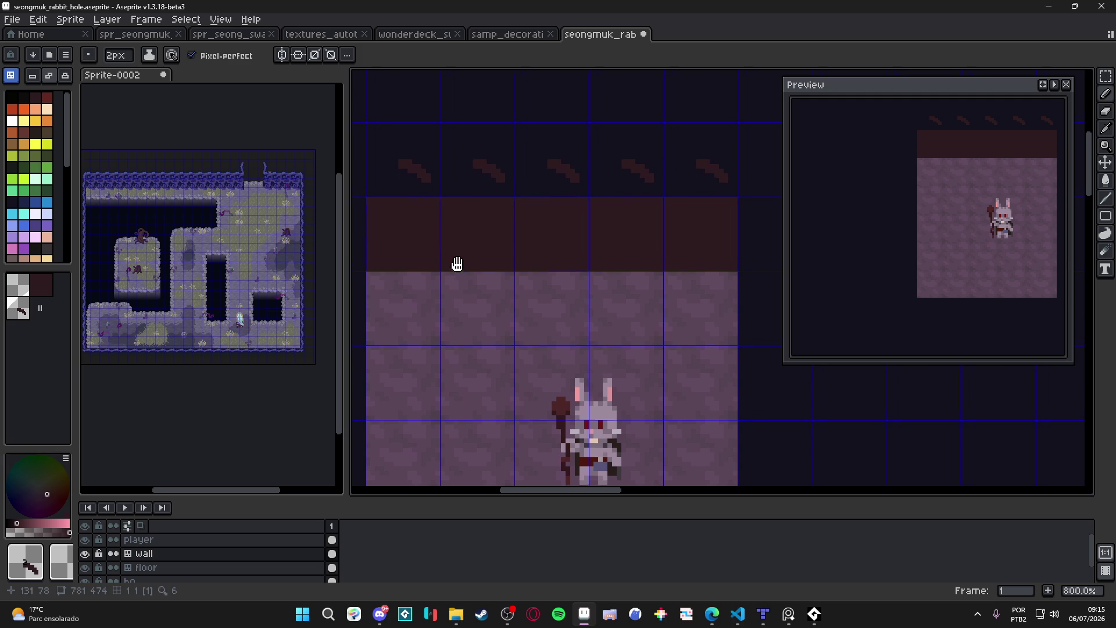
Leave whole-tile painting mode and save the rabbit-hole file.
key(Tab)
key(v)
key(b)
key(ctrl+s)
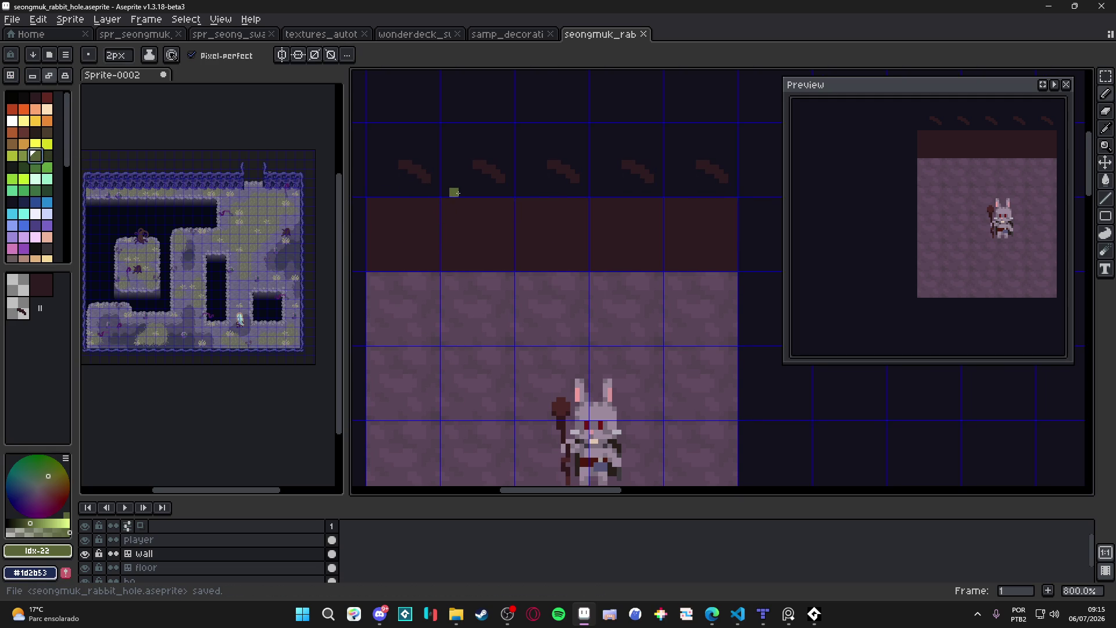
Eyedrop the dark wall colour #2d1b1e from the canvas.
key(alt)
alt+click(425, 163)
click(1104, 216)
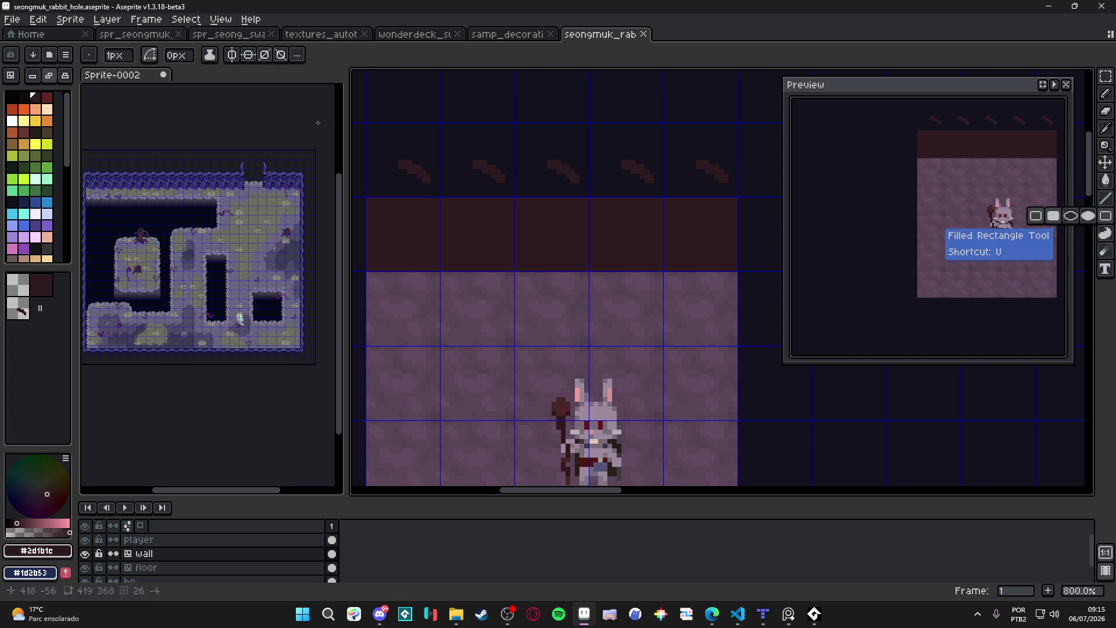
Pick a dark palette shade for the Pencil and hide the tile grid.
click(1053, 216)
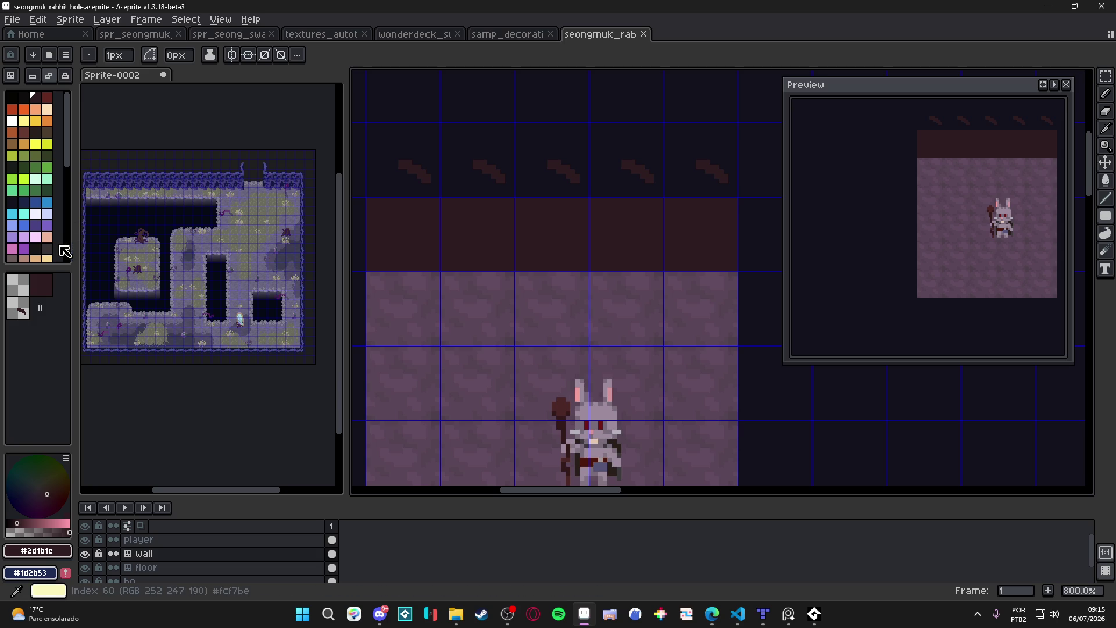
click(36, 249)
key(b)
scroll(388, 271, up, 3)
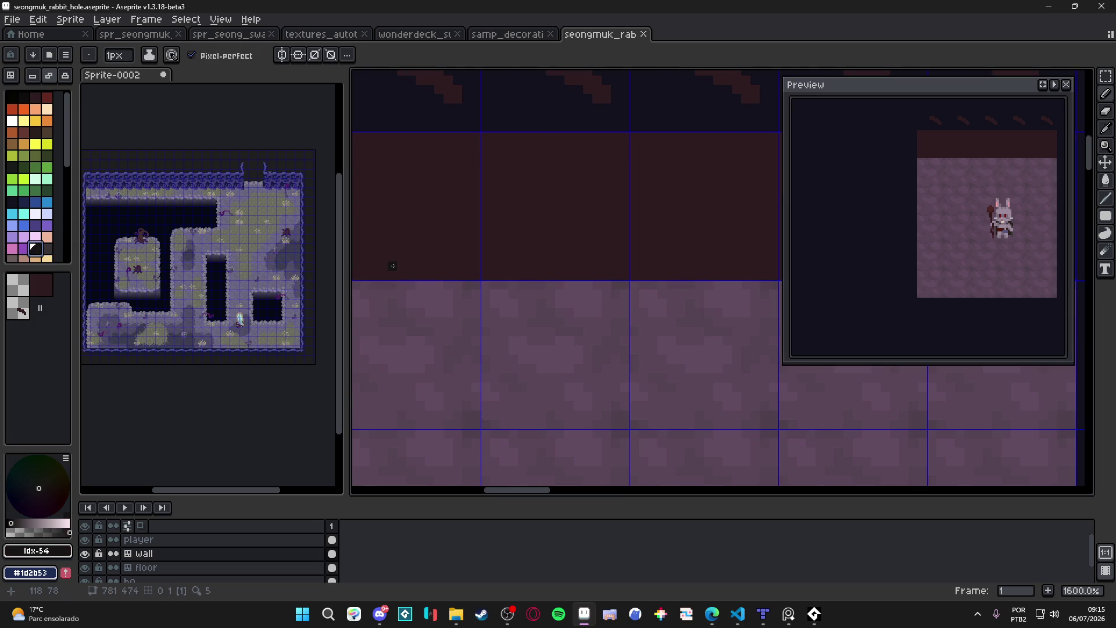
mouse_move(389, 275)
mouse_down()
mouse_move(454, 272)
mouse_move(461, 244)
mouse_move(442, 206)
mouse_up()
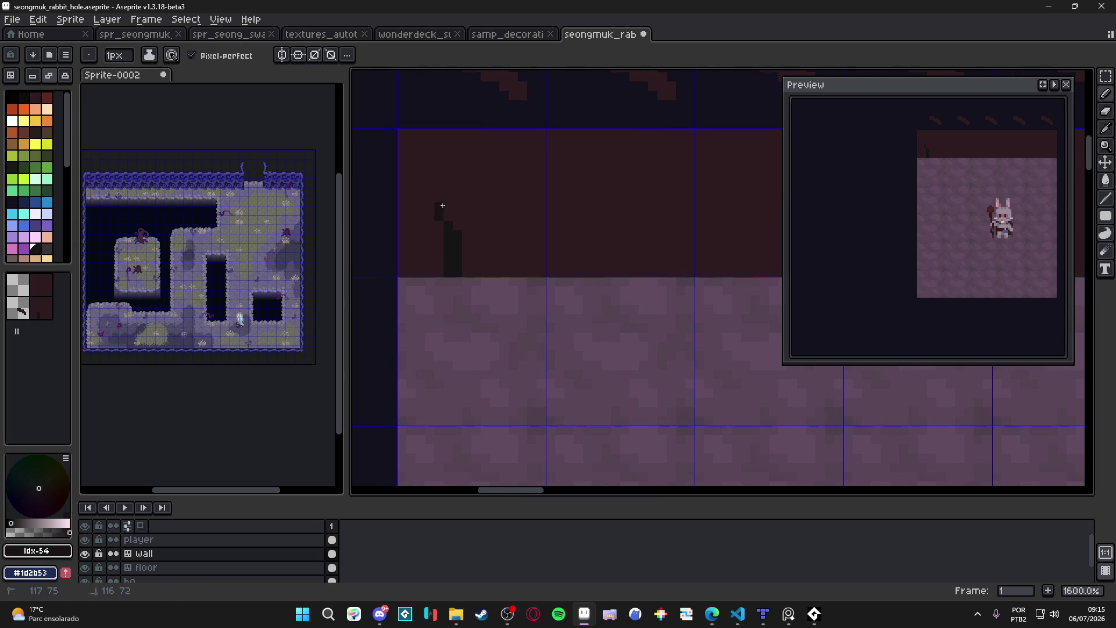
scroll(486, 241, down, 3)
mouse_move(515, 235)
mouse_down()
mouse_move(527, 239)
mouse_move(525, 259)
mouse_up()
key(ctrl+apostrophe)
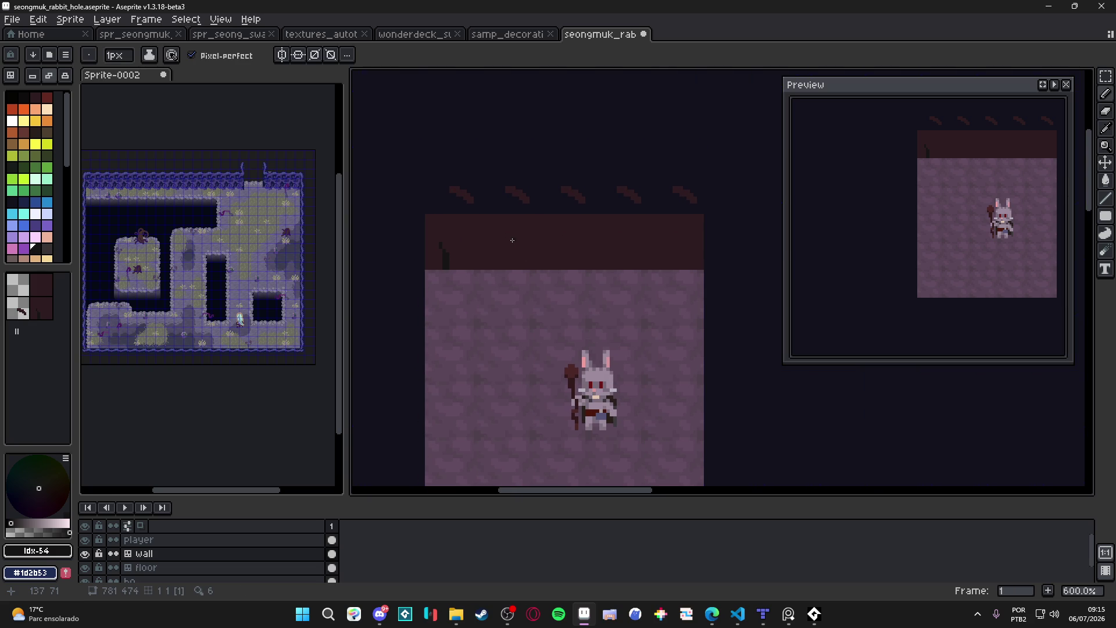
Undo the stray stroke and draw dark vertical spikes along a wall tile's base.
key(ctrl+z)
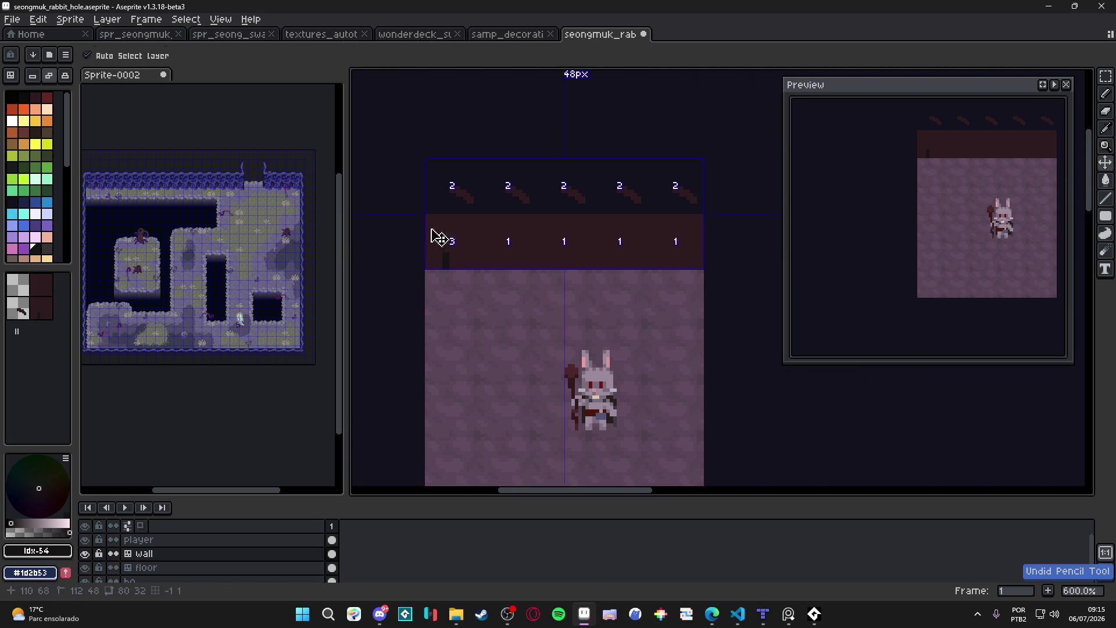
scroll(444, 273, up, 3)
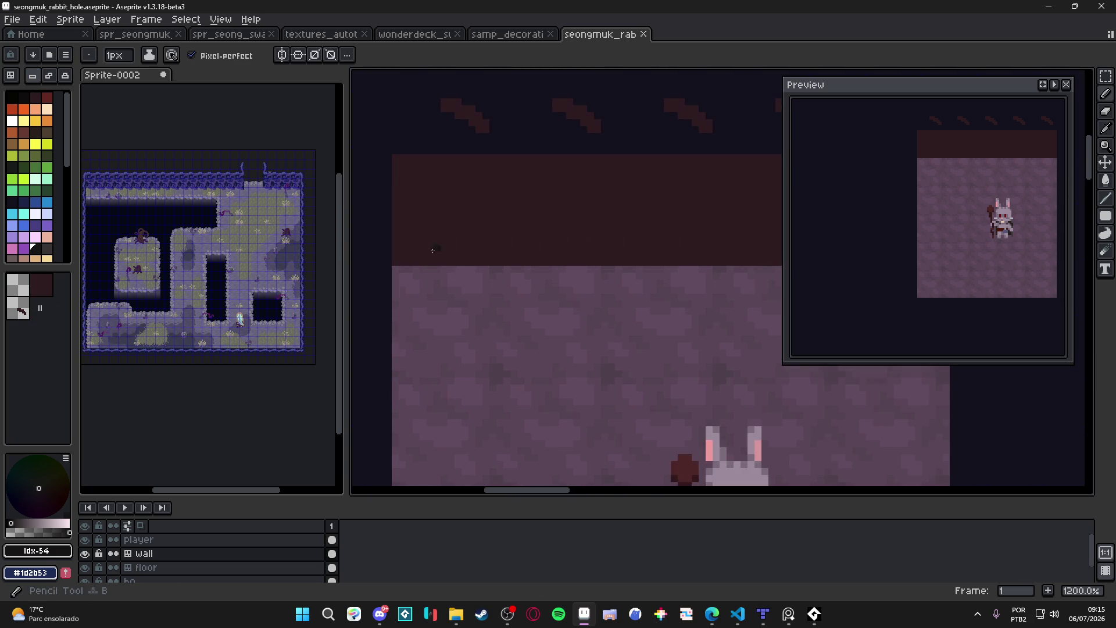
key(v)
key(b)
drag(431, 265, 439, 246)
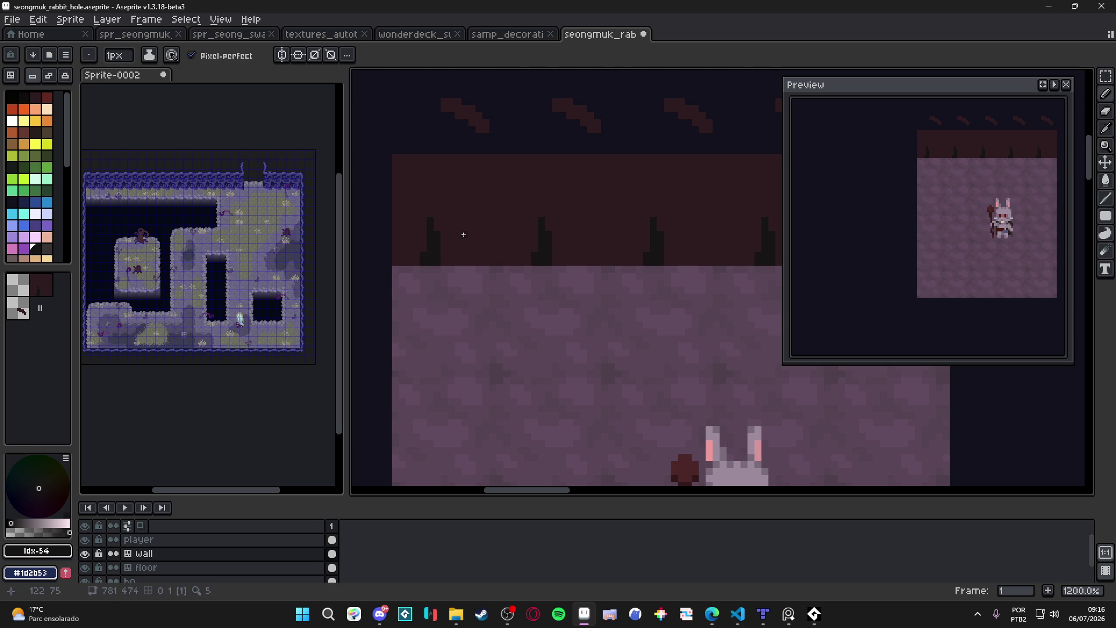
scroll(478, 235, down, 2)
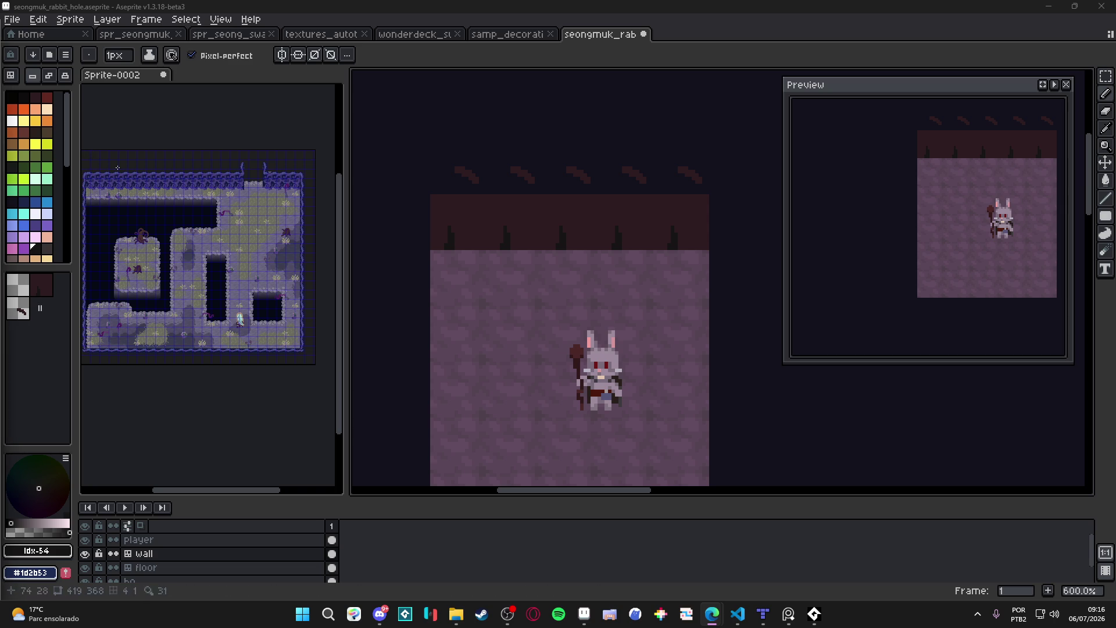
scroll(701, 142, up, 1)
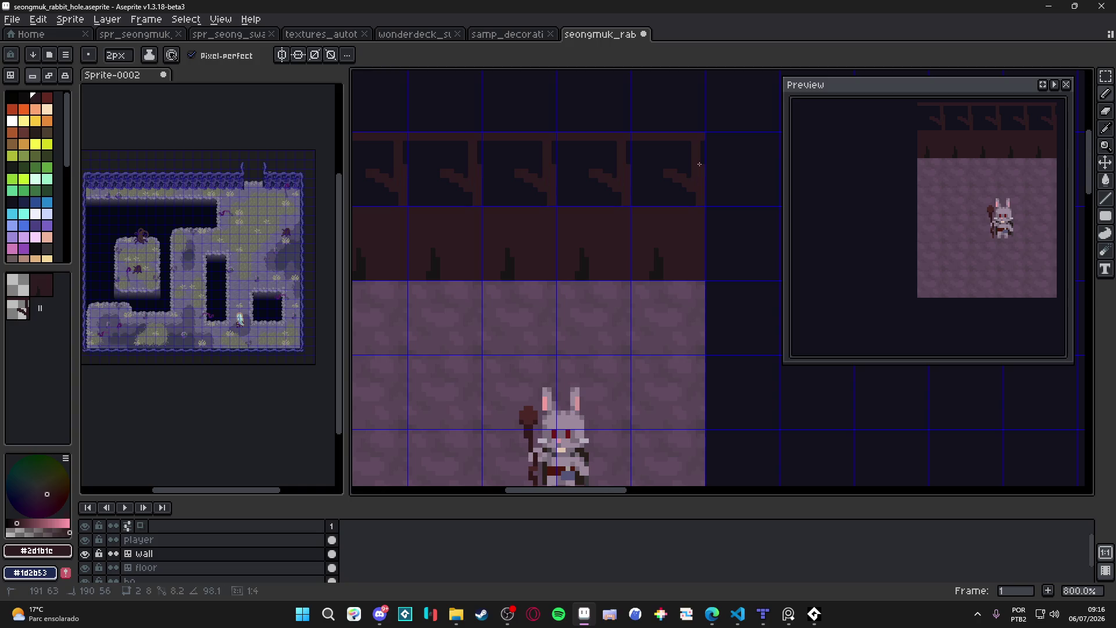
Paint over the top row's dots and dashes so it becomes solid dark red wall.
drag(584, 191, 705, 204)
shift+click(459, 216)
key(ctrl+z)
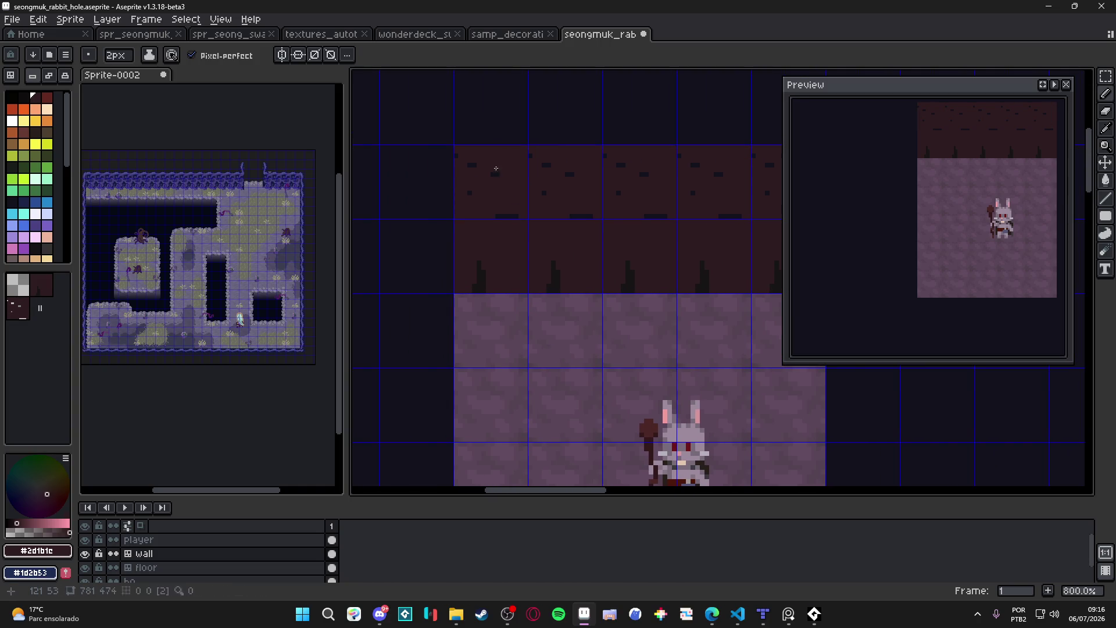
mouse_move(460, 161)
mouse_down()
mouse_move(464, 192)
mouse_move(581, 213)
mouse_move(474, 230)
mouse_move(534, 209)
mouse_move(497, 224)
mouse_move(487, 200)
mouse_up()
Save the file and hide the tile grid.
key(ctrl+s)
scroll(511, 216, down, 1)
key(ctrl+apostrophe)
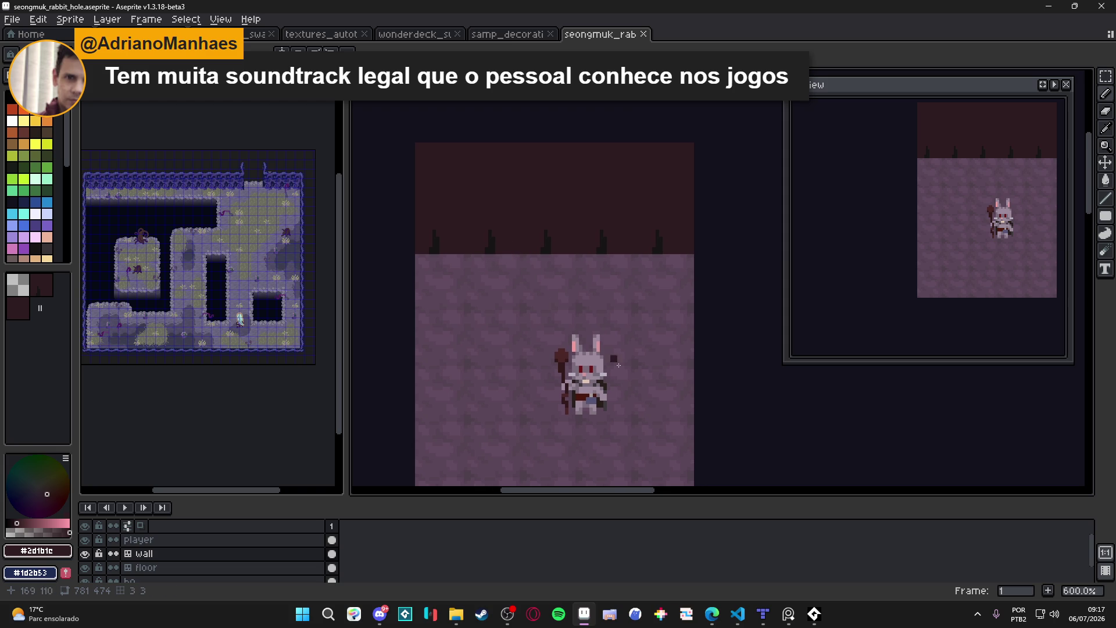
Add a new layer directly above the wall layer.
mouse_move(534, 341)
mouse_down()
mouse_move(542, 347)
mouse_move(539, 334)
mouse_up()
double_click(95, 556)
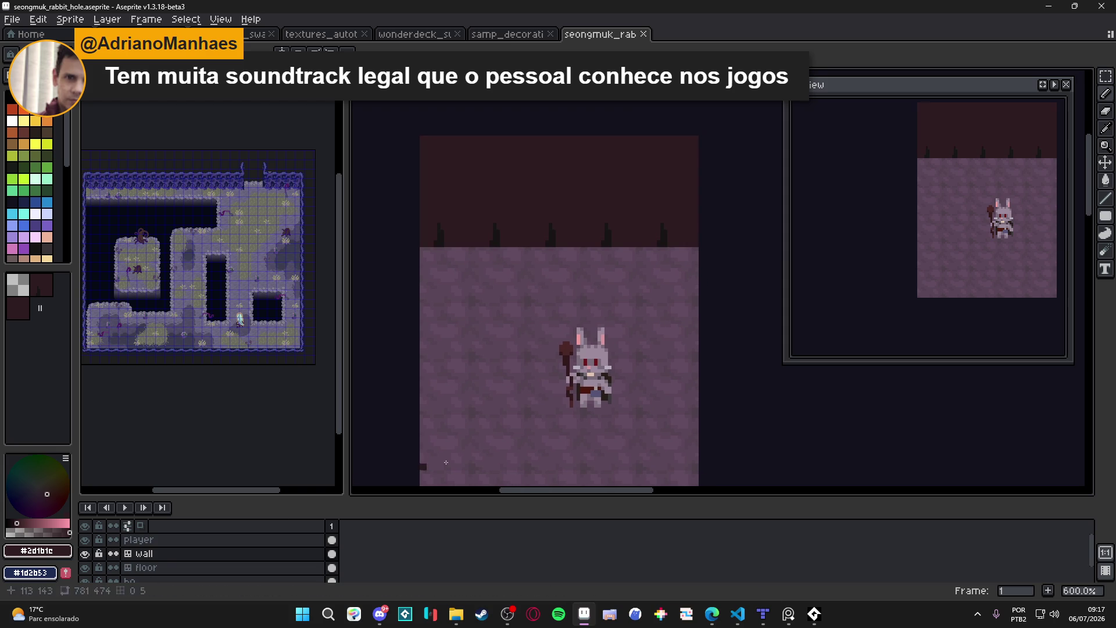
click(187, 539)
click(134, 553)
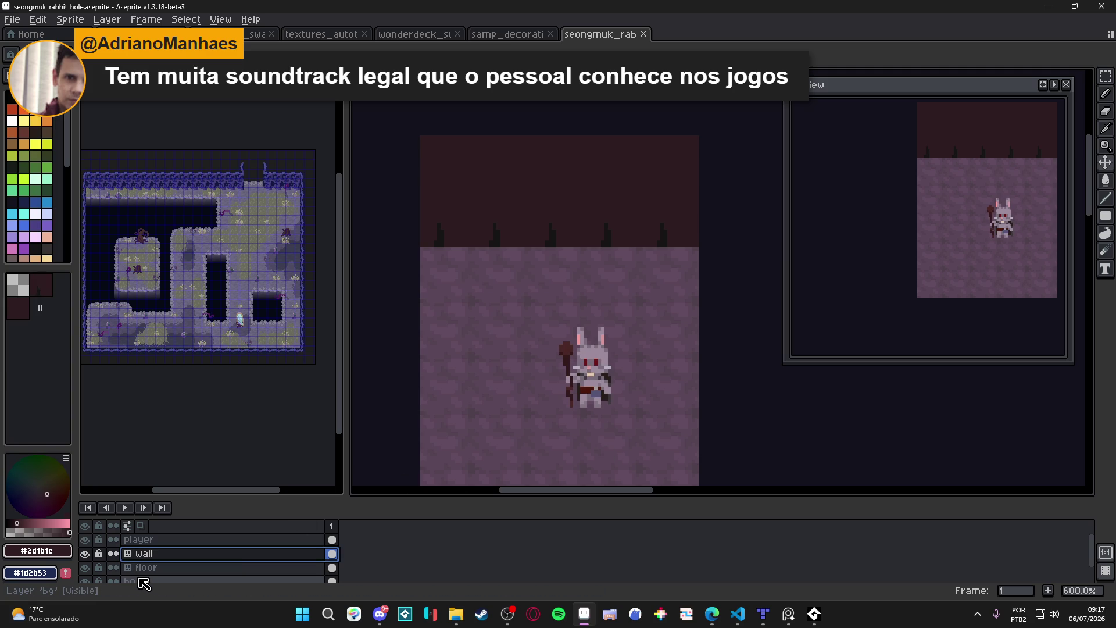
key(shift+n)
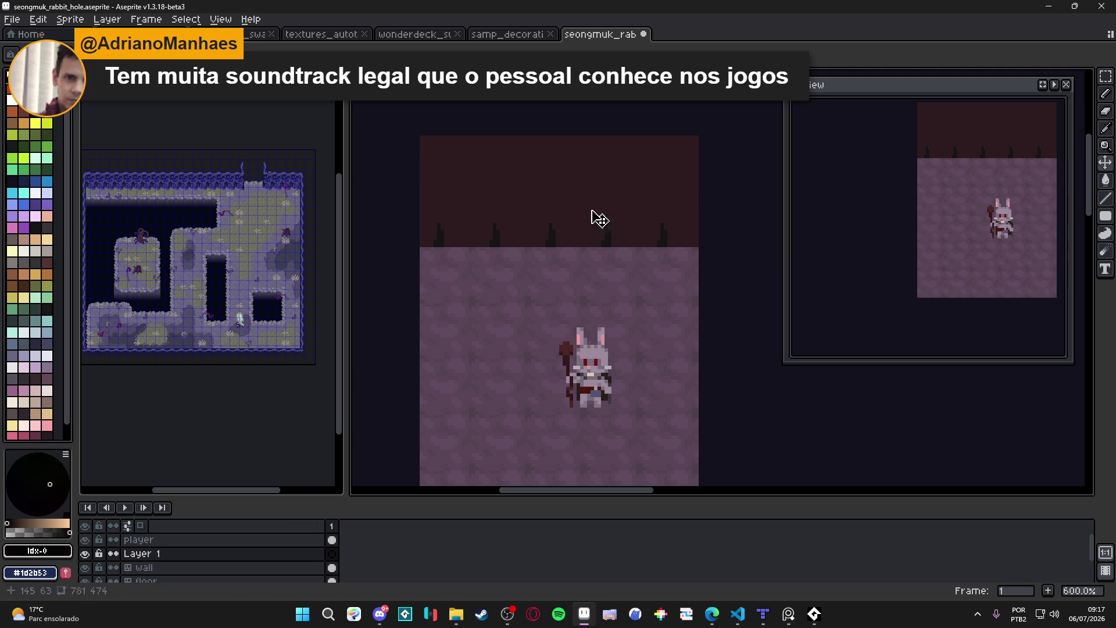
Draw a near-black filled ellipse under the rabbit's feet as its shadow.
click(1105, 216)
click(1072, 218)
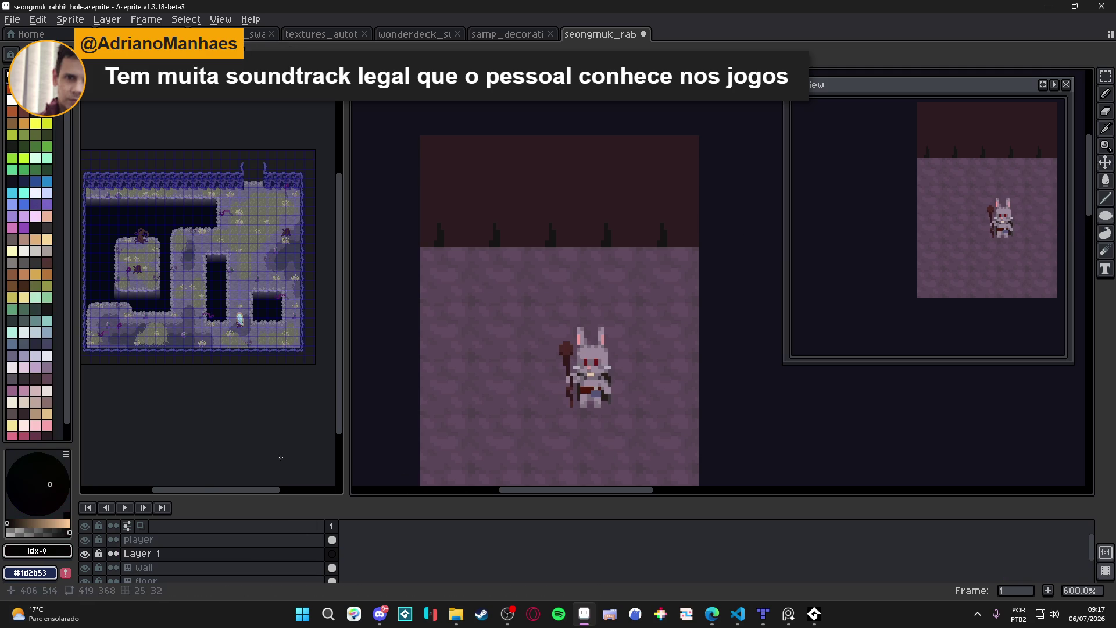
click(28, 532)
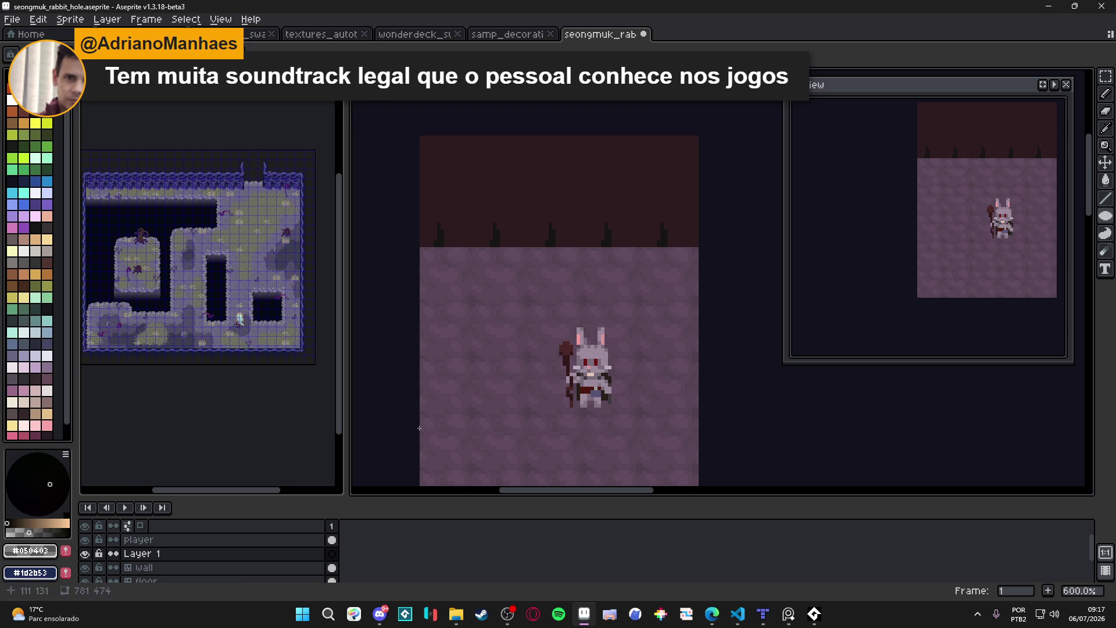
scroll(533, 404, down, 1)
scroll(533, 403, right, 1)
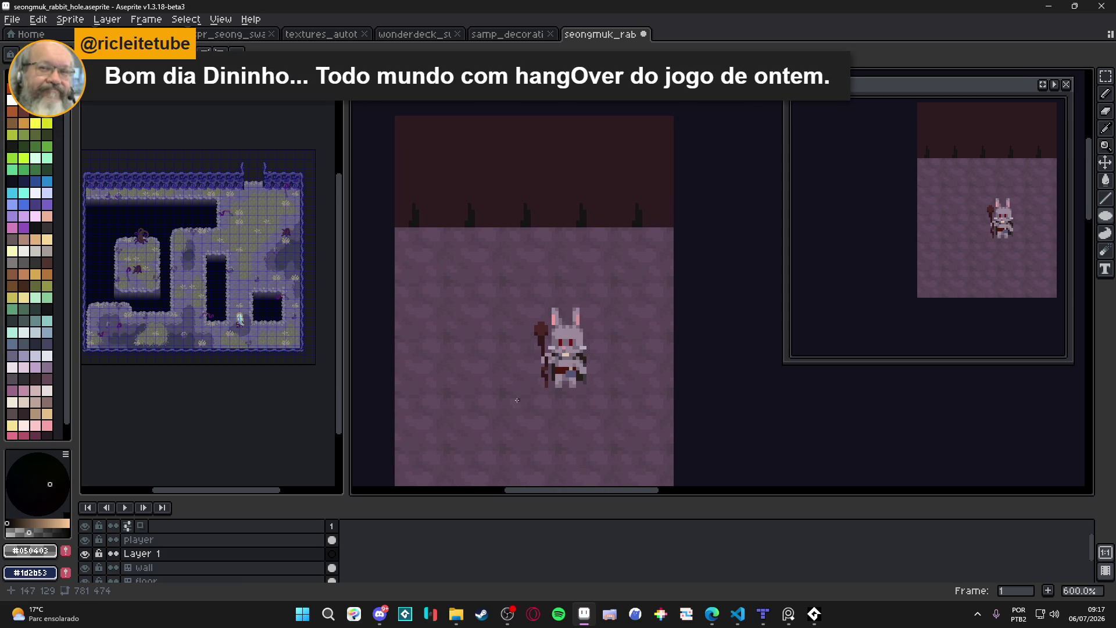
key(ctrl+apostrophe)
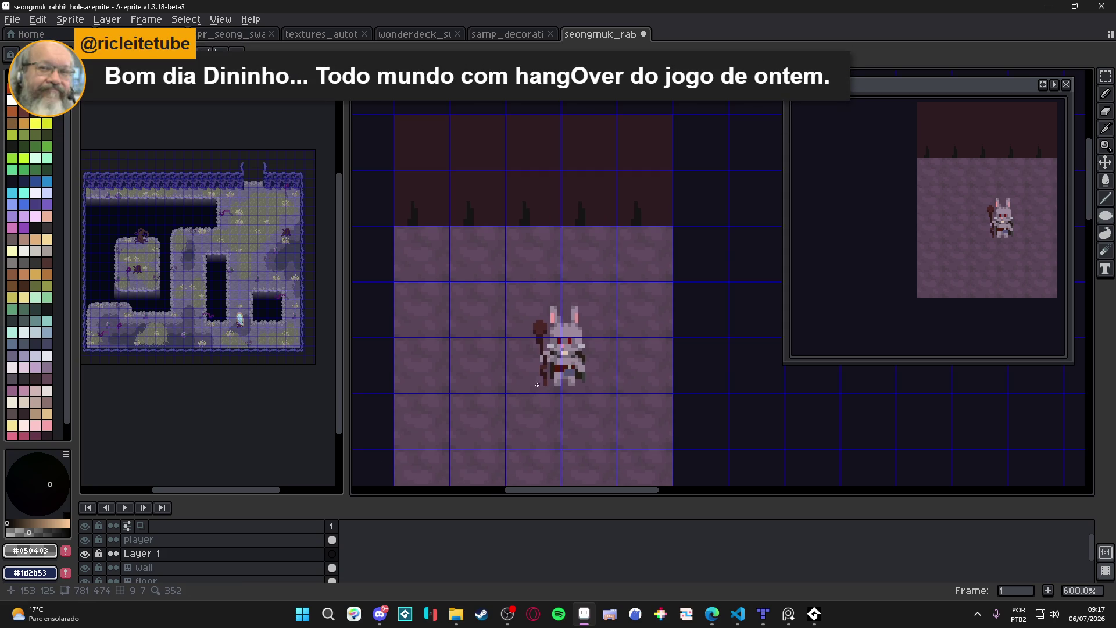
scroll(542, 386, up, 4)
drag(549, 368, 649, 415)
scroll(649, 418, down, 4)
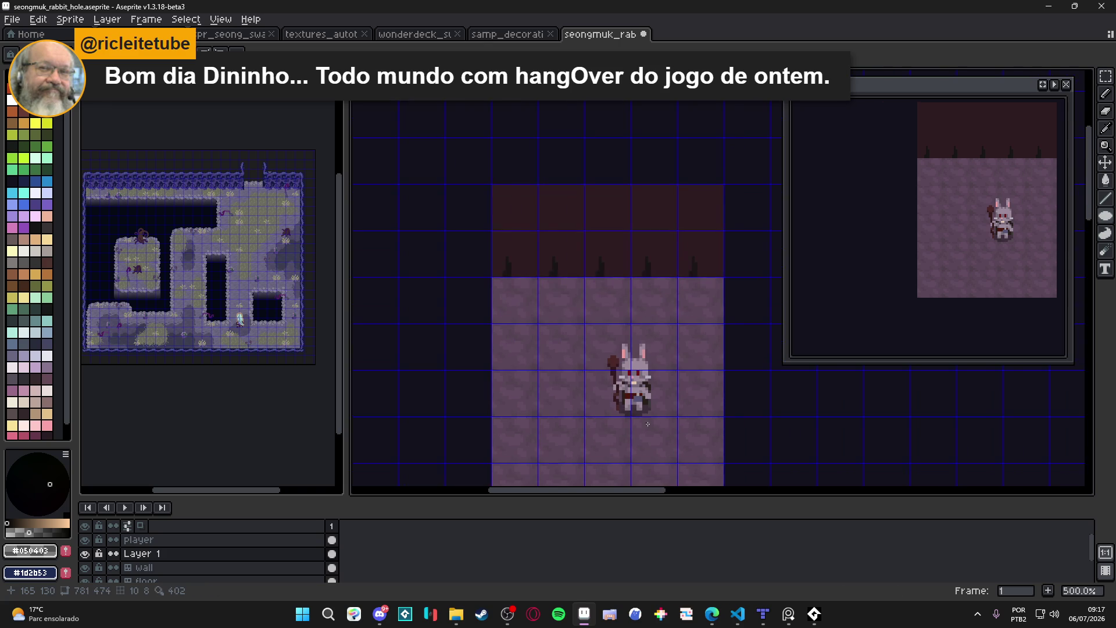
scroll(633, 422, up, 6)
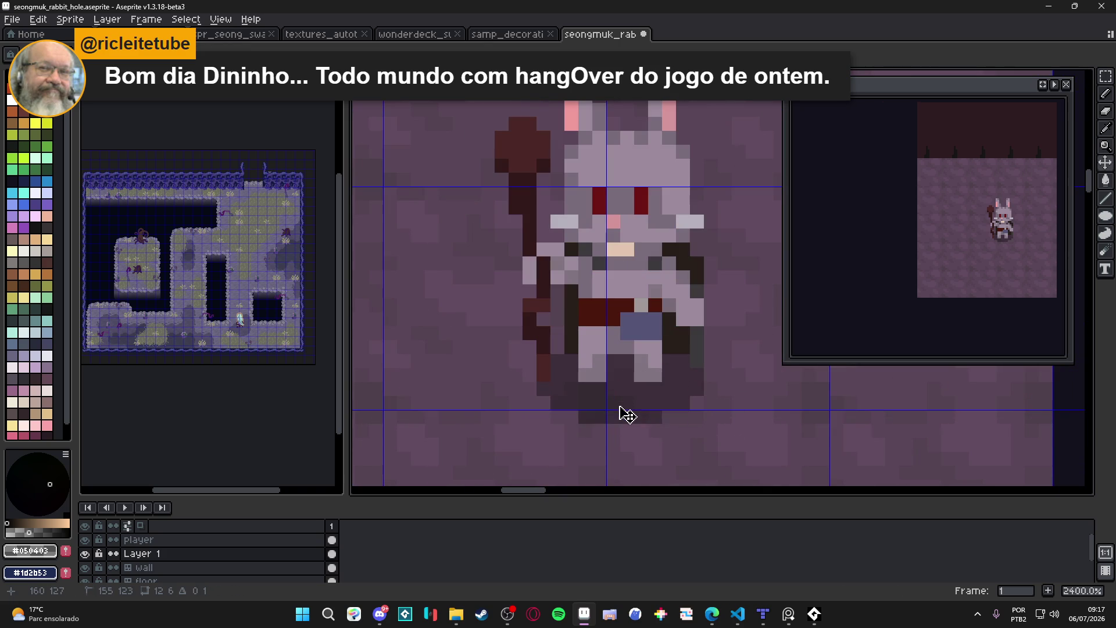
scroll(625, 410, down, 5)
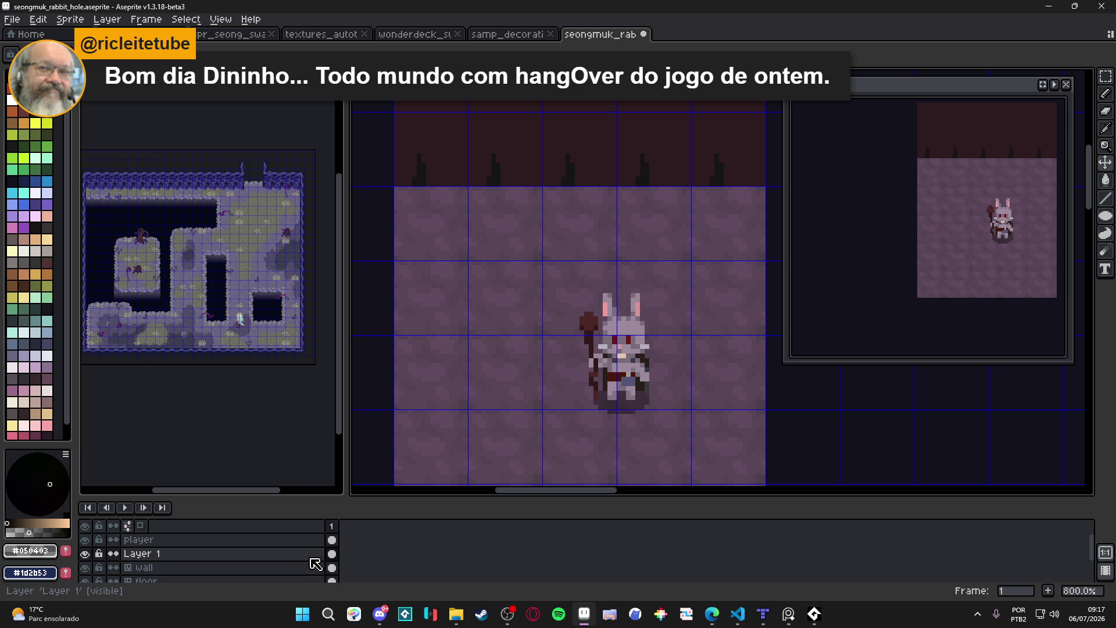
Lower the shadow layer's opacity to about half (53).
double_click(308, 555)
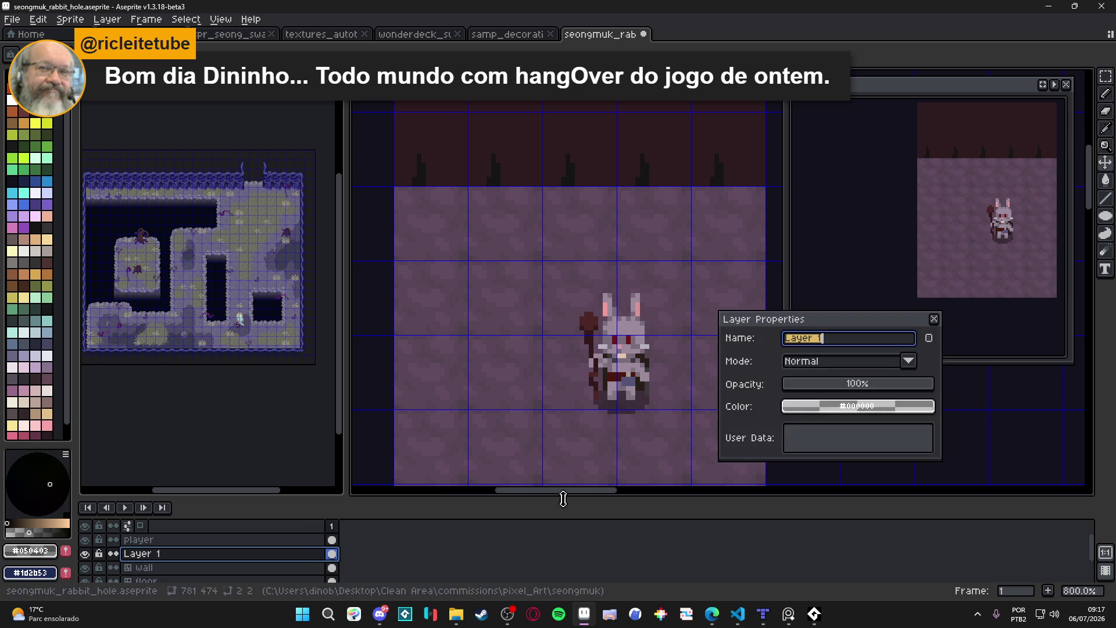
click(863, 386)
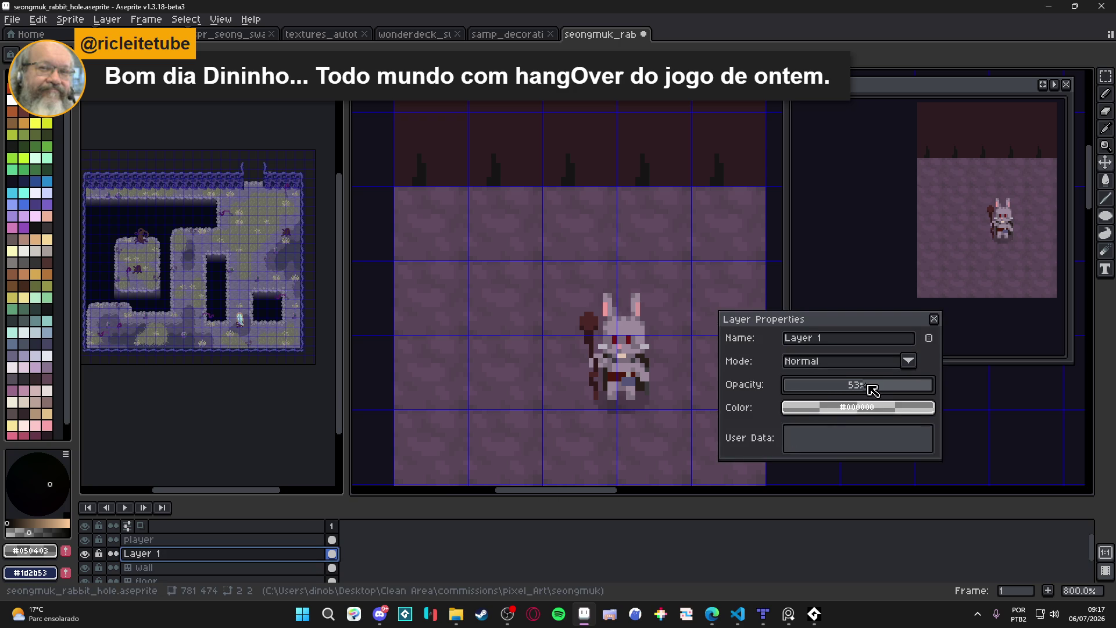
click(934, 319)
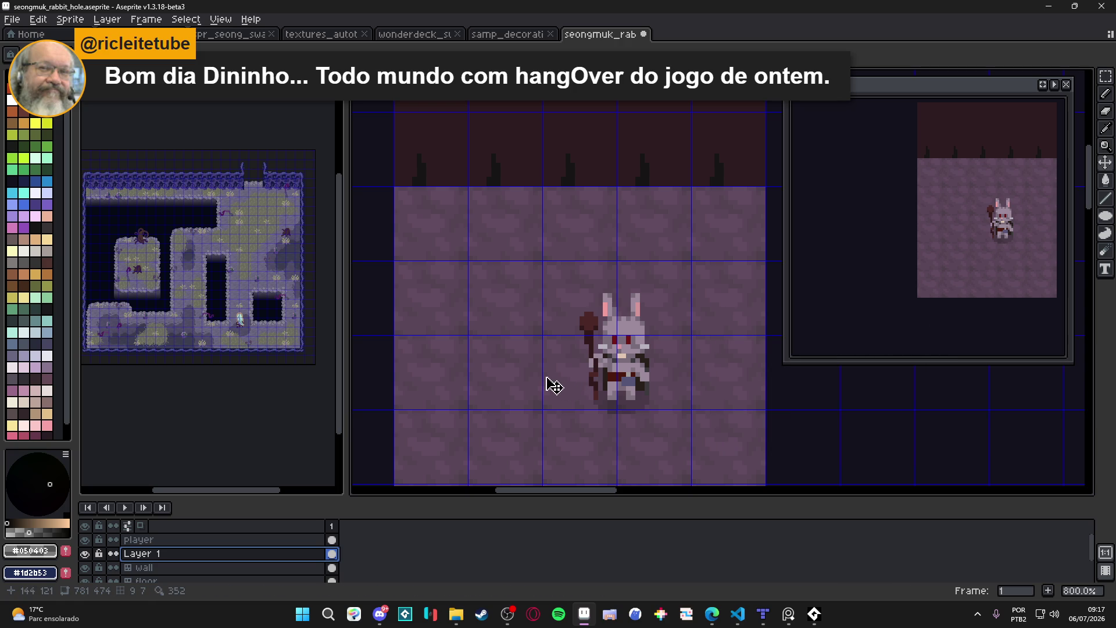
scroll(552, 380, down, 1)
Merge the player layer down into the shadow layer and save the file.
click(235, 543)
right_click(235, 542)
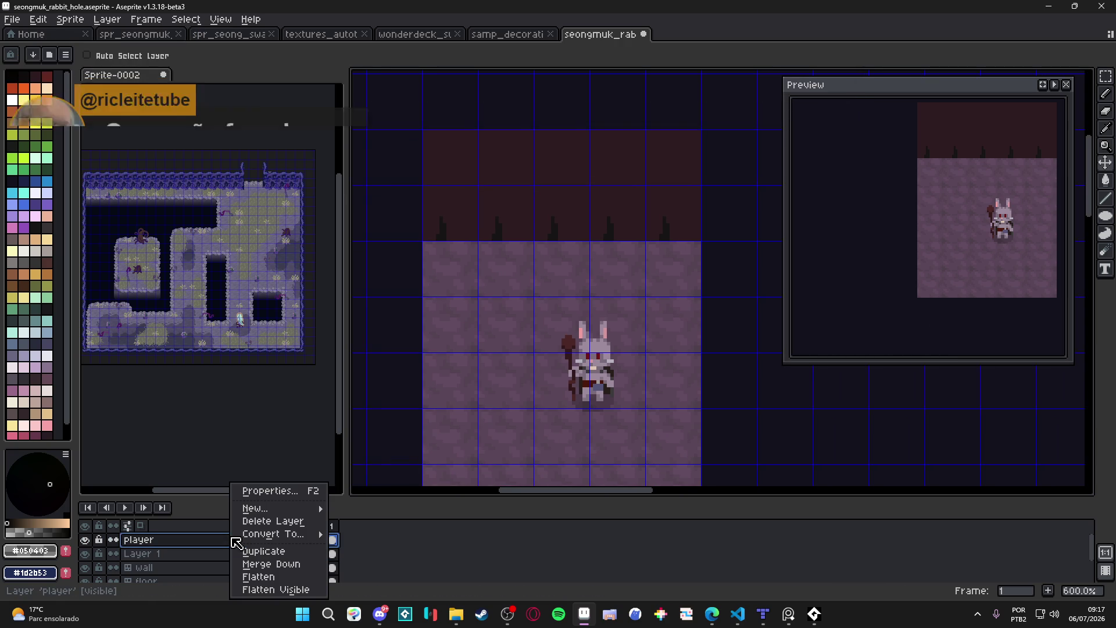
click(271, 564)
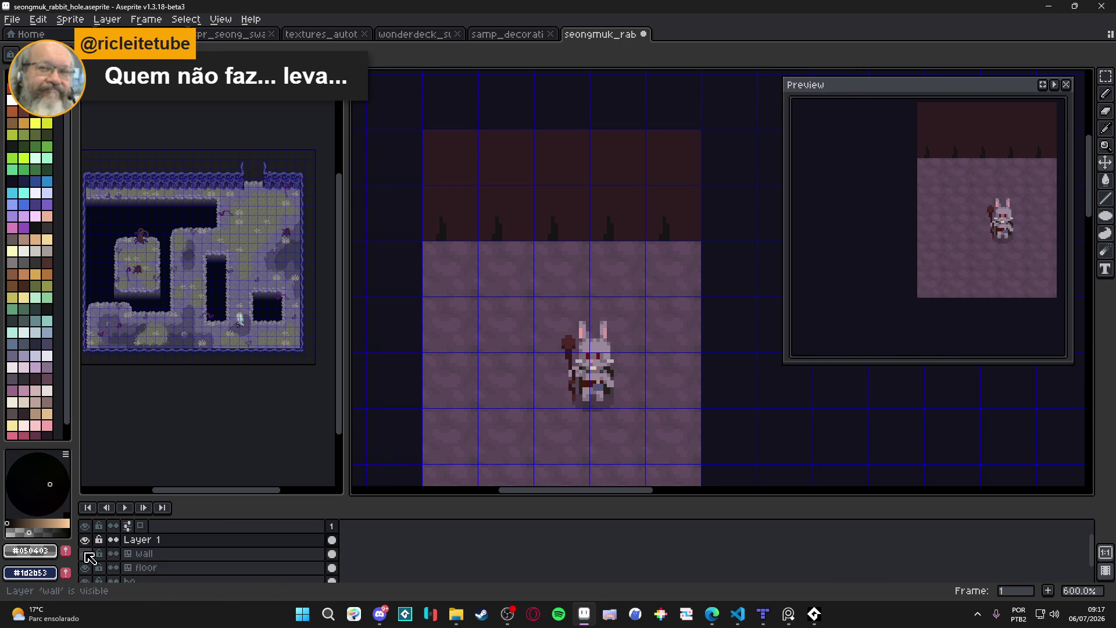
key(ctrl+s)
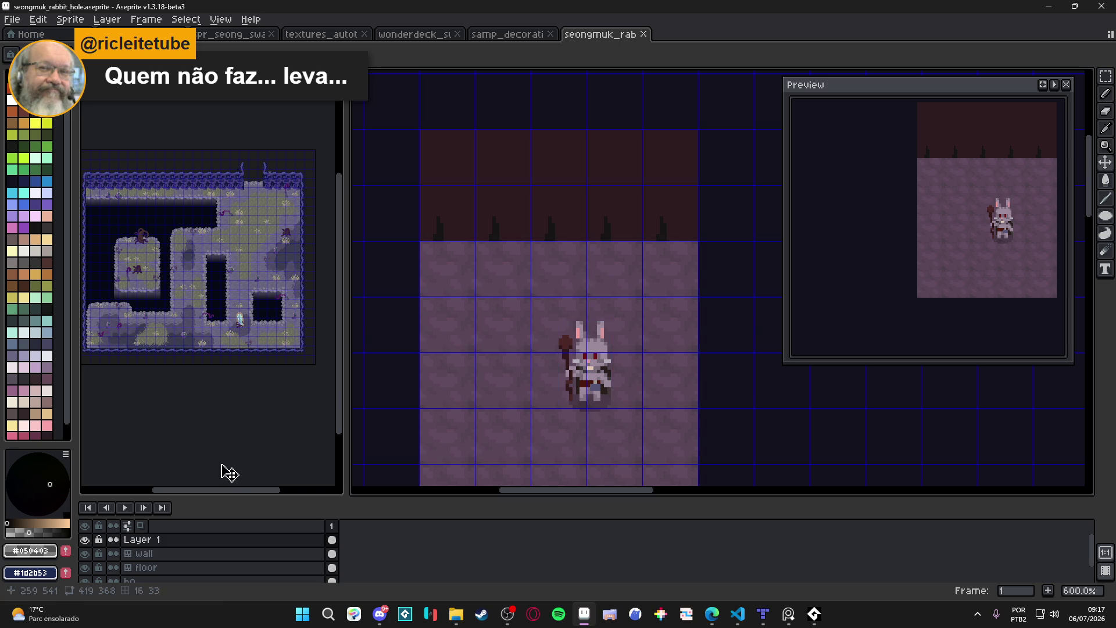
ctrl+click(545, 212)
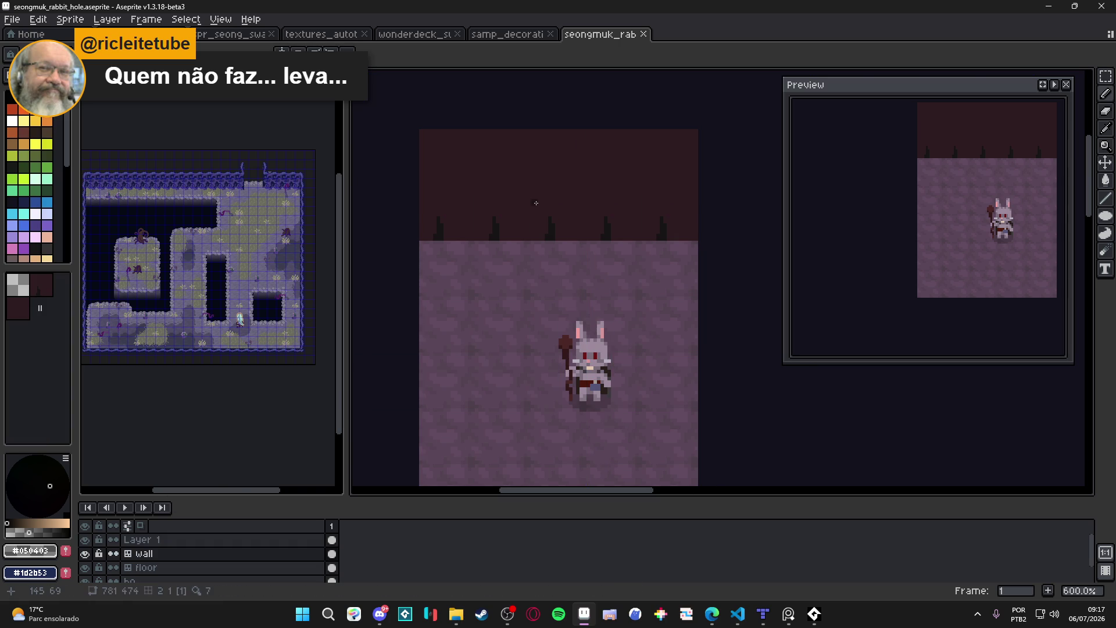
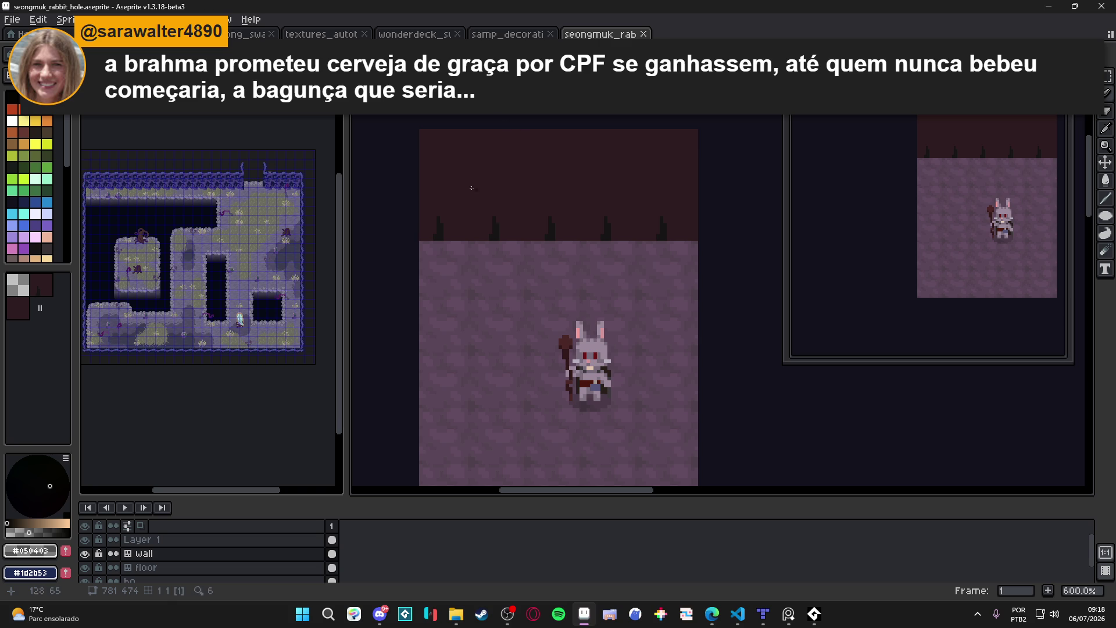
Put the wall layer in Tiles mode, zoom in, and paint a dark strip along the tile top.
key(Tab)
scroll(430, 142, up, 3)
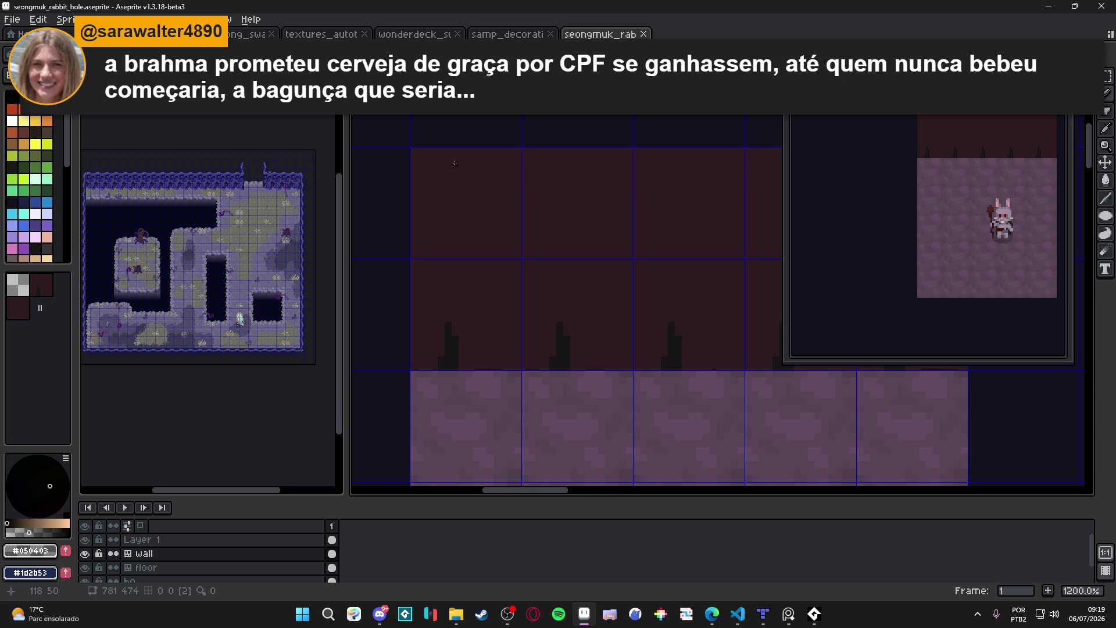
drag(440, 154, 500, 151)
click(477, 163)
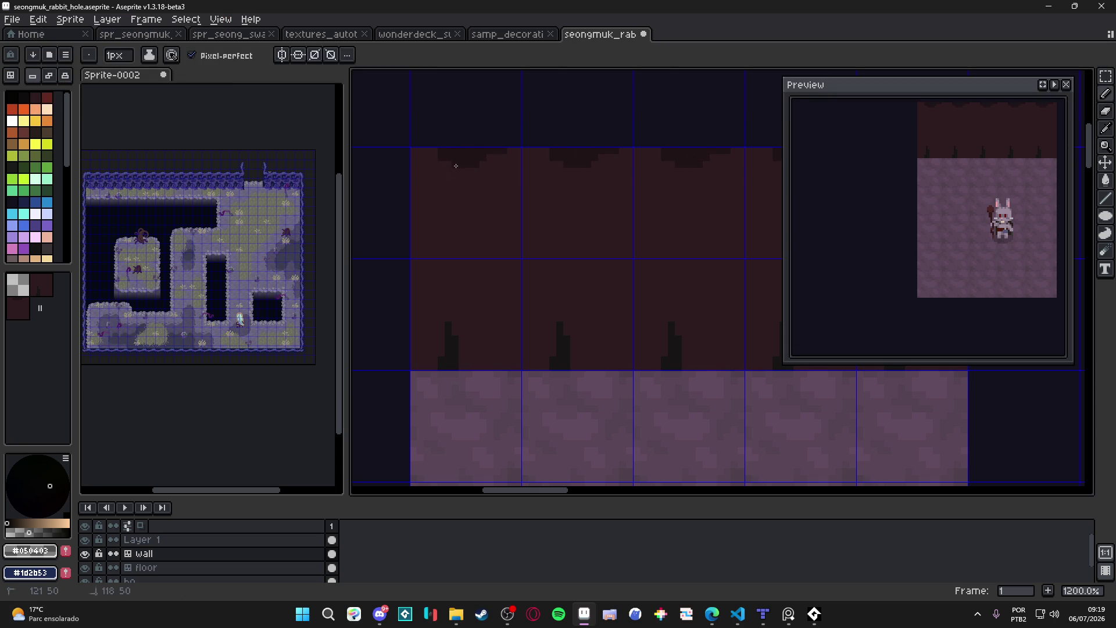
key(alt)
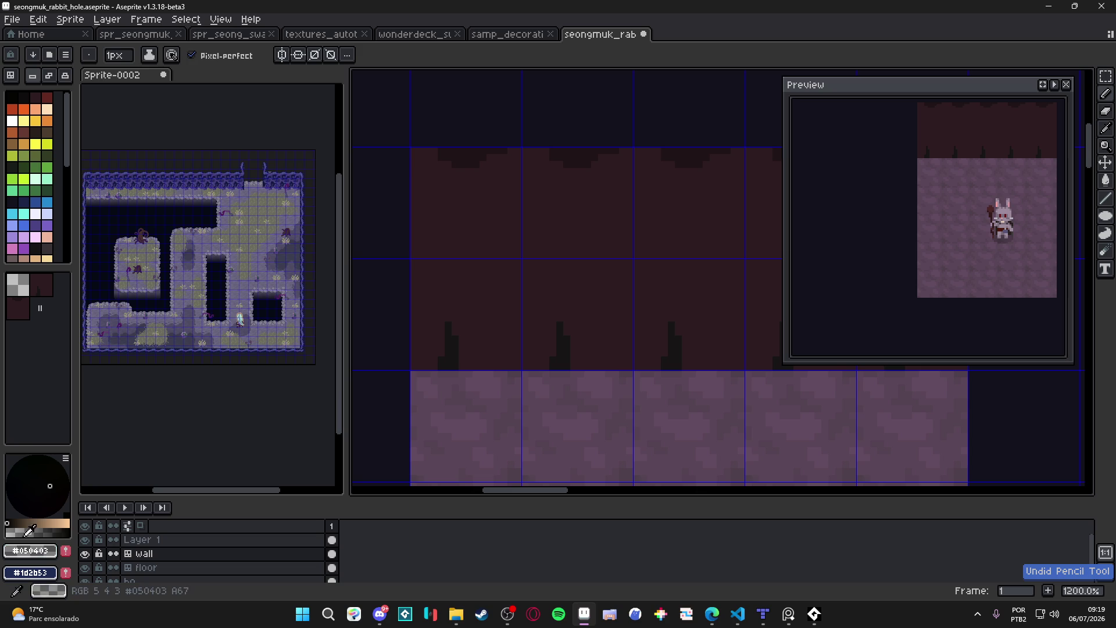
alt+click(469, 150)
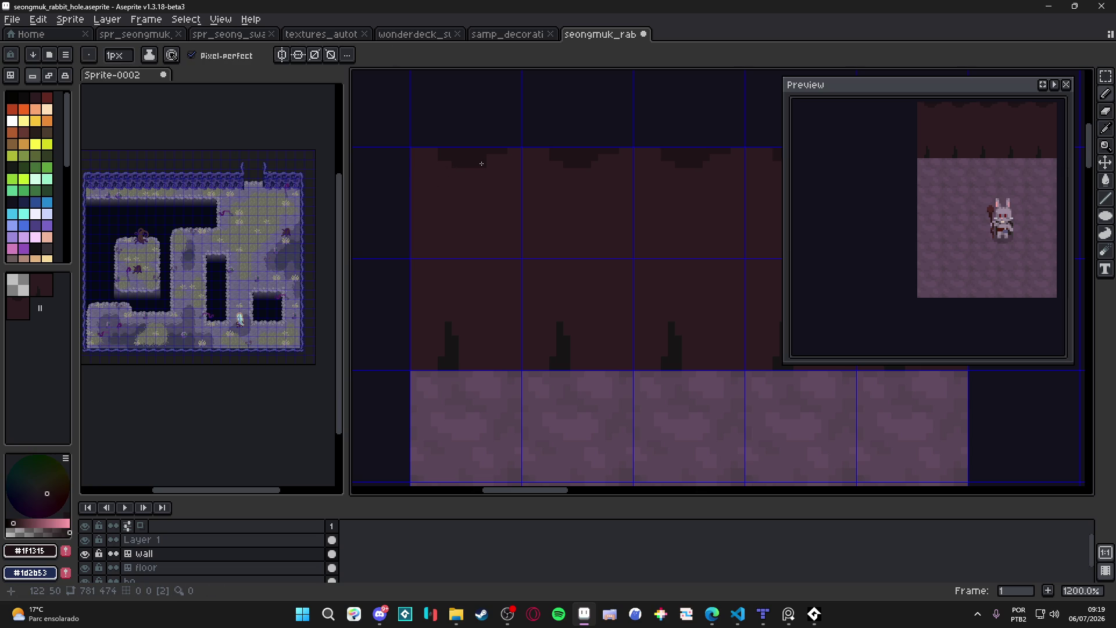
drag(484, 162, 506, 154)
Choose a brown rim colour and a 2-pixel brush, then paint a brown blob at the tile's top-left.
click(47, 97)
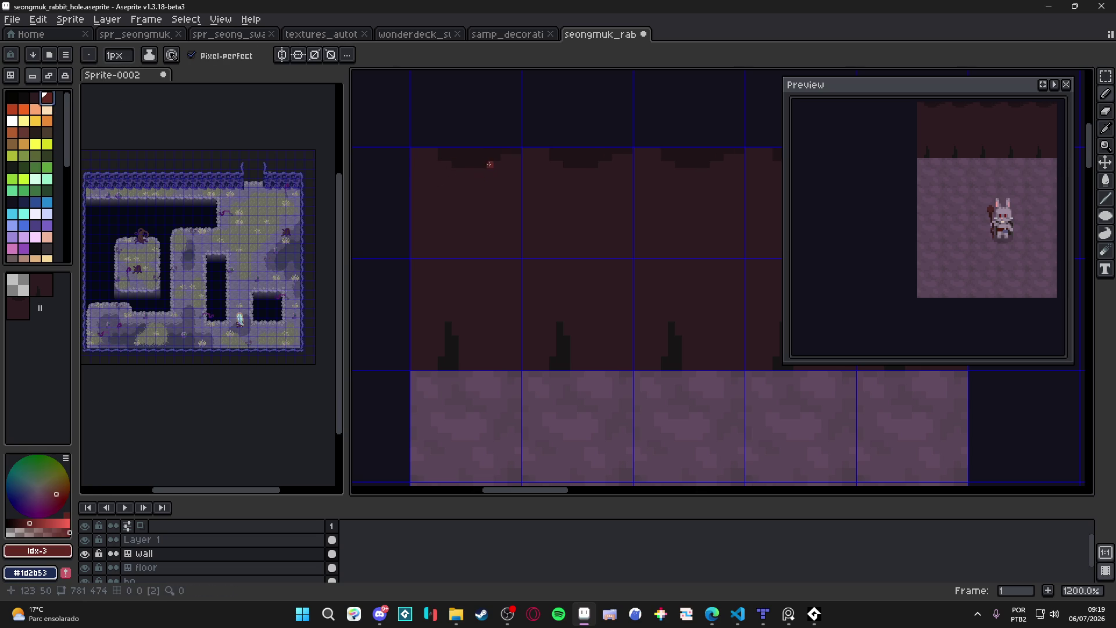
click(15, 145)
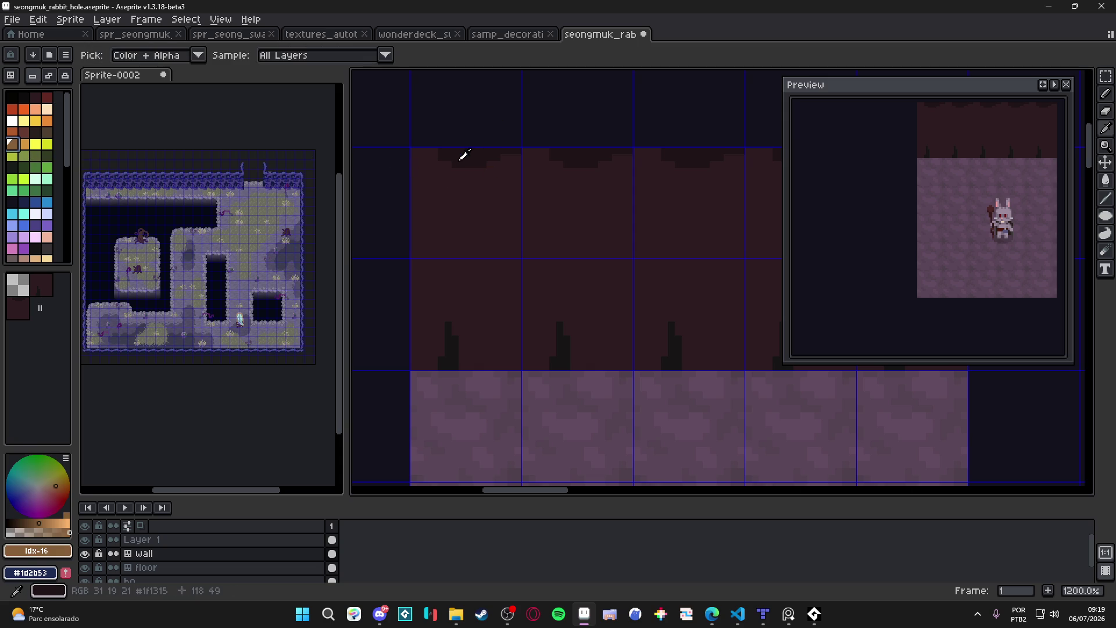
alt+click(462, 176)
click(47, 132)
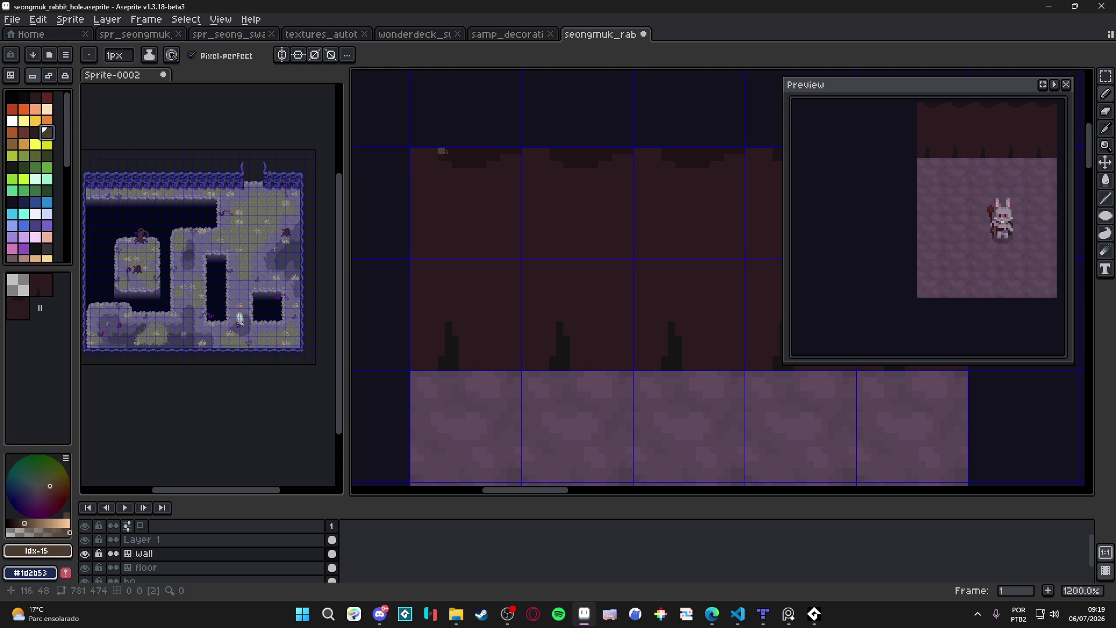
key(plus)
drag(437, 170, 448, 167)
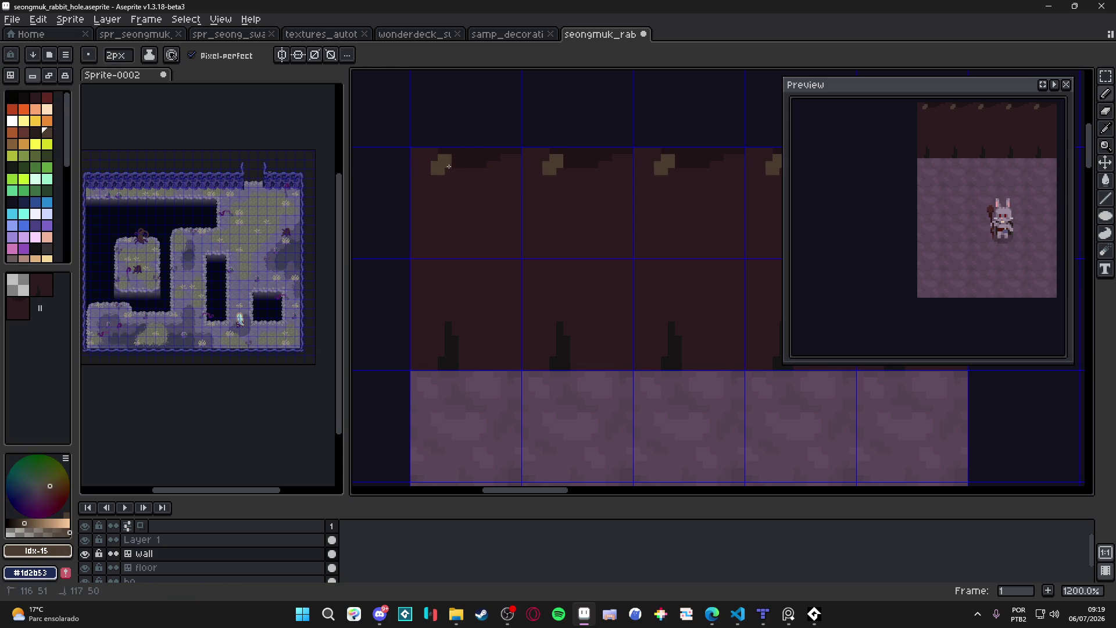
Undo the blob and reshape the brown rim along the tile's top-left edge.
key(ctrl+z)
click(444, 169)
click(427, 163)
click(434, 162)
mouse_move(434, 162)
mouse_down()
mouse_move(431, 150)
mouse_move(413, 150)
mouse_up()
key(minus)
click(428, 164)
Paint a light-brown wavy edge across the whole top of the wall tile.
alt+click(465, 164)
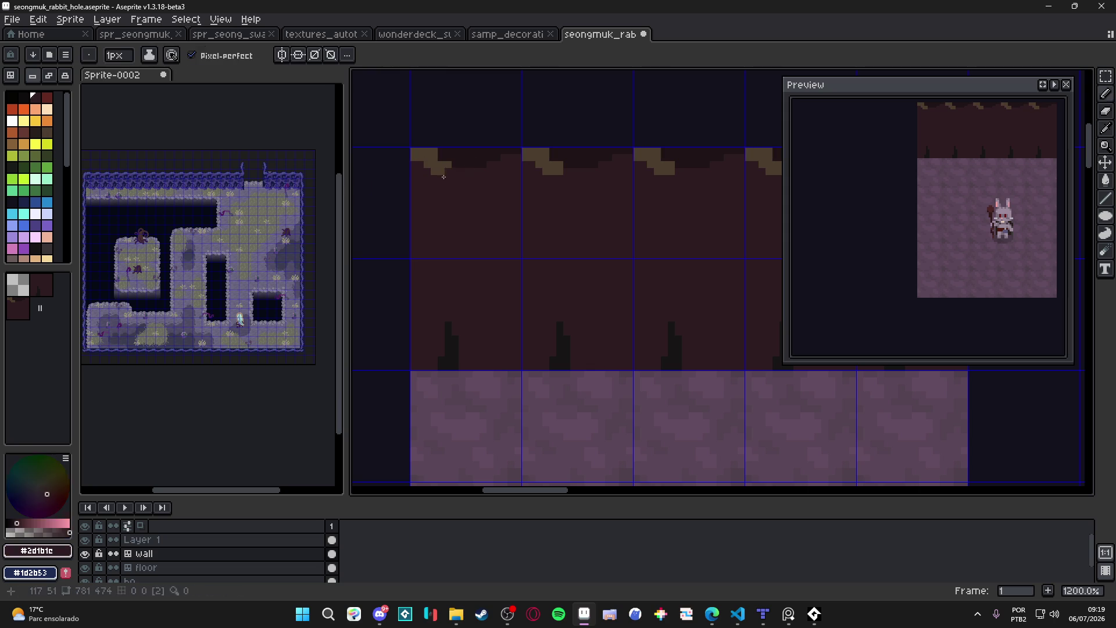
scroll(73, 190, down, 3)
click(47, 190)
key(plus)
key(ctrl)
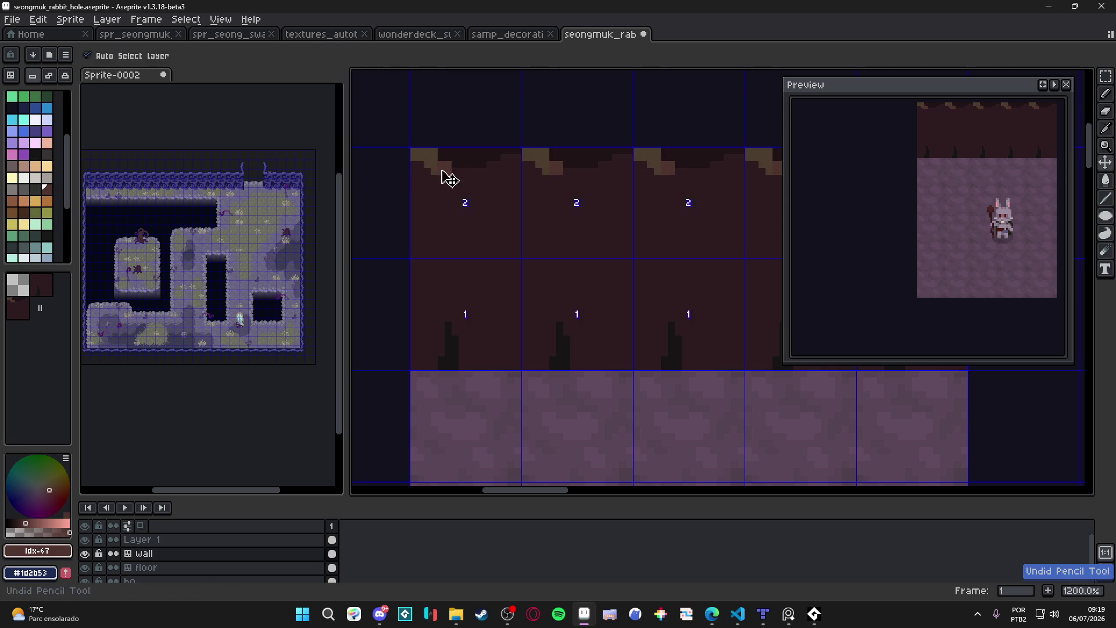
click(421, 159)
mouse_move(421, 159)
mouse_down()
mouse_move(493, 171)
mouse_move(513, 156)
mouse_up()
key(minus)
click(518, 157)
alt+click(507, 154)
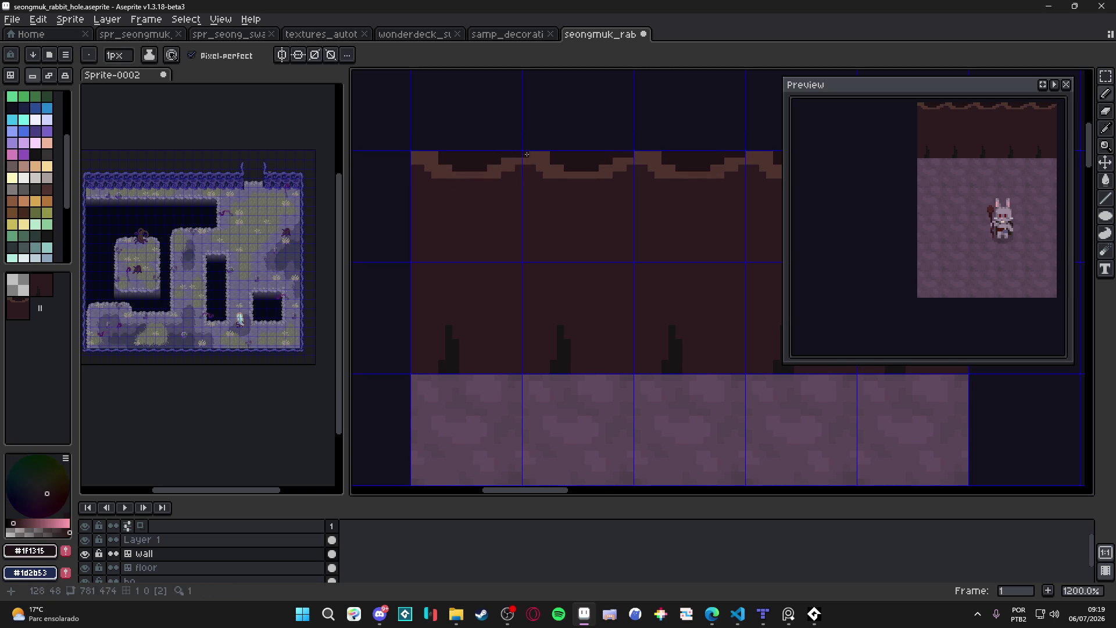
Draw a dark line along the wall edge and pencil brown pixels stepping along the rim's lower edge.
drag(529, 154, 564, 157)
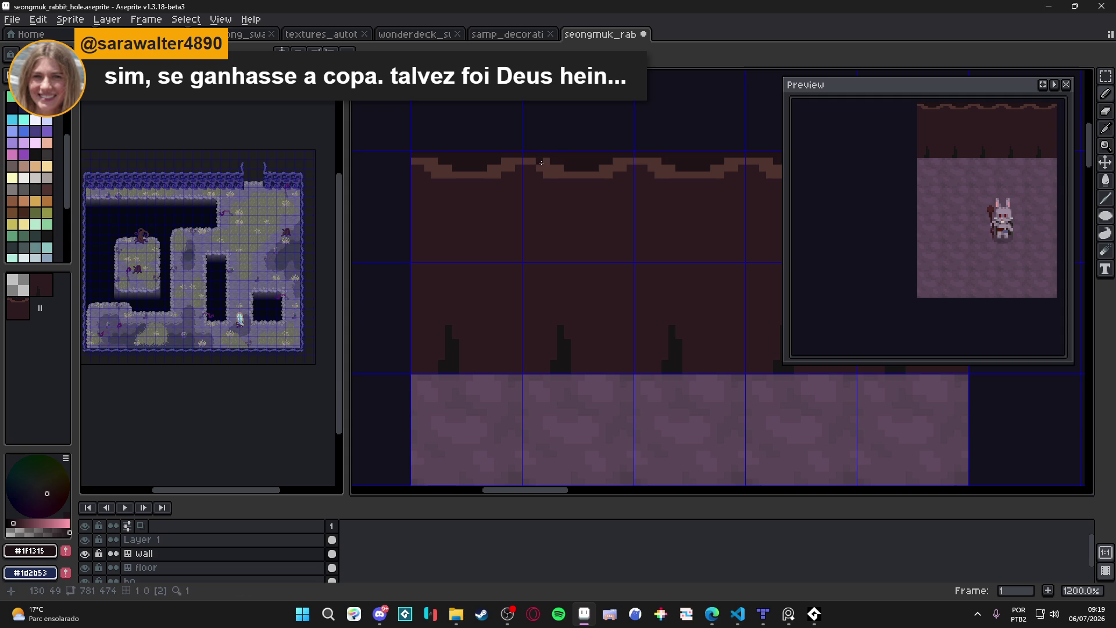
alt+click(570, 169)
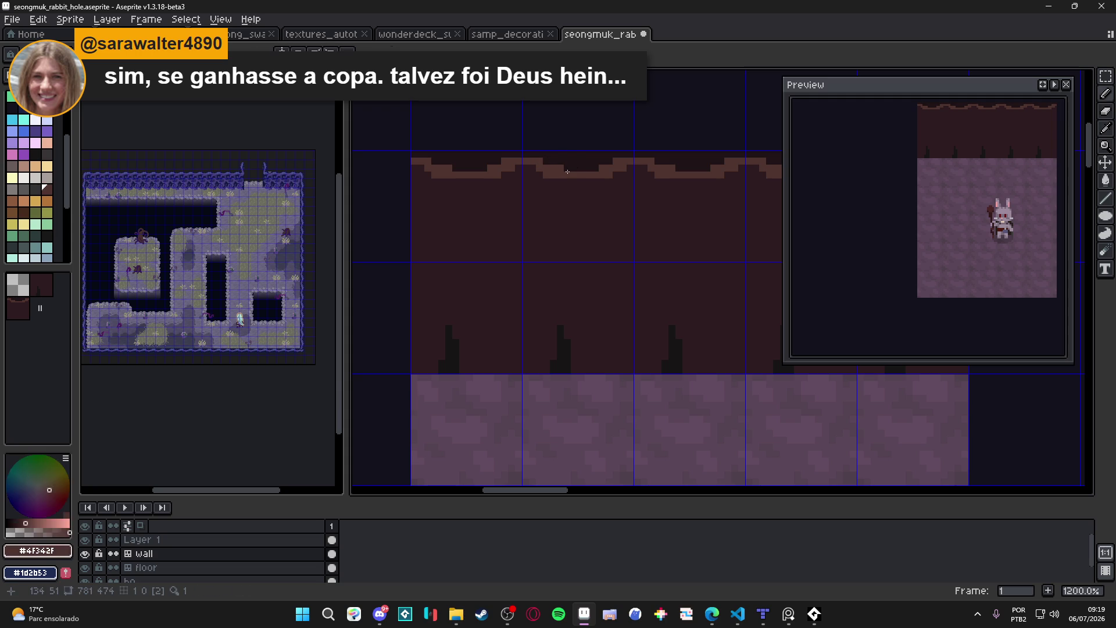
click(445, 182)
click(456, 182)
click(566, 182)
click(602, 182)
click(596, 182)
click(608, 182)
click(616, 174)
click(630, 168)
click(640, 169)
Pencil a dark block of pixels hanging below the rim in tile 2.
mouse_move(540, 162)
mouse_down()
mouse_move(565, 164)
mouse_move(526, 159)
mouse_move(539, 198)
mouse_up()
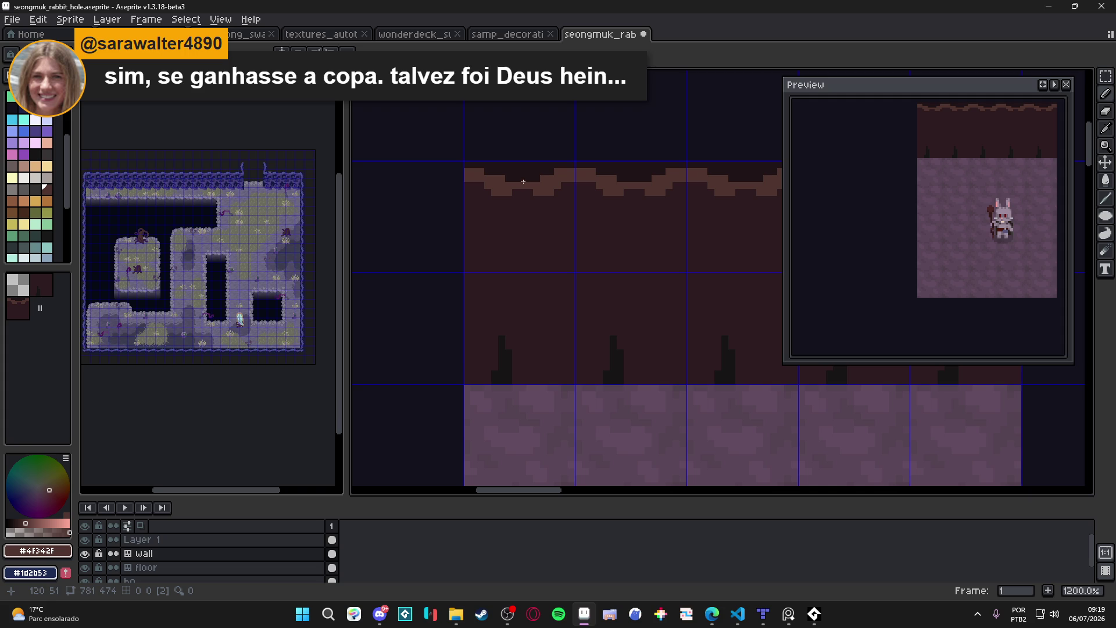
drag(511, 182, 528, 190)
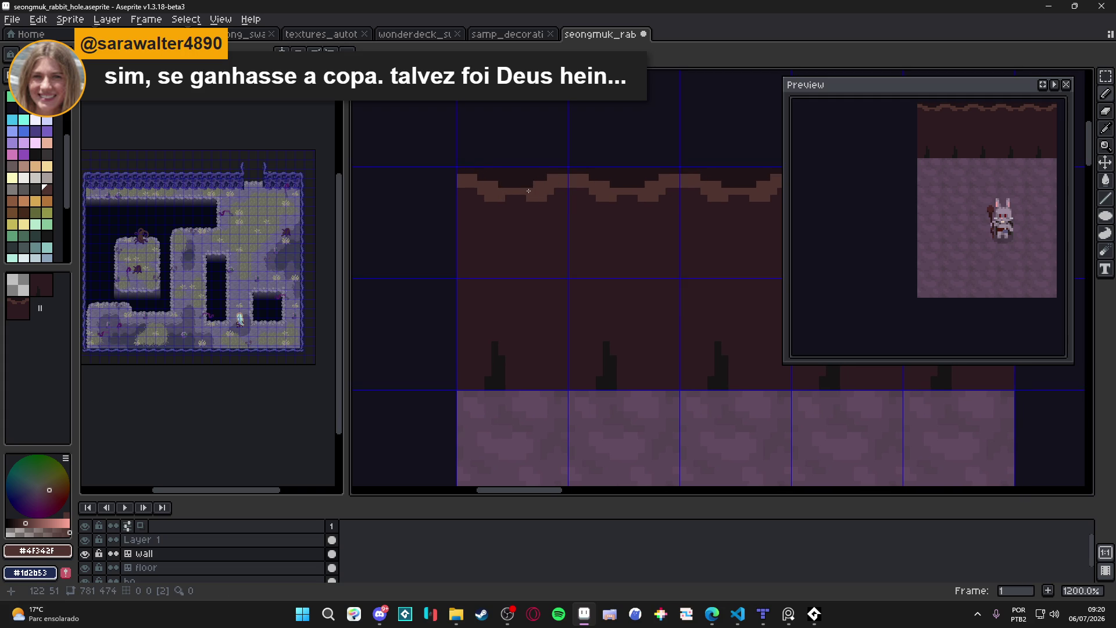
alt+click(520, 208)
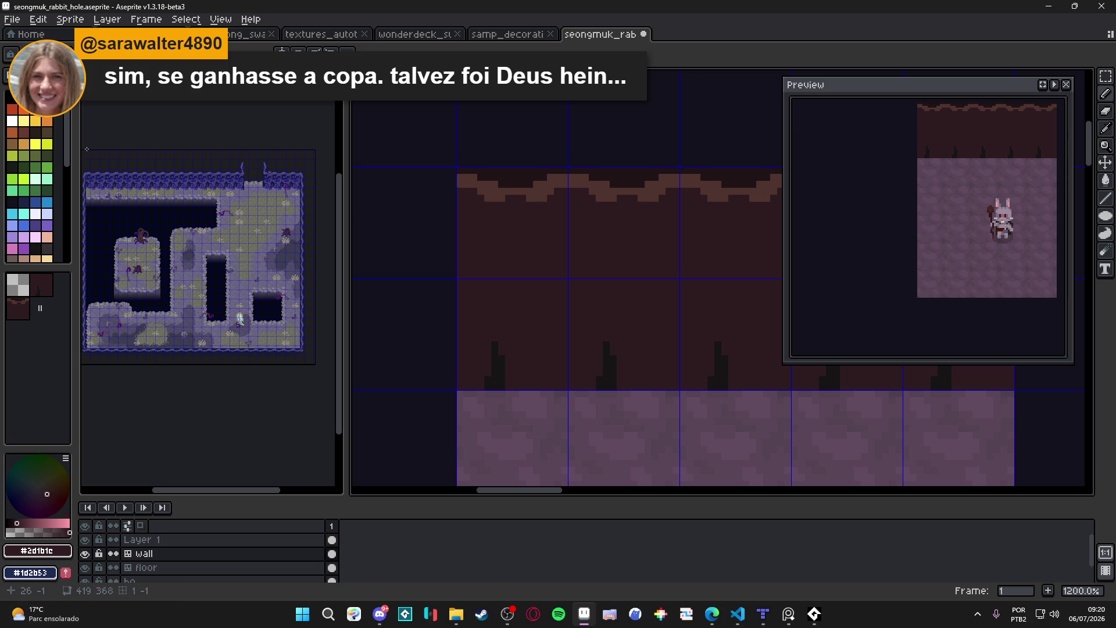
alt+click(523, 179)
click(519, 202)
click(519, 211)
click(510, 202)
click(514, 217)
click(519, 226)
alt+click(543, 199)
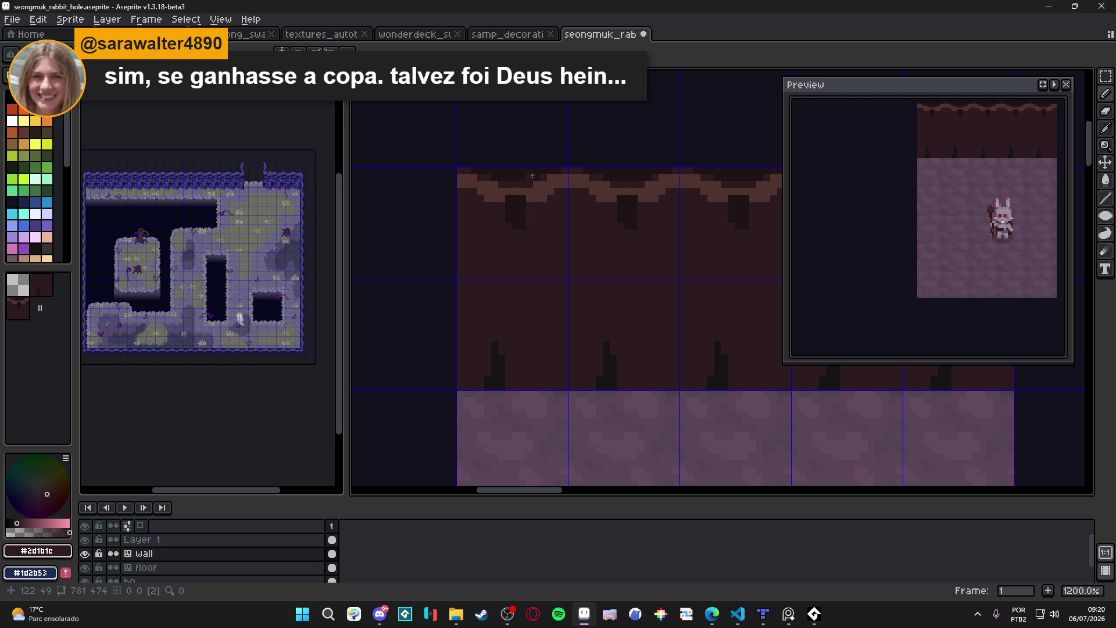
Zoom in and draw a long dark #1f1315 drip hanging down from the rim.
scroll(533, 175, up, 1)
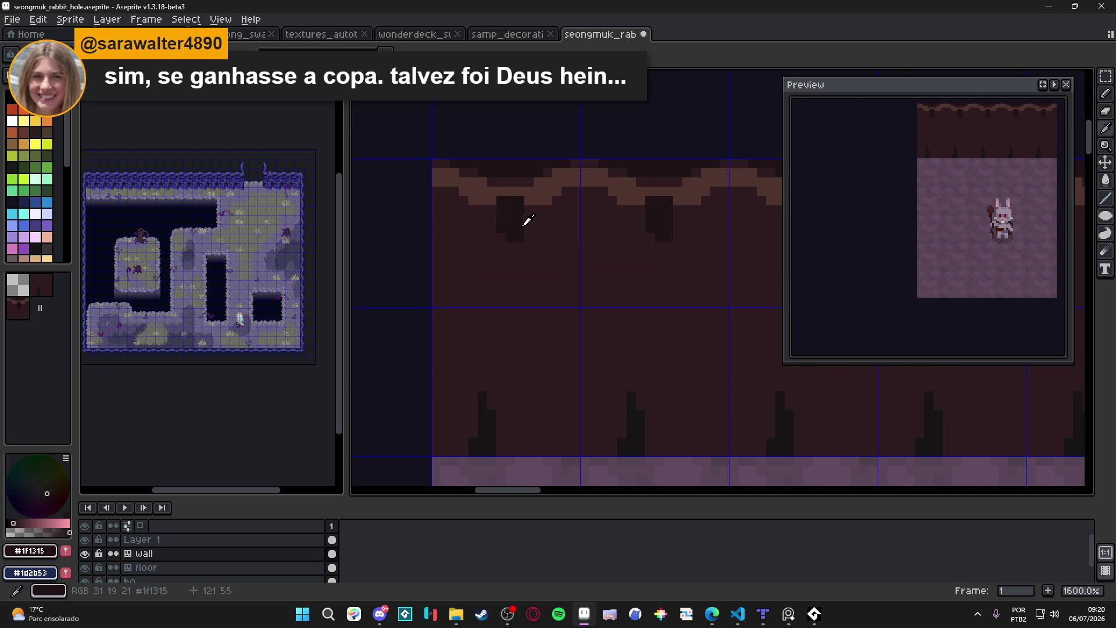
alt+click(523, 214)
click(521, 246)
drag(521, 249, 519, 312)
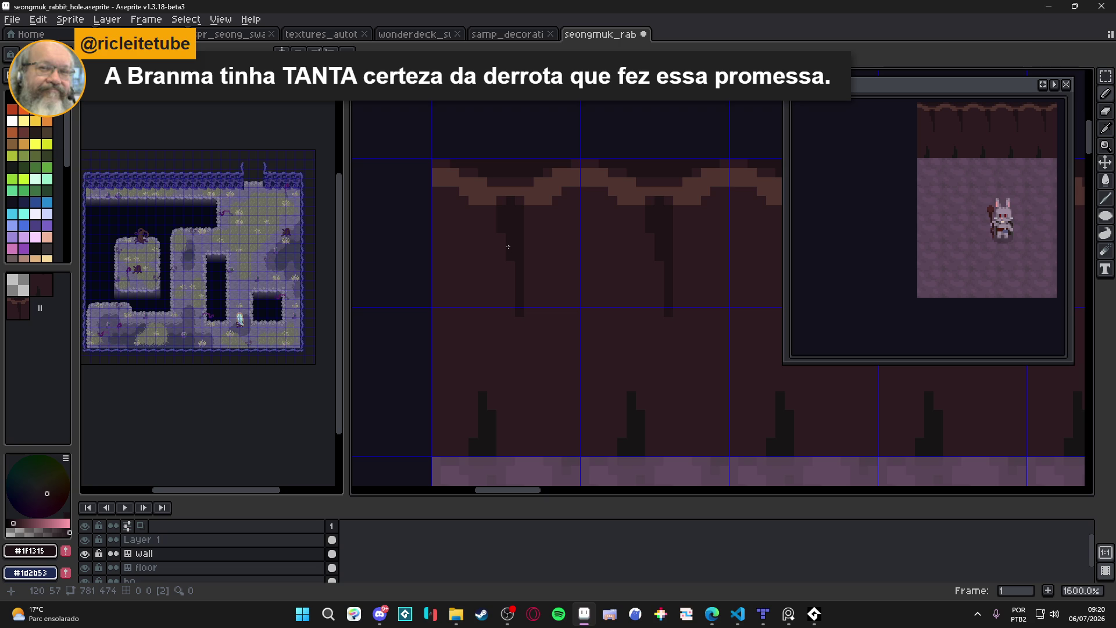
scroll(508, 246, up, 2)
drag(511, 270, 512, 291)
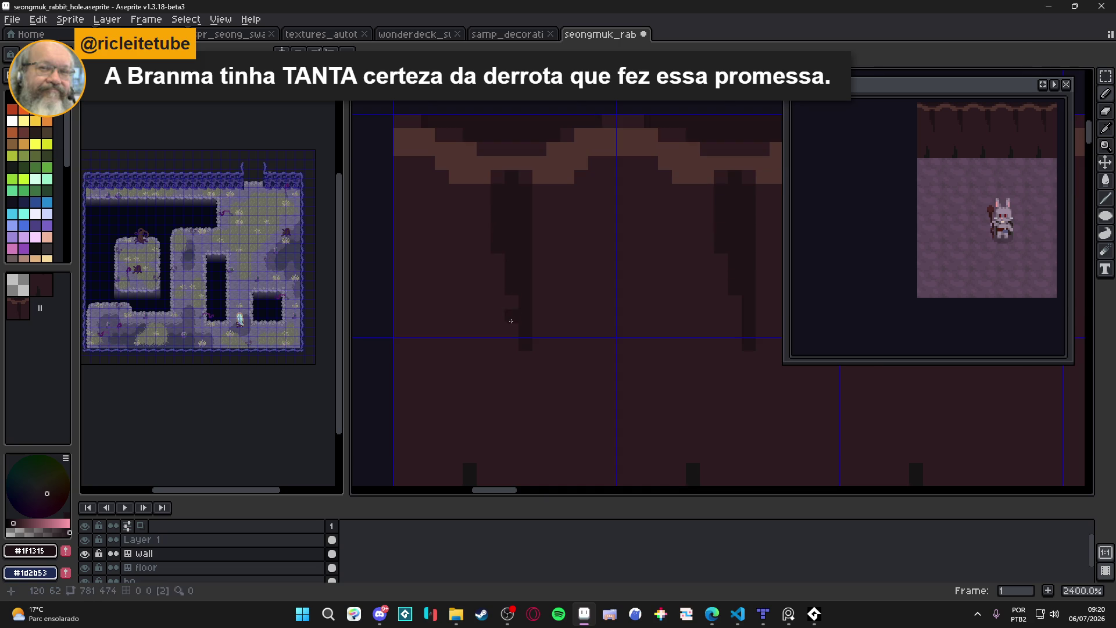
drag(523, 356, 523, 372)
click(512, 317)
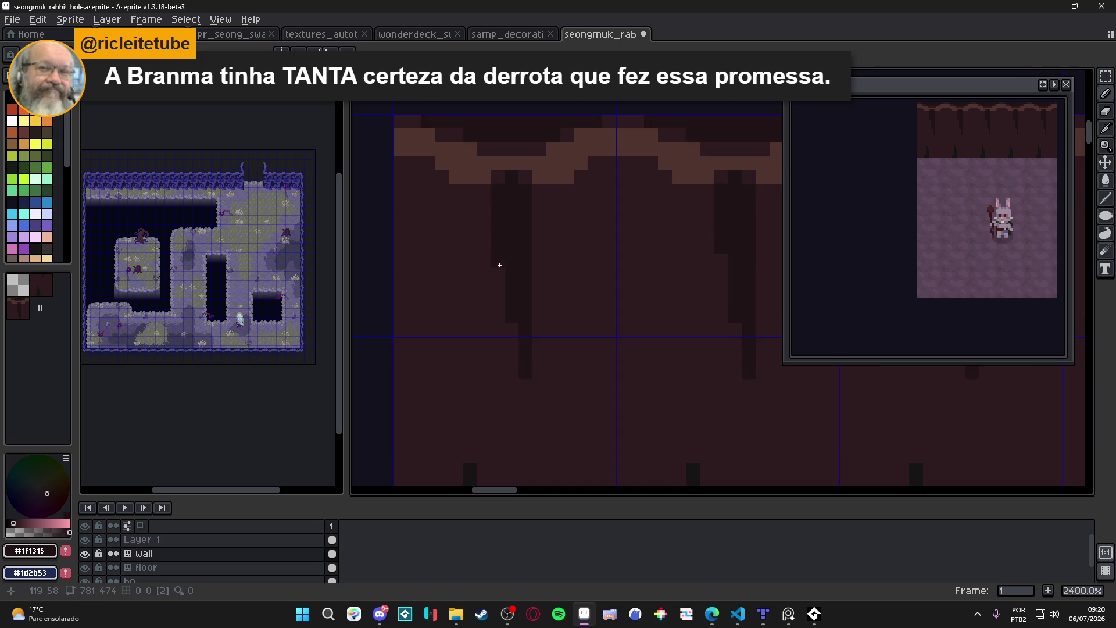
click(523, 386)
scroll(516, 356, down, 2)
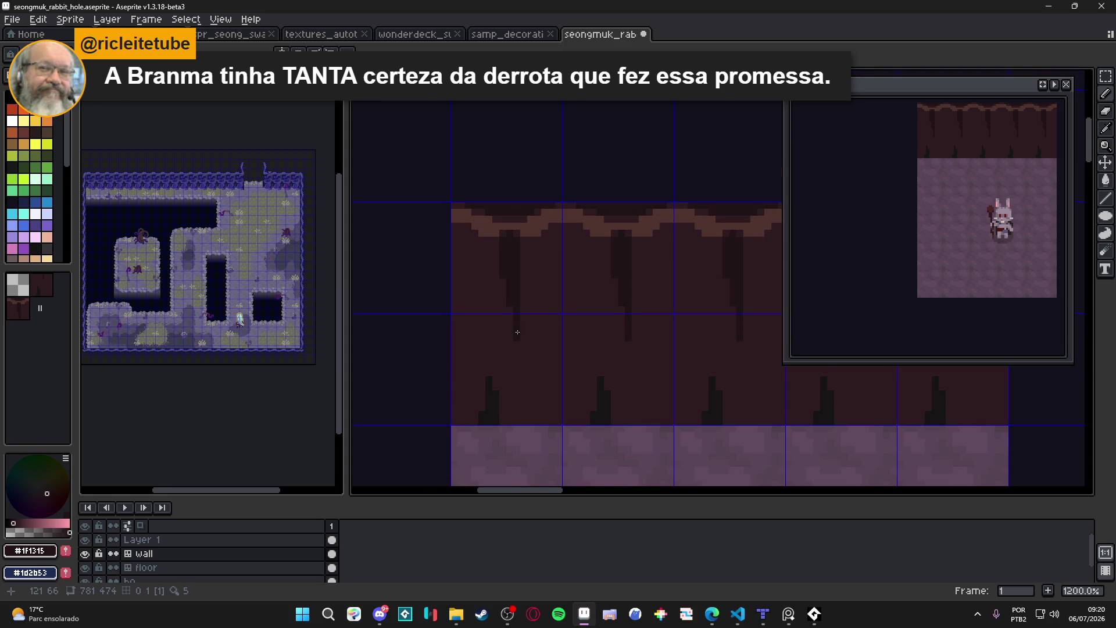
Add dark pixels under the rim and draw a second drip extending far down.
drag(513, 298, 459, 285)
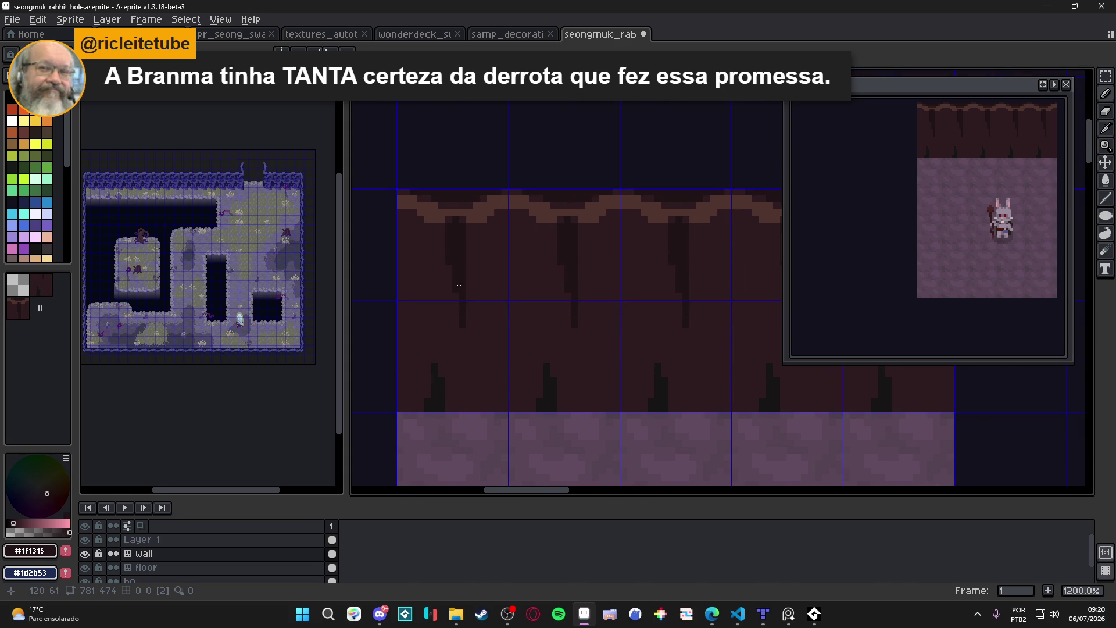
click(501, 216)
click(501, 230)
click(515, 217)
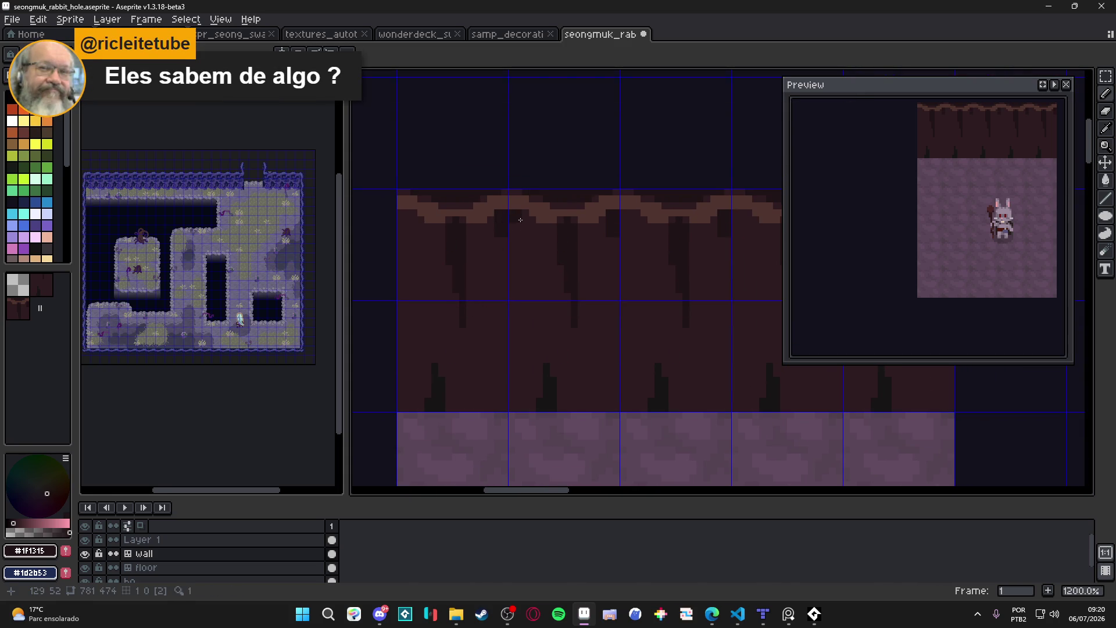
mouse_move(519, 223)
mouse_down()
mouse_move(518, 289)
mouse_move(509, 250)
mouse_up()
click(503, 256)
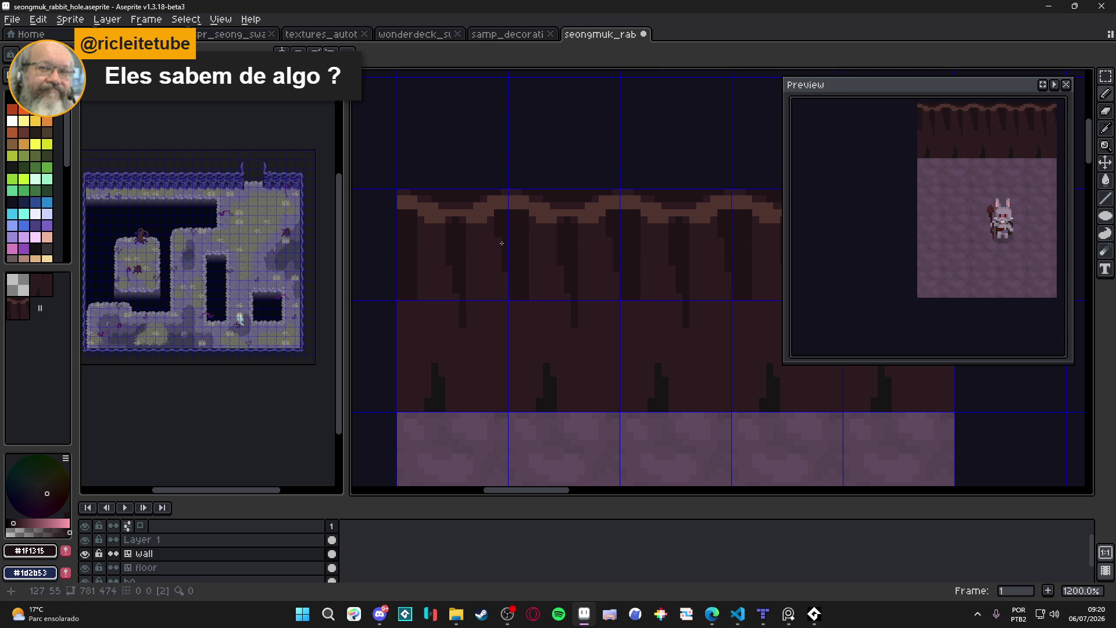
scroll(514, 291, down, 1)
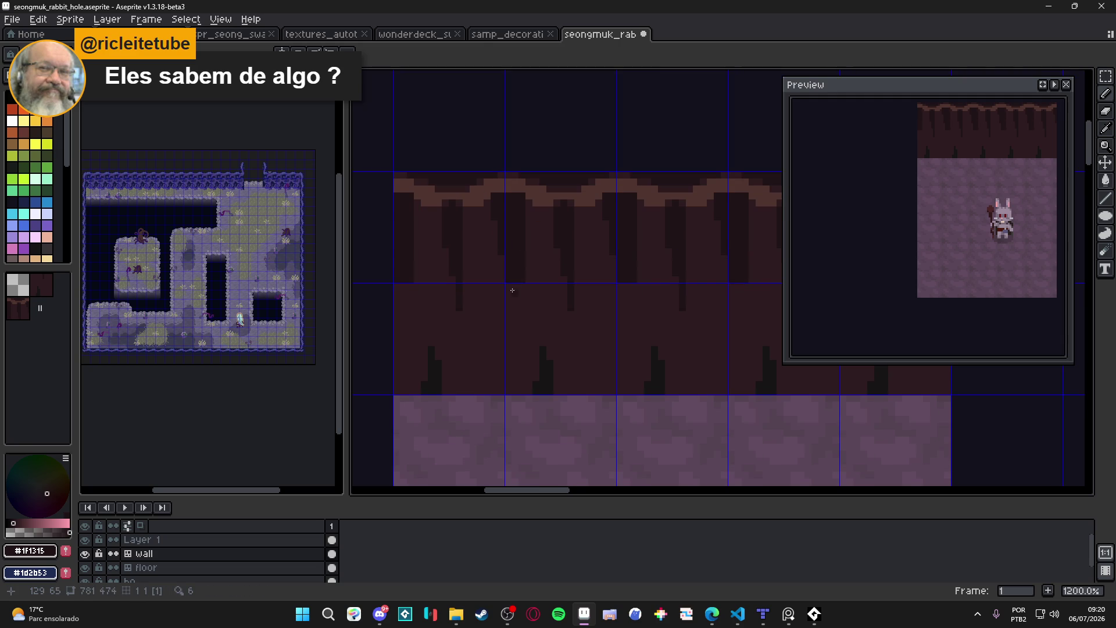
drag(513, 290, 509, 392)
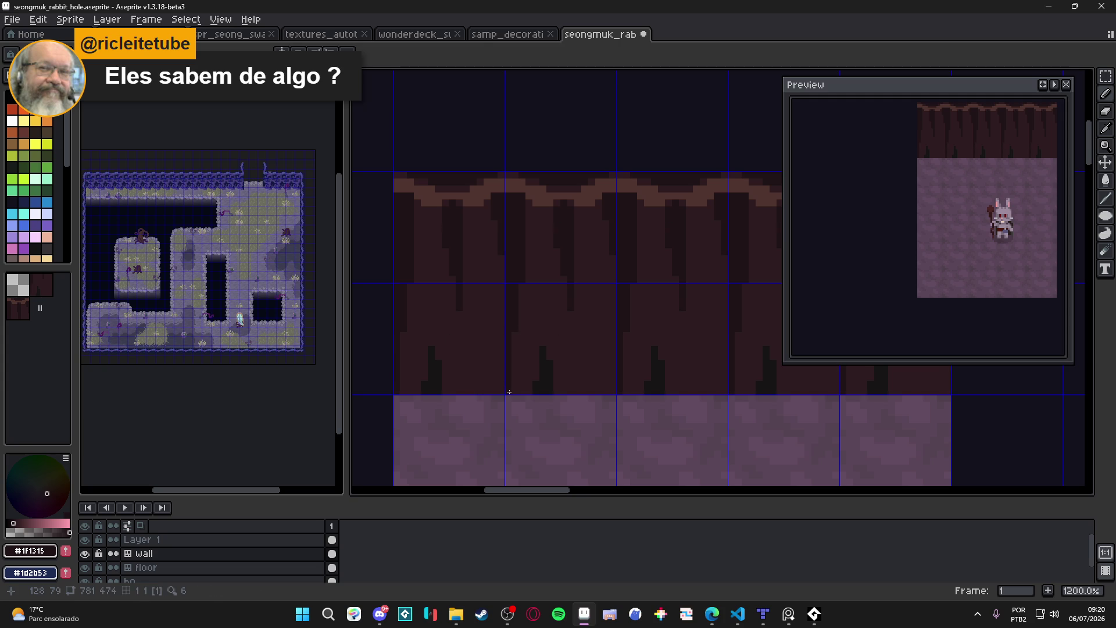
Dot a dark pixel near the rim and sample the dark wall shade #2d1b1c.
click(529, 206)
alt+click(524, 190)
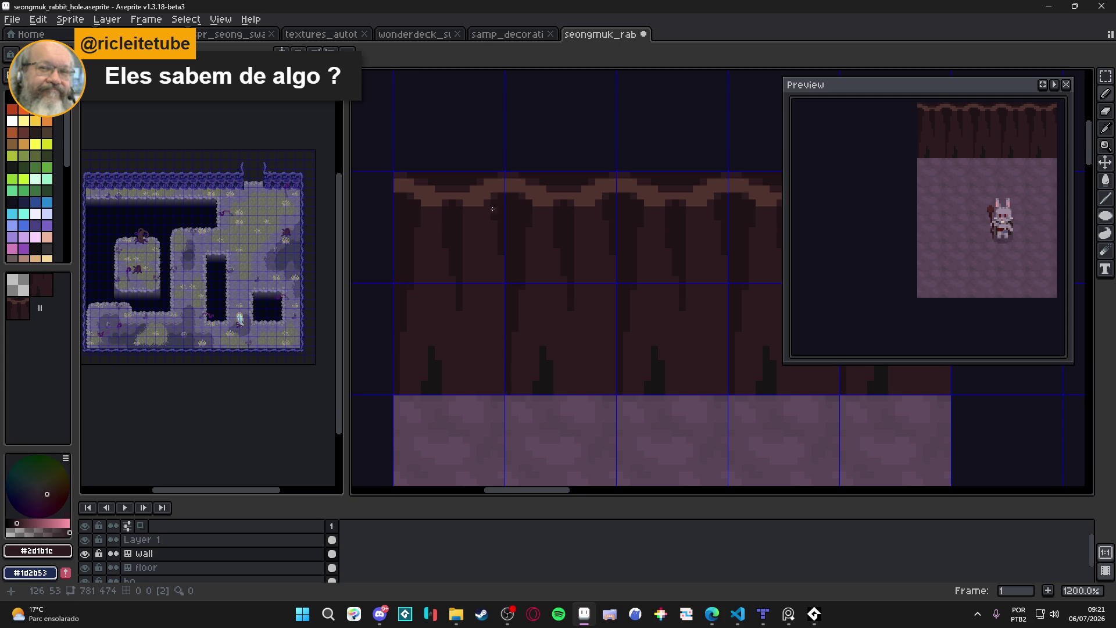
key(m)
drag(467, 199, 473, 210)
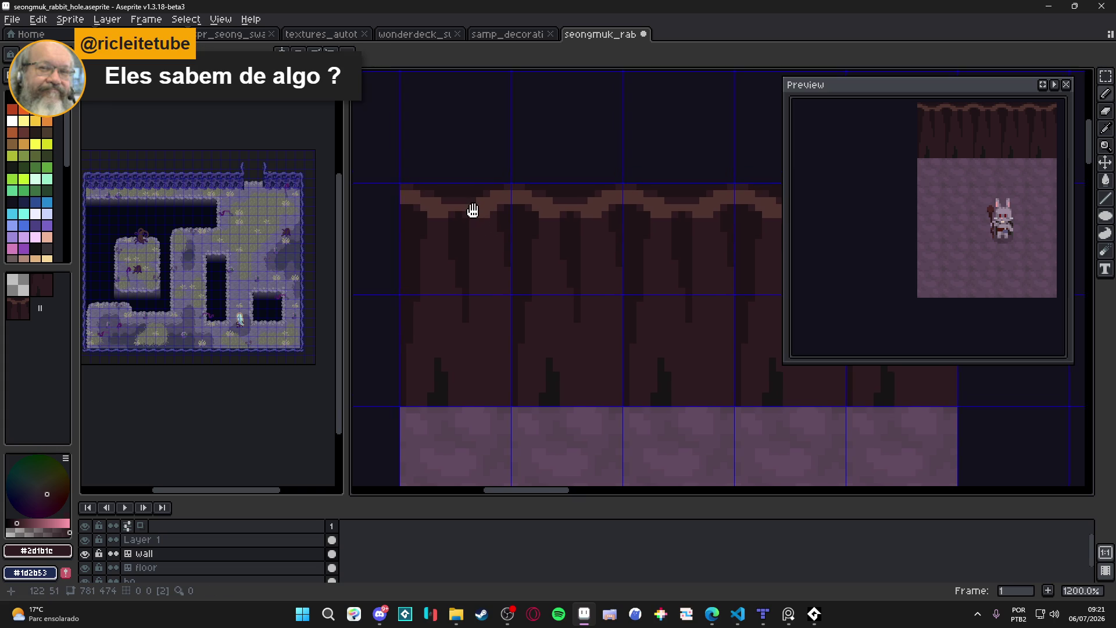
Dot dark shading pixels along the wall's top edge using #2d1b1c and #4f342f.
key(b)
alt+click(472, 205)
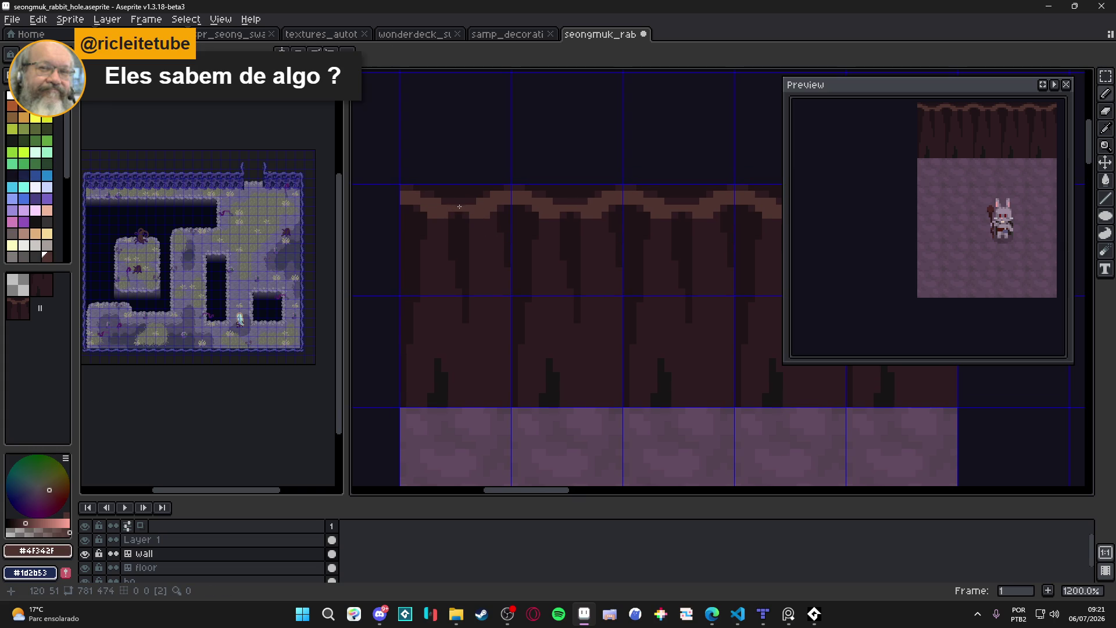
alt+click(473, 209)
key(m)
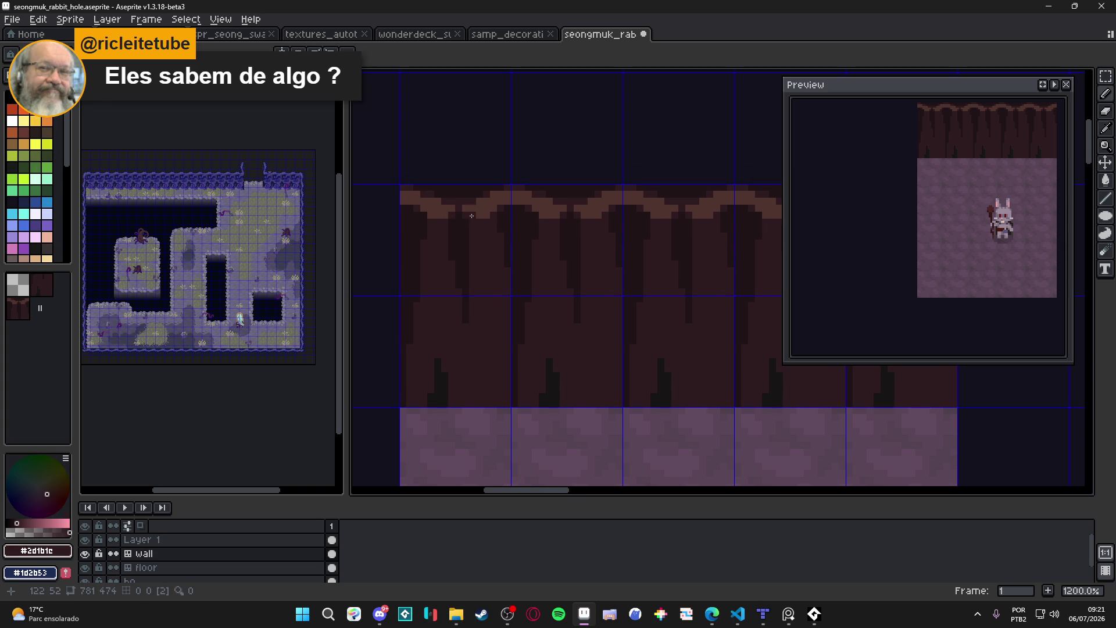
click(486, 213)
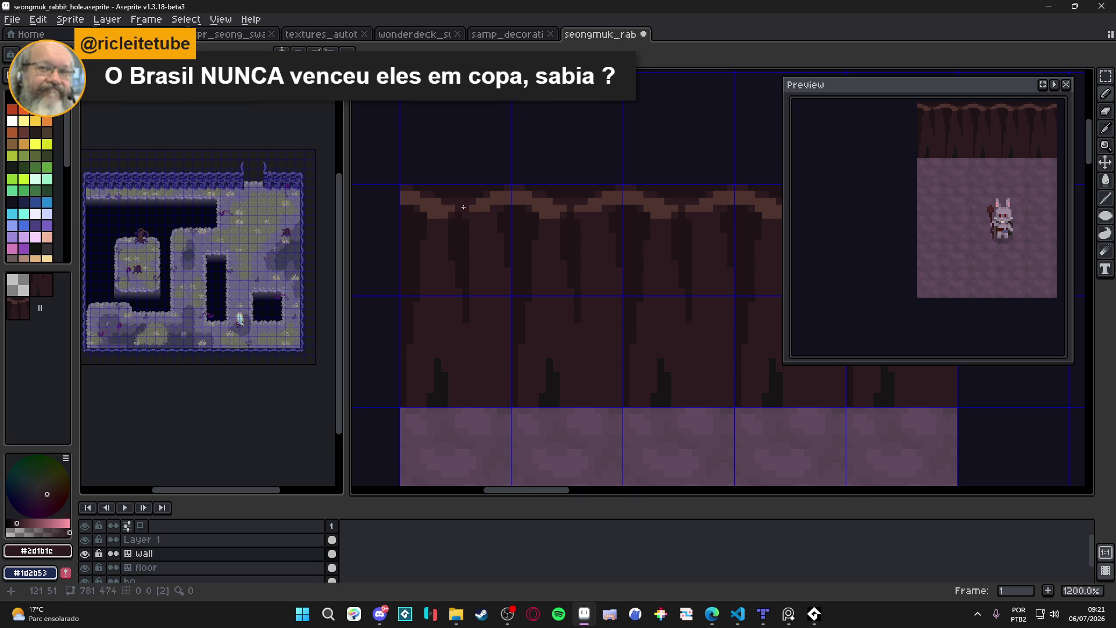
alt+click(450, 241)
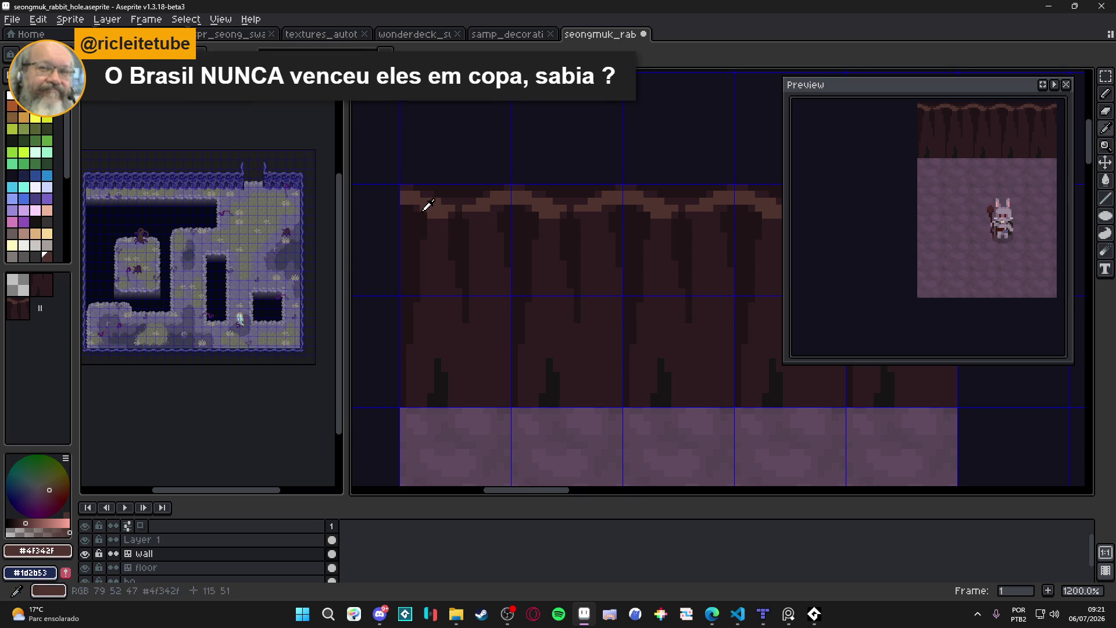
alt+click(421, 204)
click(433, 214)
Draw a short dark #1f1315 vertical line low on the wall, then resample #2d1b1c.
alt+click(465, 251)
drag(456, 376, 456, 403)
key(g)
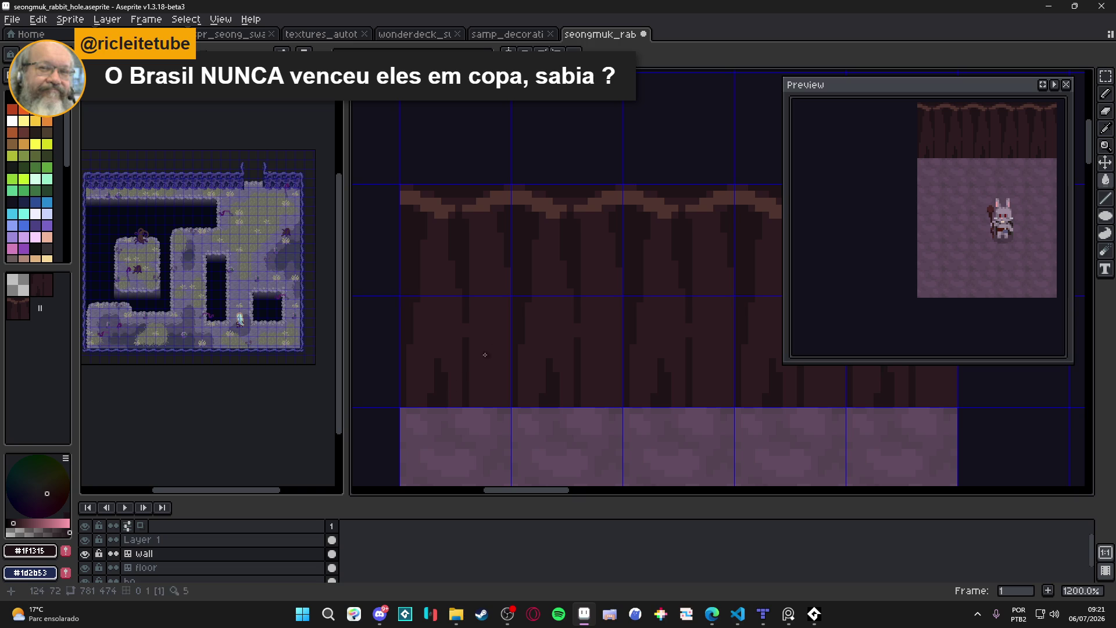
scroll(459, 369, up, 1)
alt+click(461, 366)
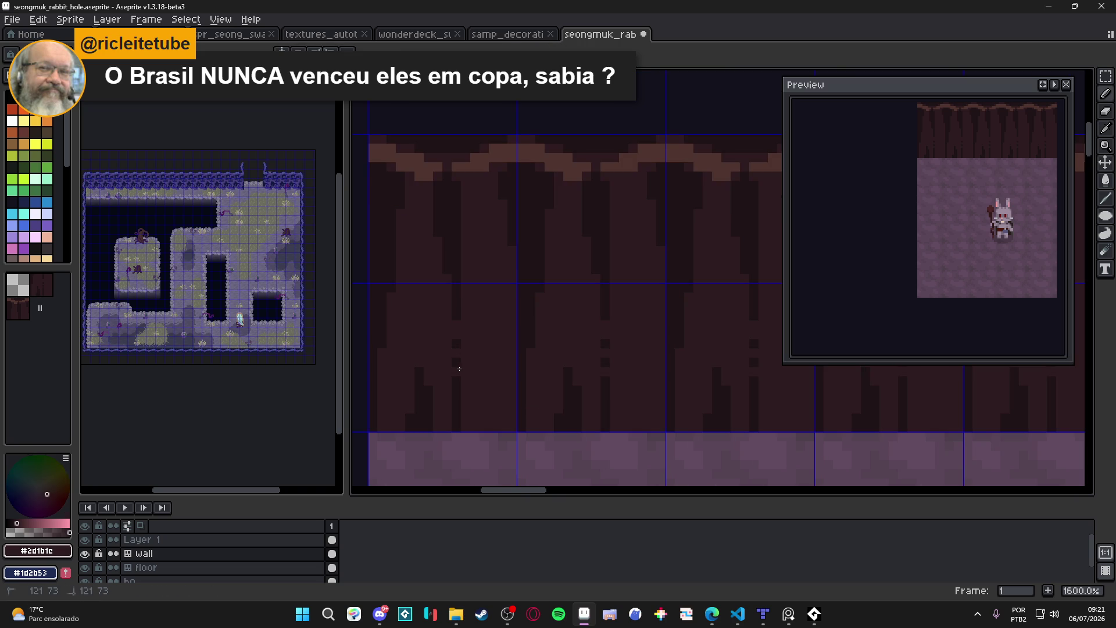
scroll(461, 366, down, 4)
Undo the short dark vertical line and resample the wall colours #4f342f and #2d1b1c.
key(ctrl+z)
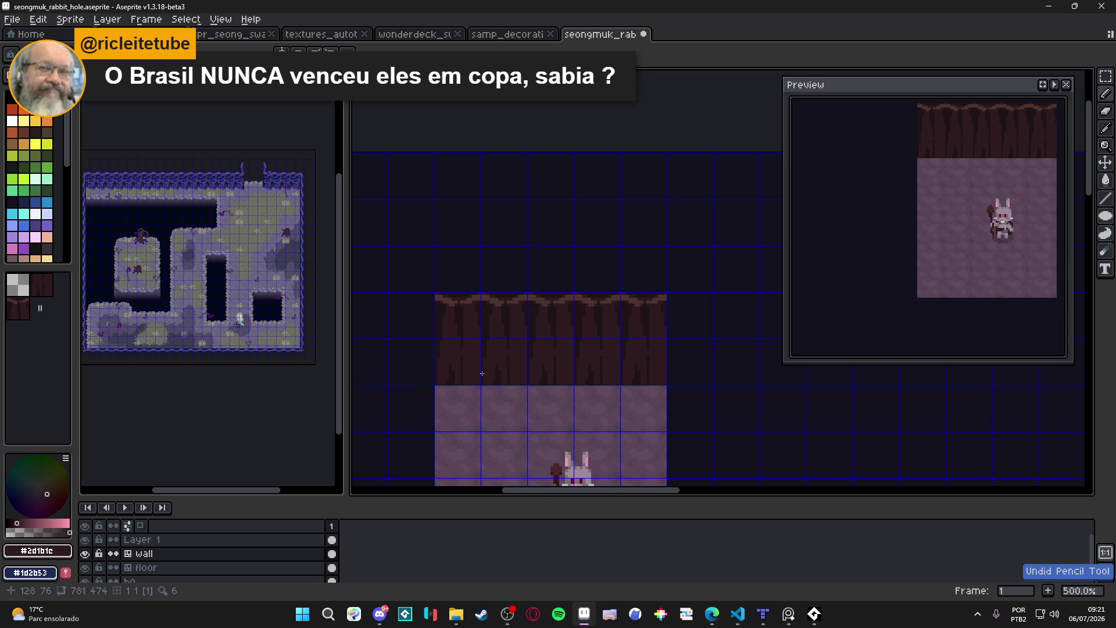
scroll(248, 184, up, 5)
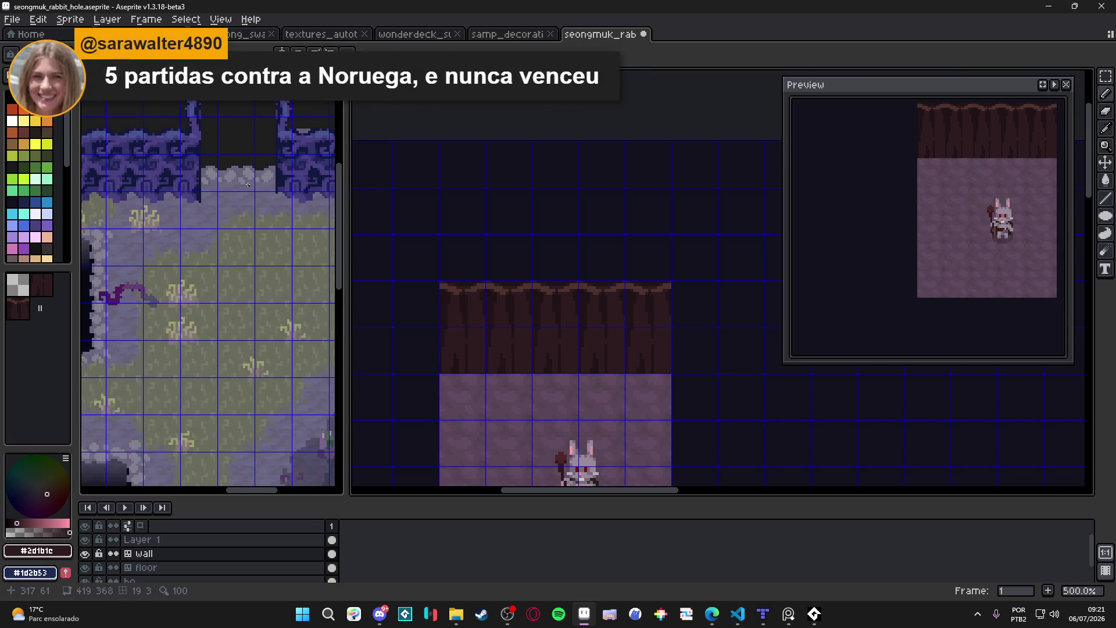
scroll(247, 184, down, 5)
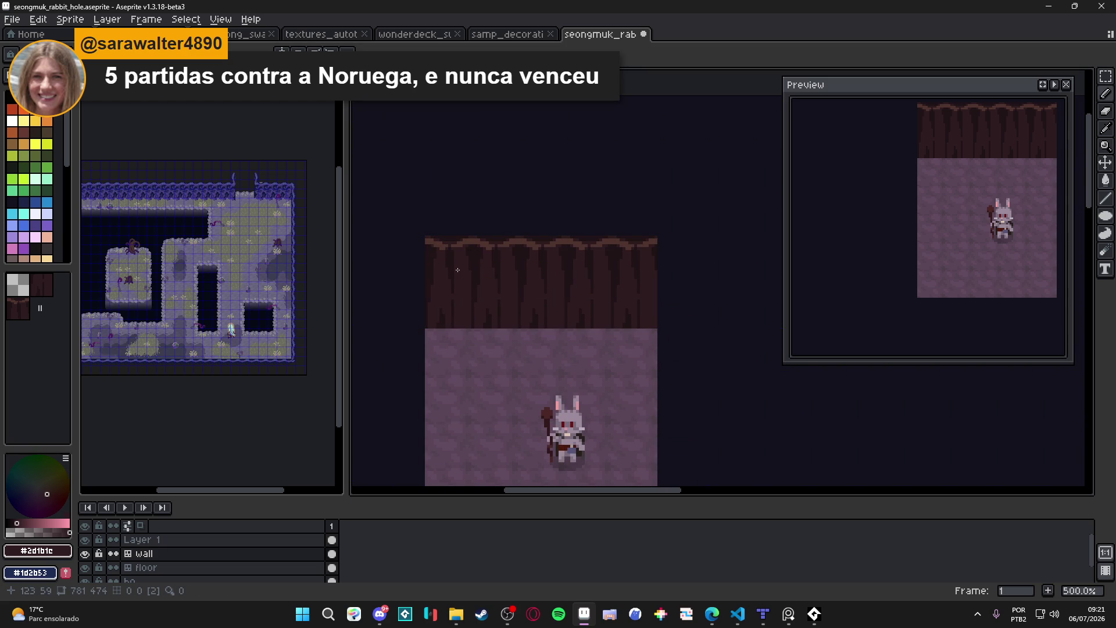
drag(458, 269, 465, 295)
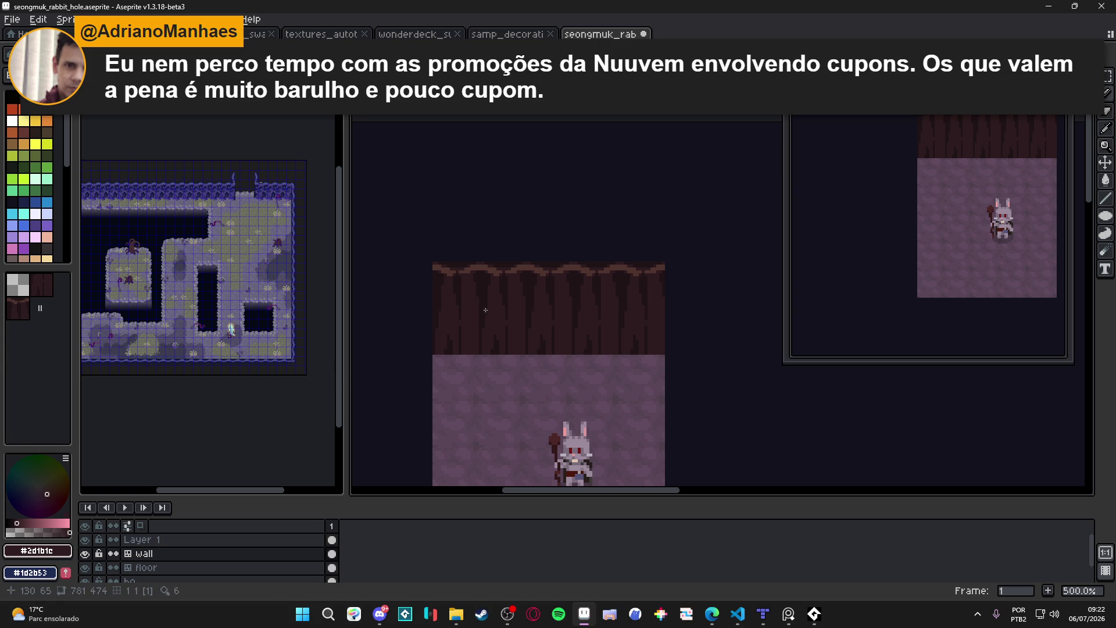
scroll(455, 276, up, 4)
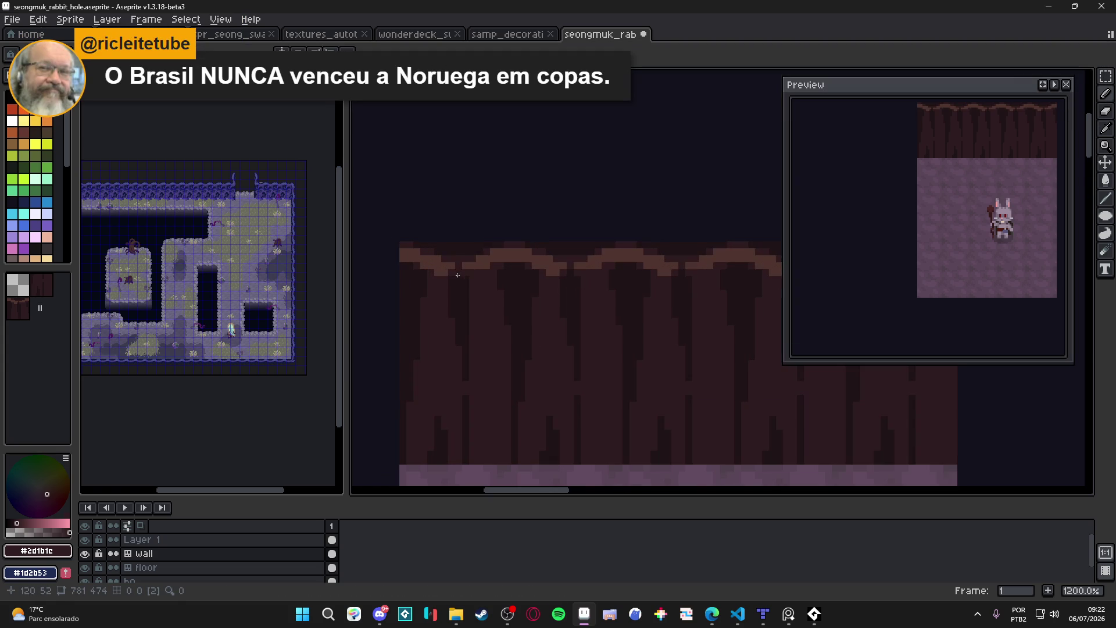
alt+click(469, 259)
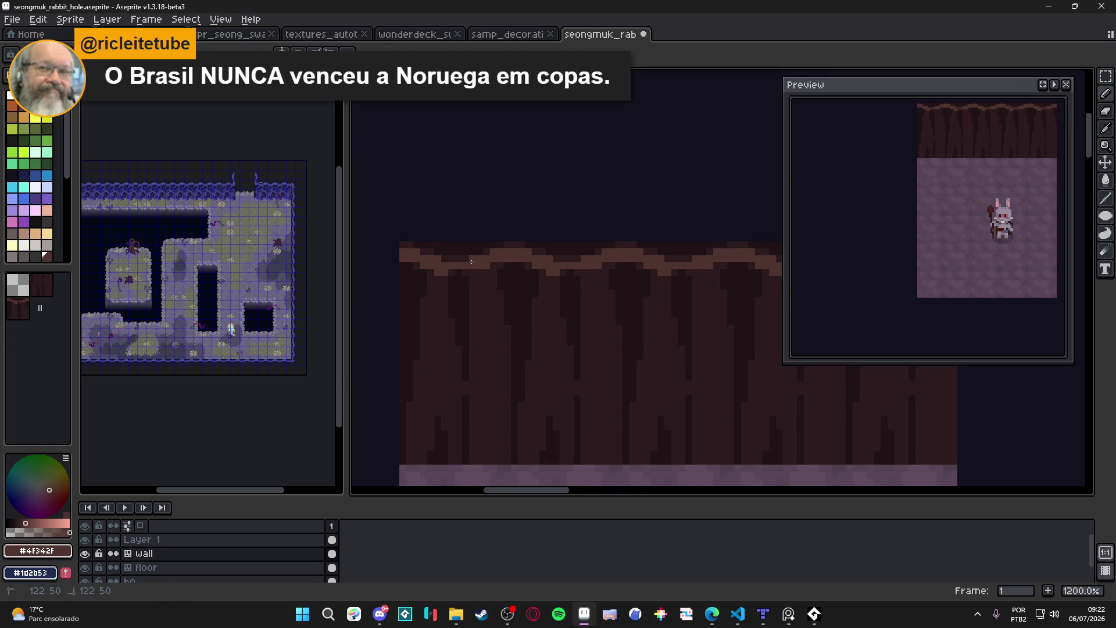
scroll(474, 265, down, 3)
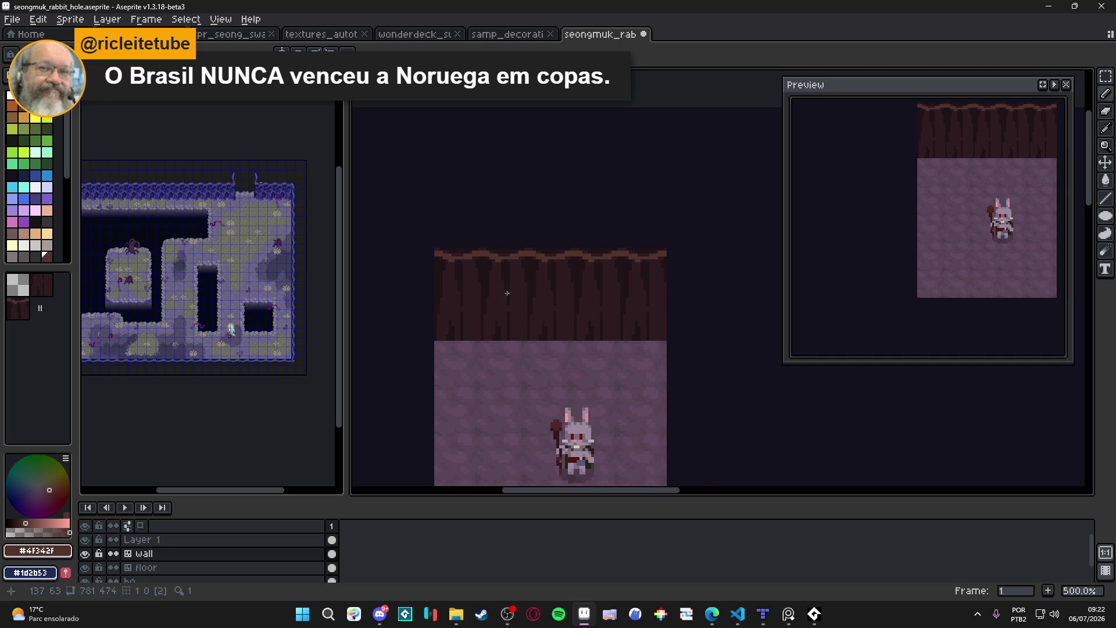
scroll(503, 273, up, 4)
alt+click(511, 265)
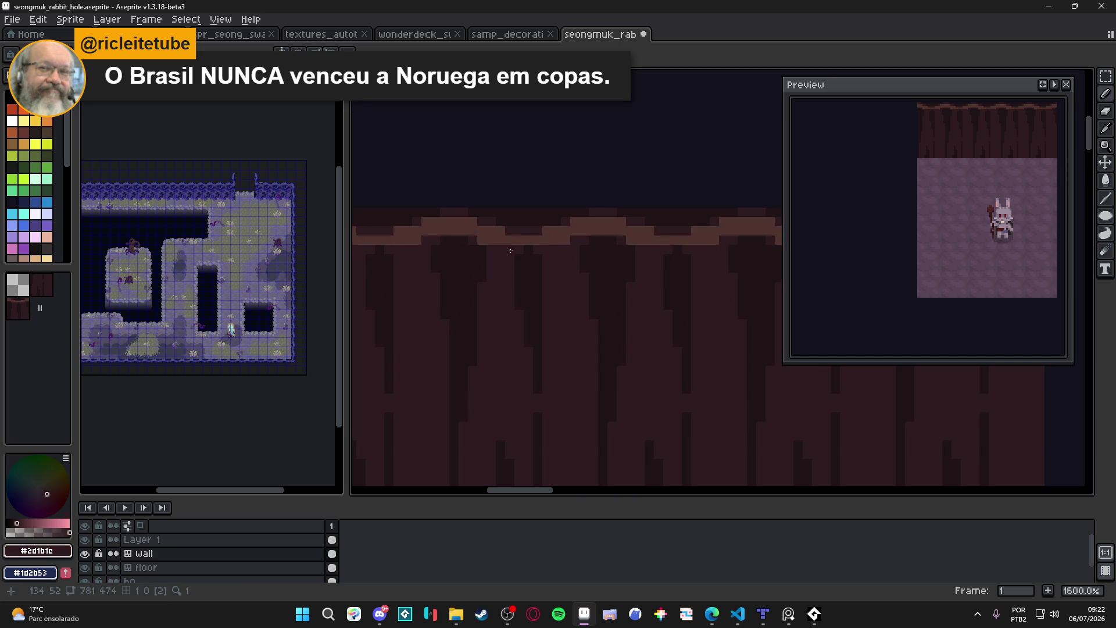
scroll(461, 267, down, 3)
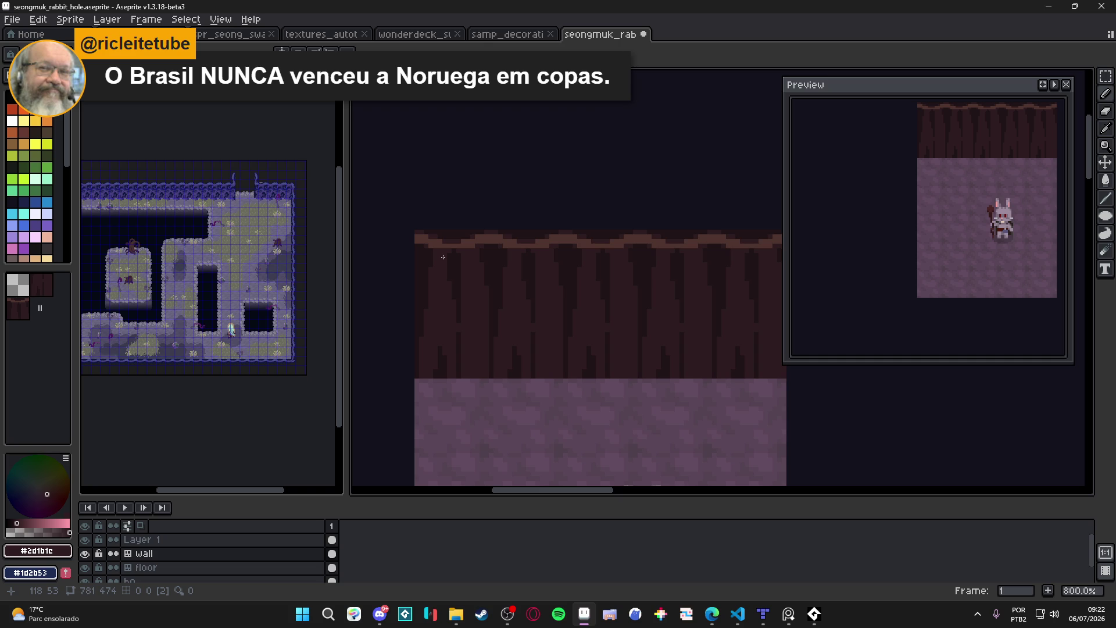
Pick #1f1315 and extend the dark wall stripe two pixels leftward.
scroll(450, 244, up, 5)
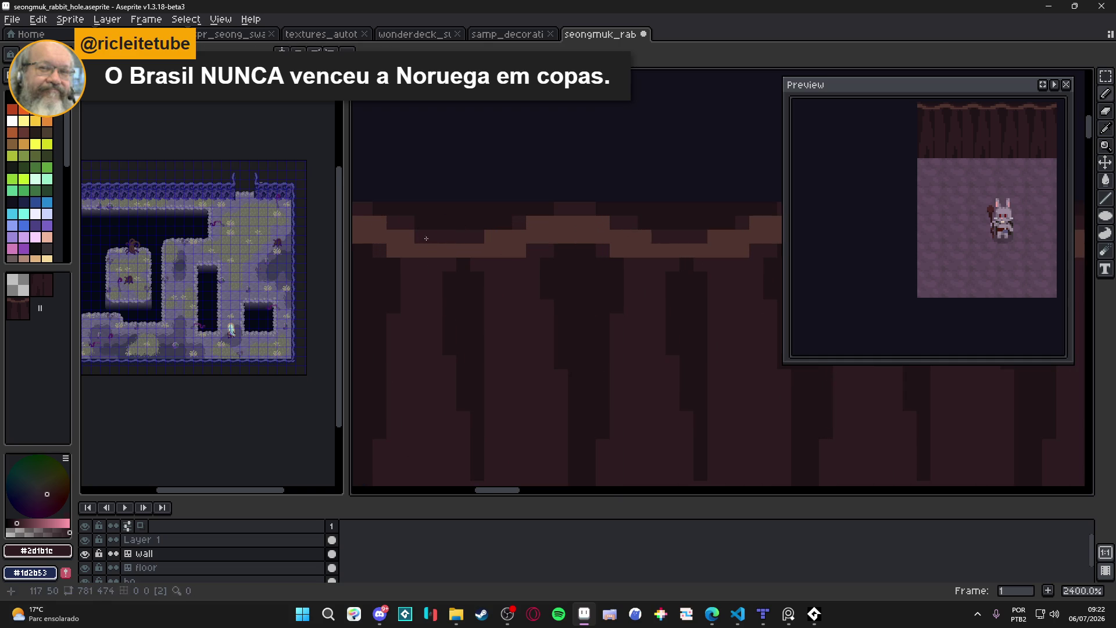
scroll(264, 189, up, 3)
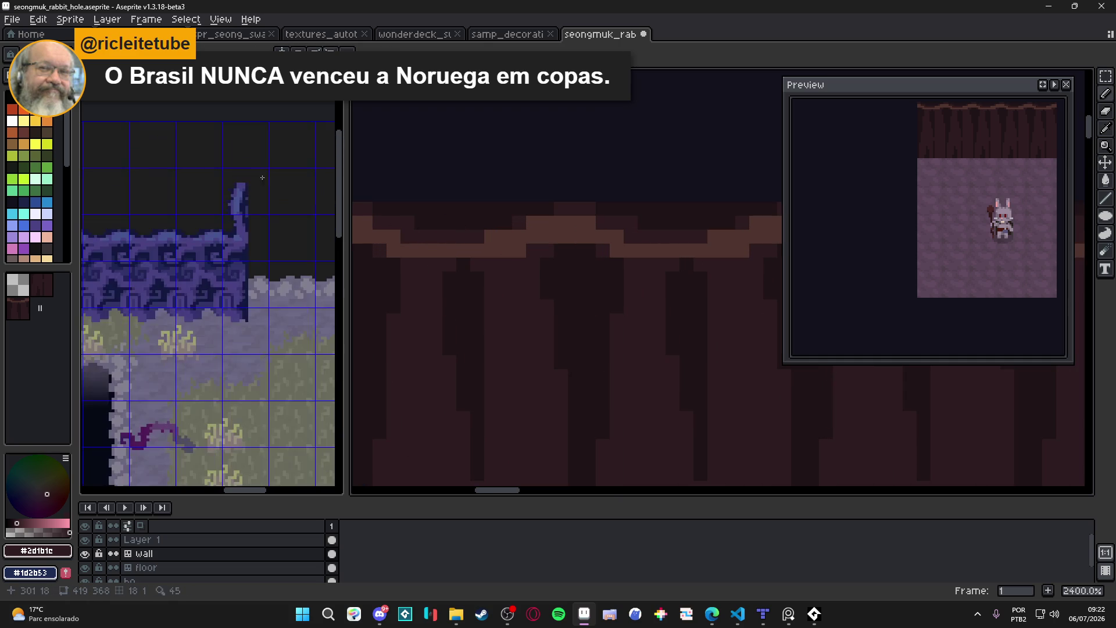
scroll(264, 189, down, 2)
scroll(588, 290, down, 5)
mouse_move(587, 291)
mouse_down()
mouse_move(536, 273)
mouse_move(521, 281)
mouse_move(520, 304)
mouse_up()
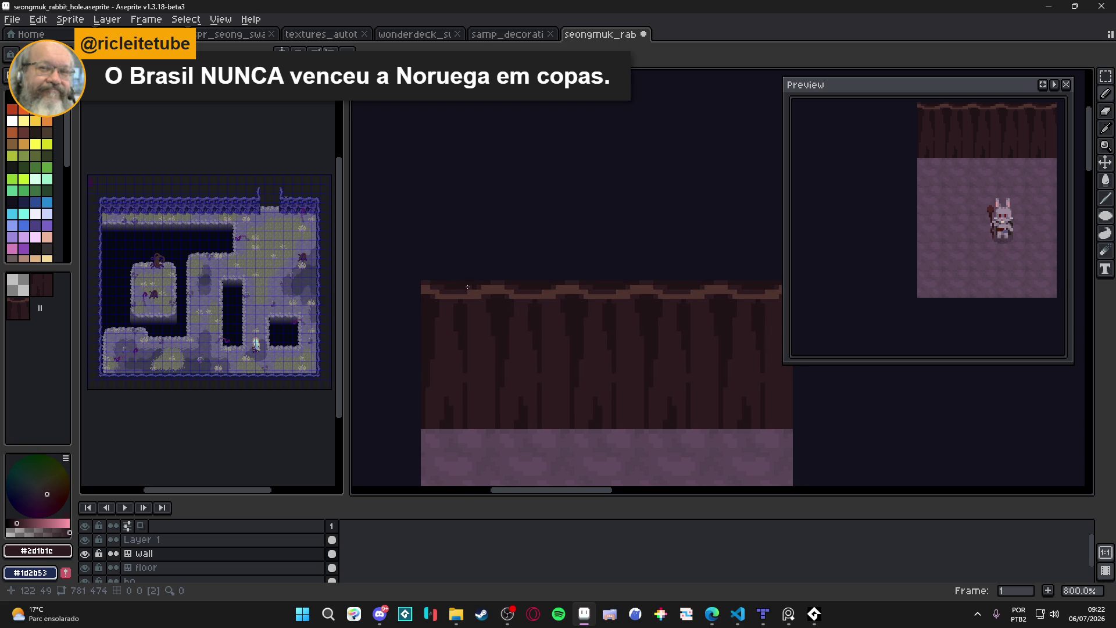
scroll(474, 293, up, 2)
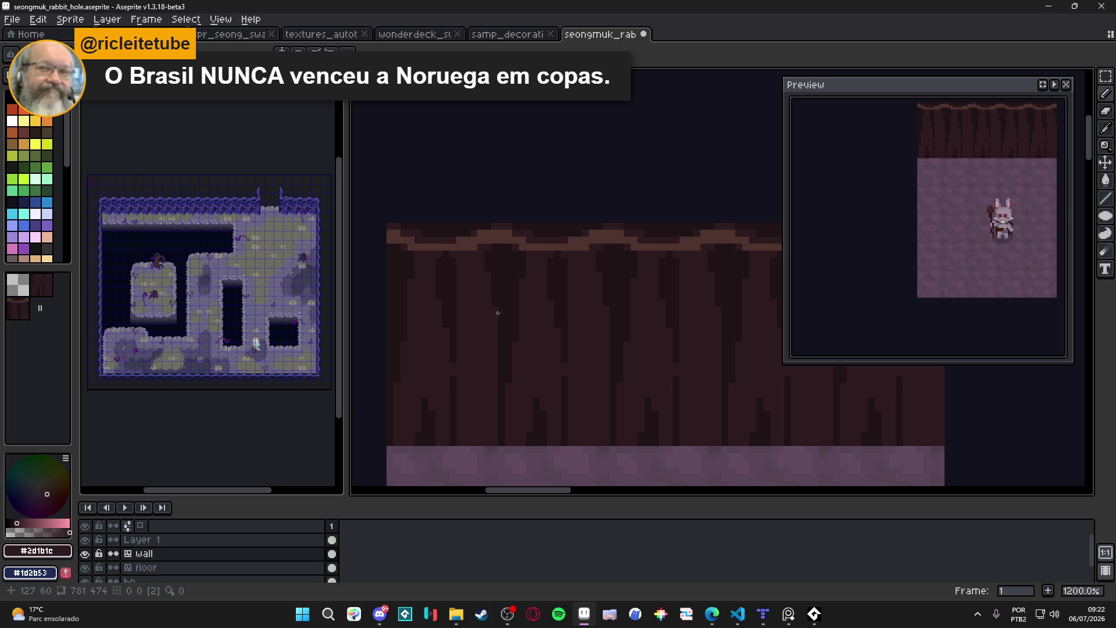
alt+click(508, 312)
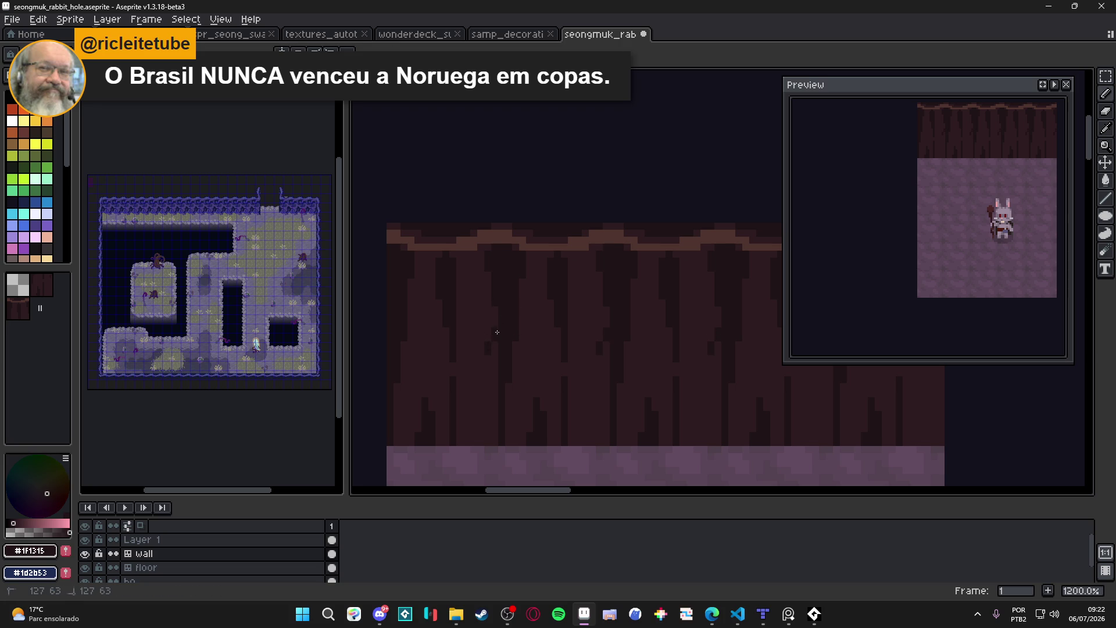
drag(481, 350, 474, 351)
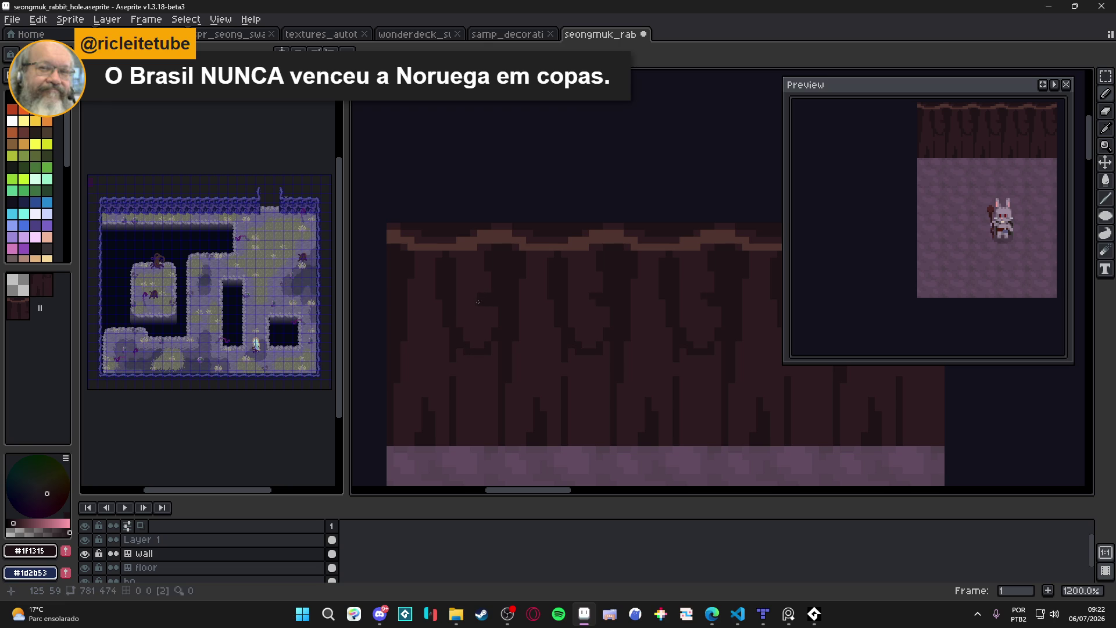
Touch up the wall with #2d1b1c pixels and one dark #1f1315 pixel low down.
alt+click(474, 292)
drag(480, 296, 486, 297)
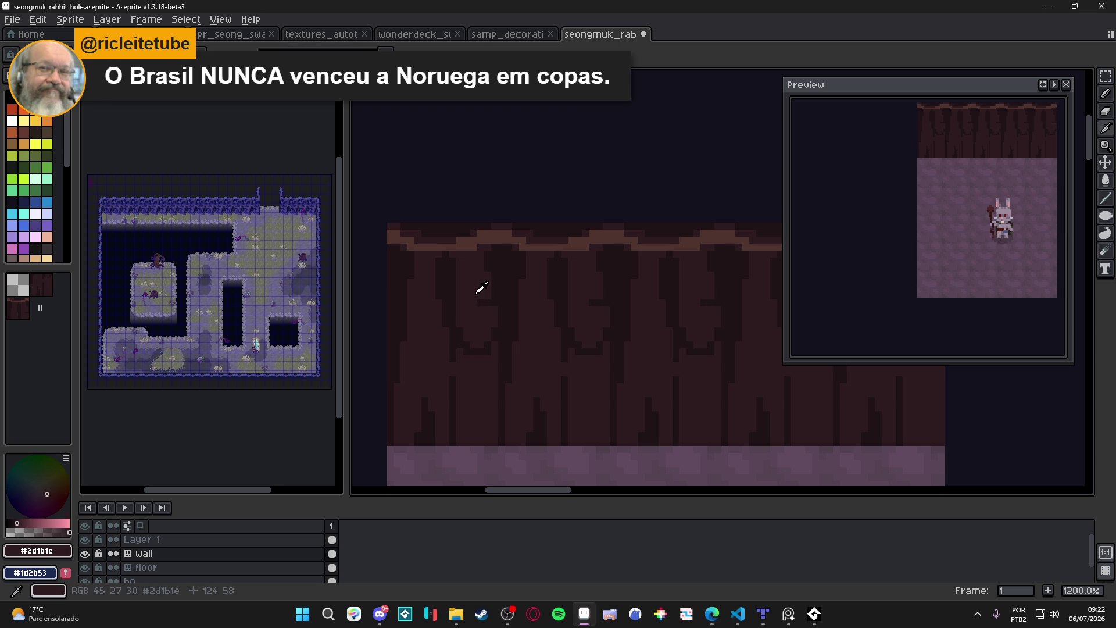
click(498, 301)
scroll(492, 302, down, 2)
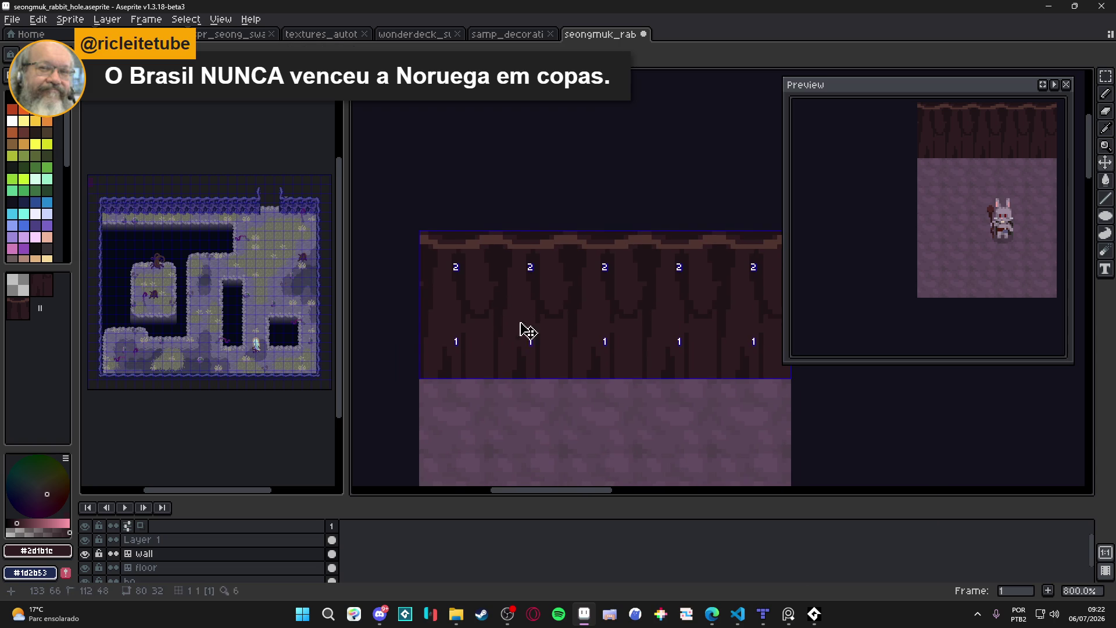
scroll(474, 362, up, 3)
alt+click(456, 386)
click(476, 390)
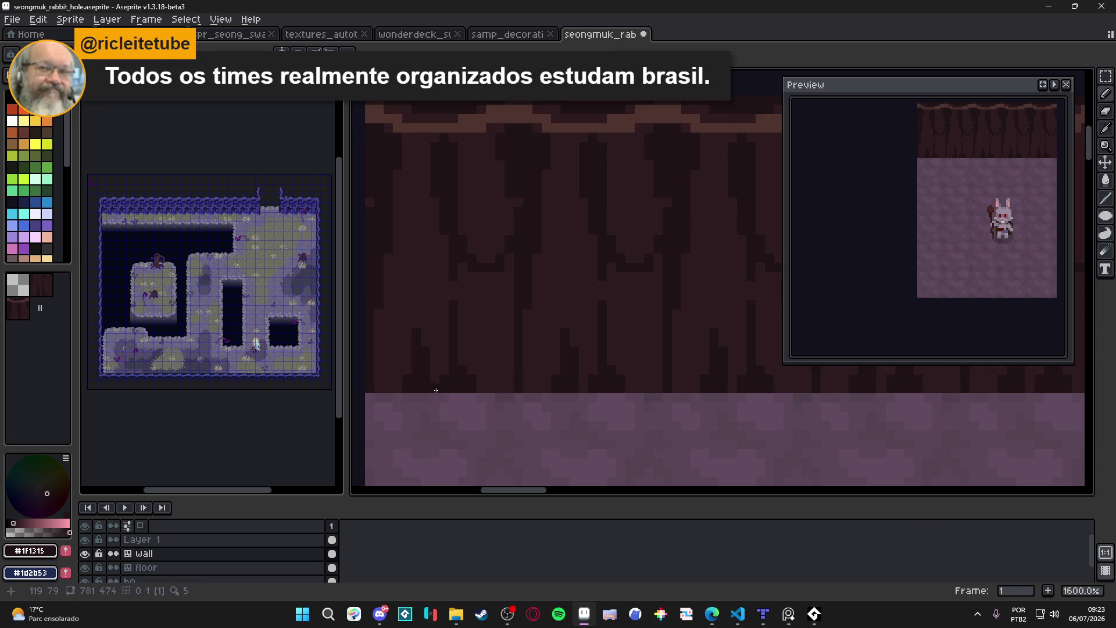
Darken several pixels near the base of the wall with #1f1315.
scroll(491, 384, right, 1)
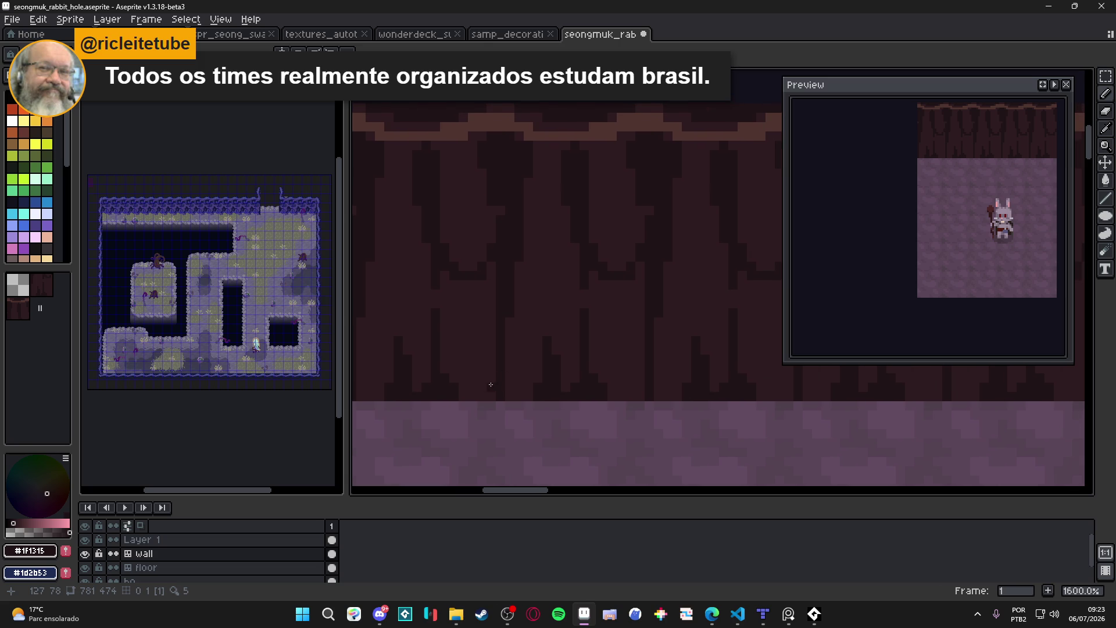
drag(510, 378, 509, 396)
click(526, 395)
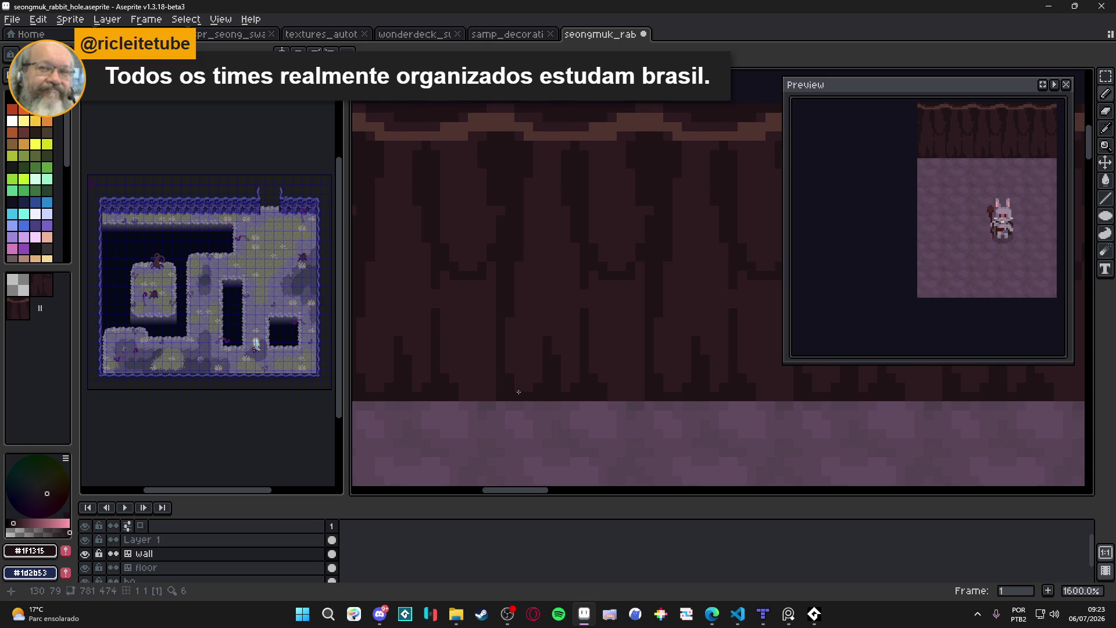
click(491, 396)
click(488, 396)
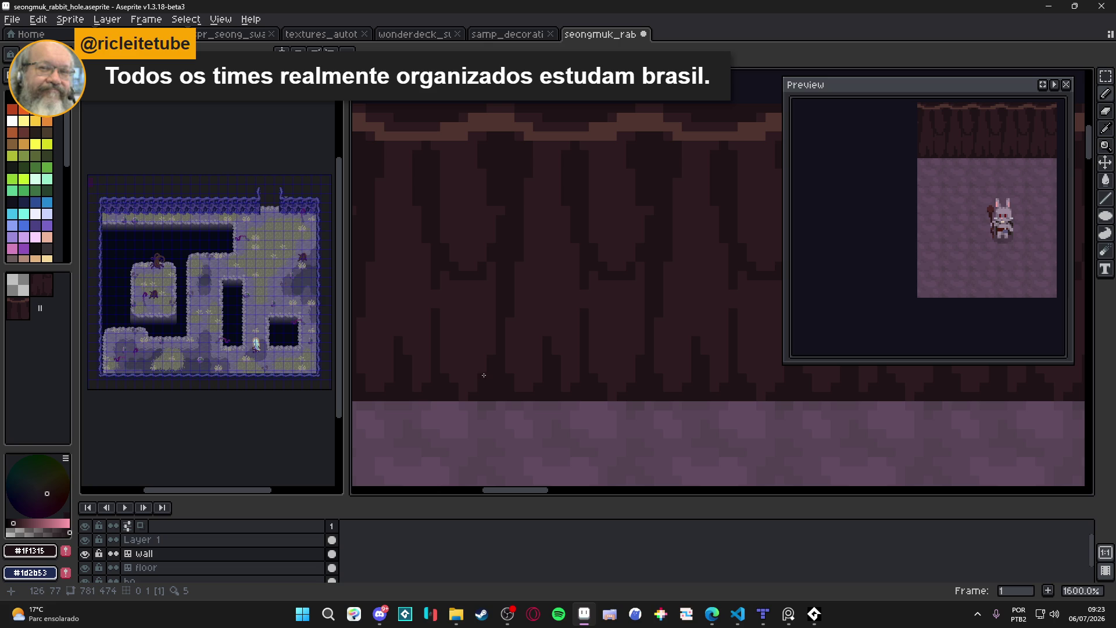
Pick the mid-brown #2d1b1c from the wall and save the rabbit-hole .aseprite file.
scroll(463, 361, left, 1)
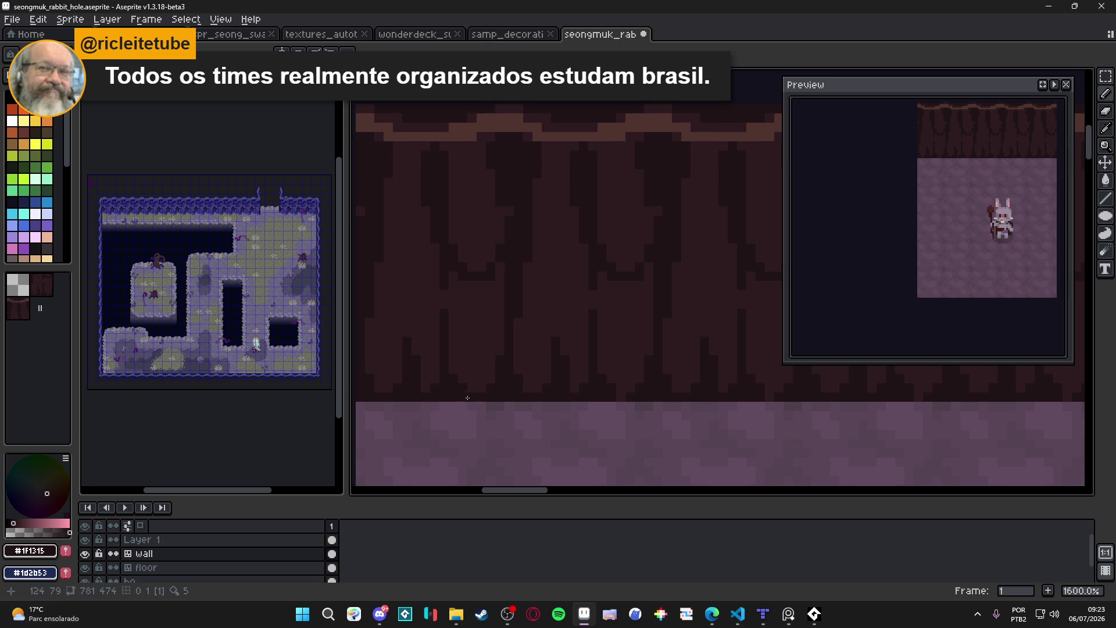
scroll(465, 367, left, 1)
scroll(465, 367, up, 1)
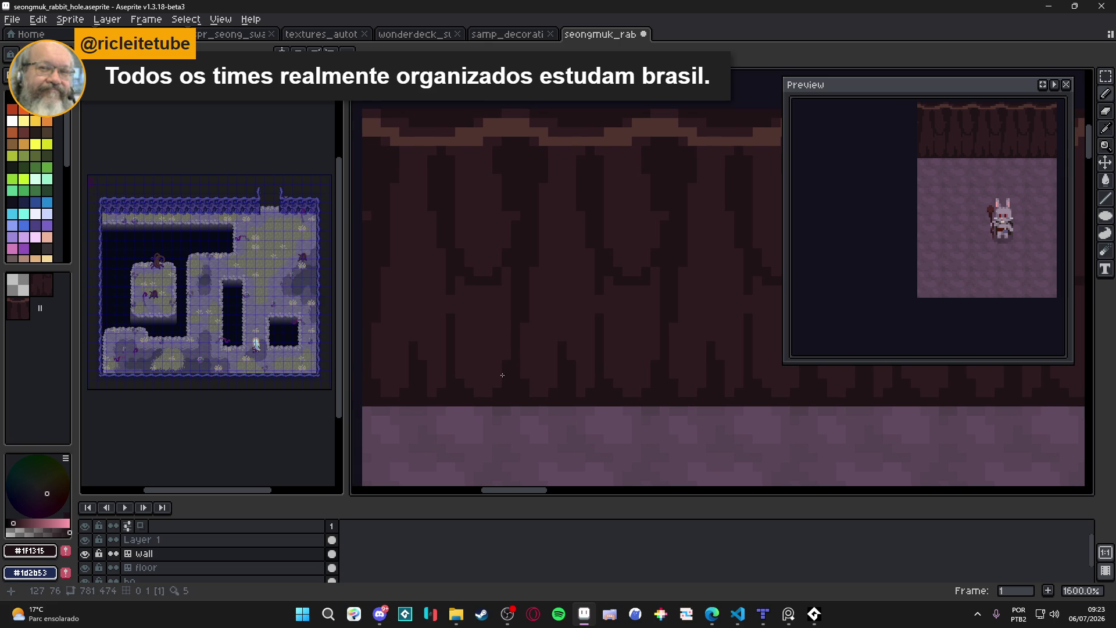
alt+click(465, 316)
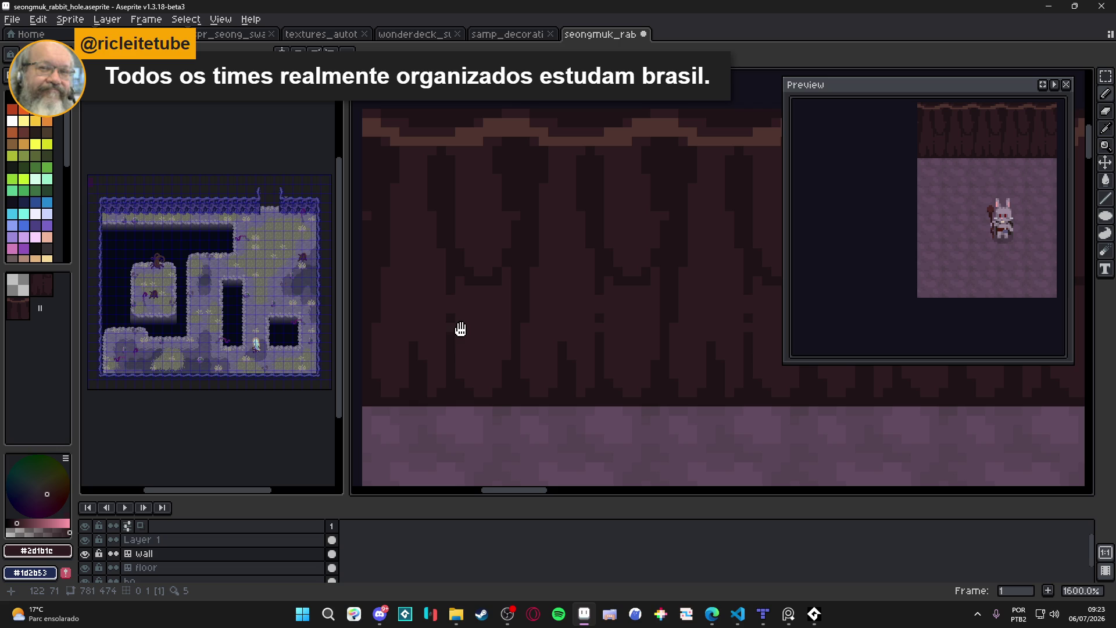
drag(460, 329, 471, 328)
key(ctrl+s)
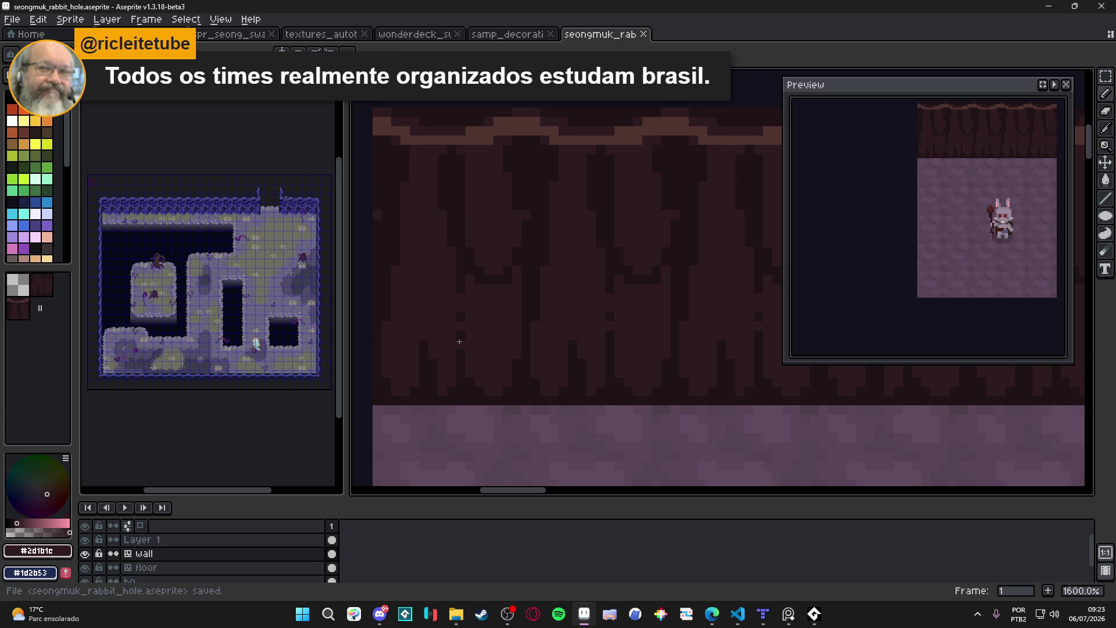
Pick #1f1315 from the wall, then dot dark pixels and a short vertical line into the upper grooves.
key(ctrl+s)
scroll(489, 333, down, 3)
scroll(490, 333, up, 3)
alt+click(499, 321)
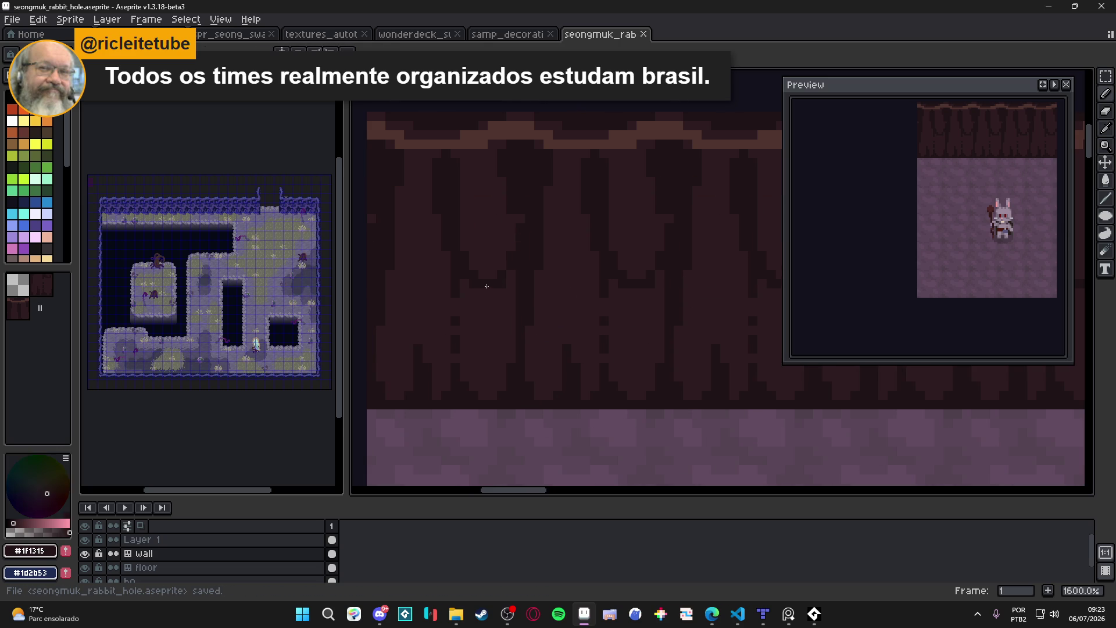
click(499, 321)
click(510, 312)
click(511, 274)
drag(482, 303, 483, 293)
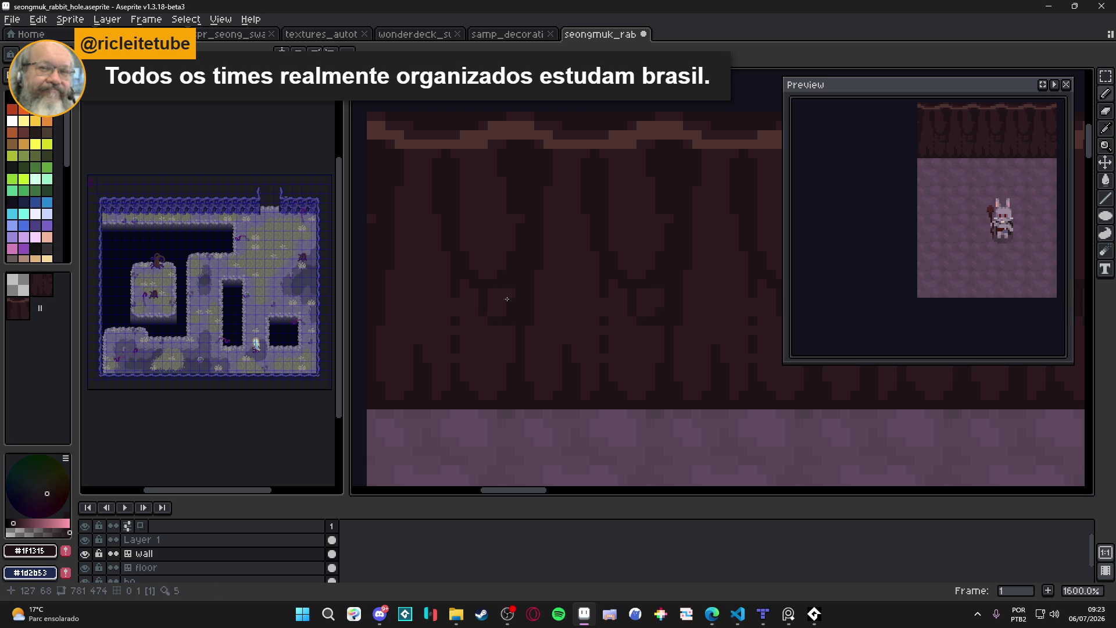
Darken more groove pixels with #1f1315, including a longer dark vertical run.
click(466, 305)
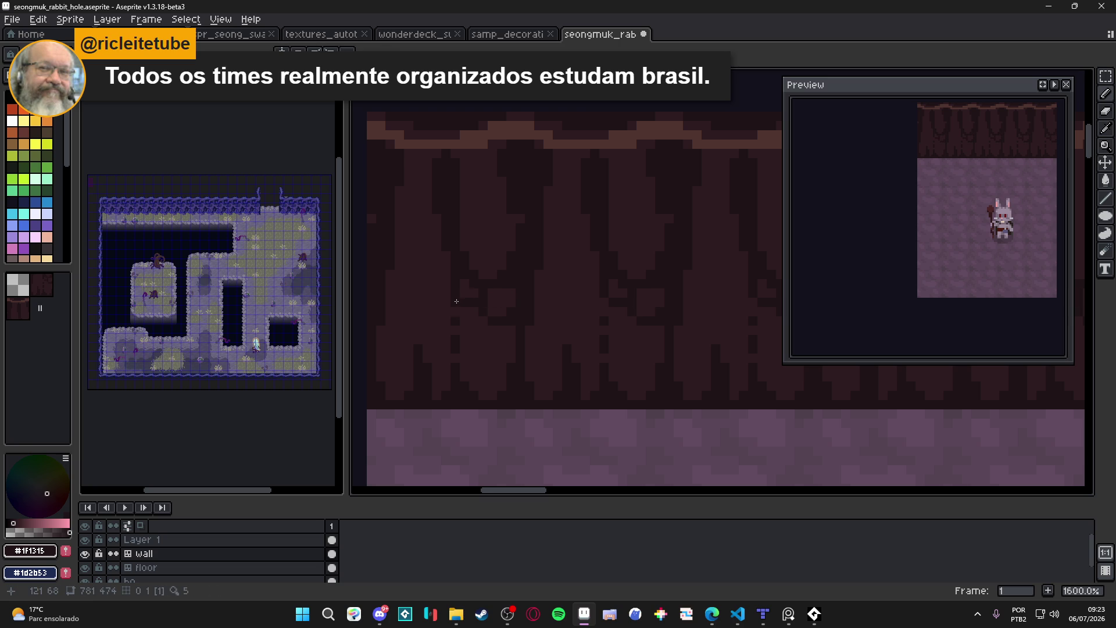
click(473, 312)
scroll(491, 340, down, 2)
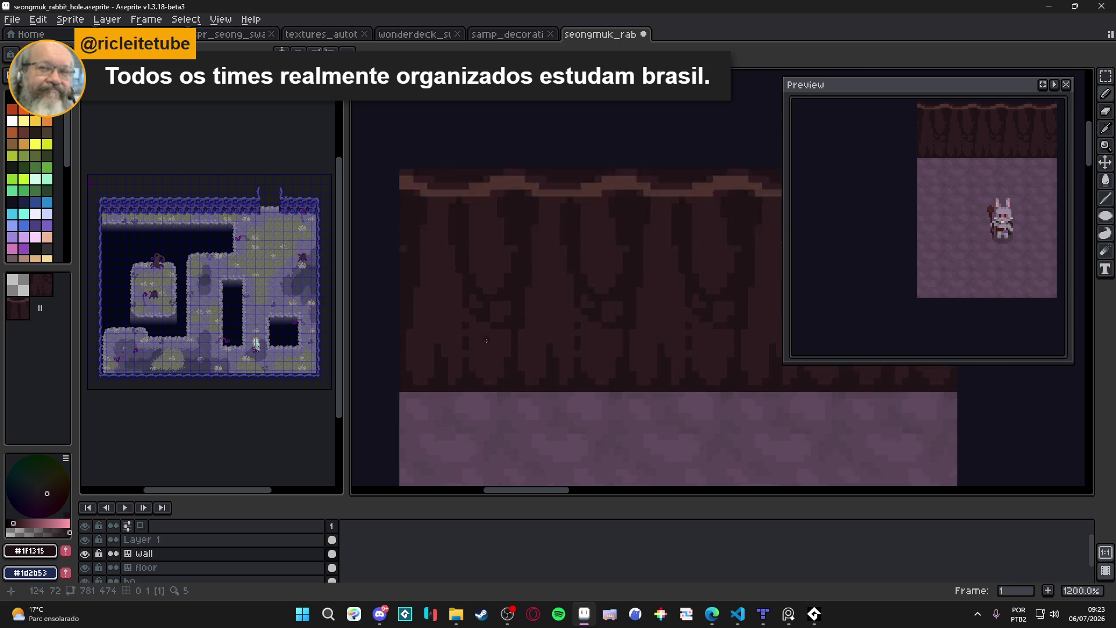
scroll(490, 340, up, 4)
drag(487, 311, 488, 351)
click(497, 323)
click(476, 367)
Darken scattered pixels lower on the wall and add a dark stroke across the grooves.
click(458, 379)
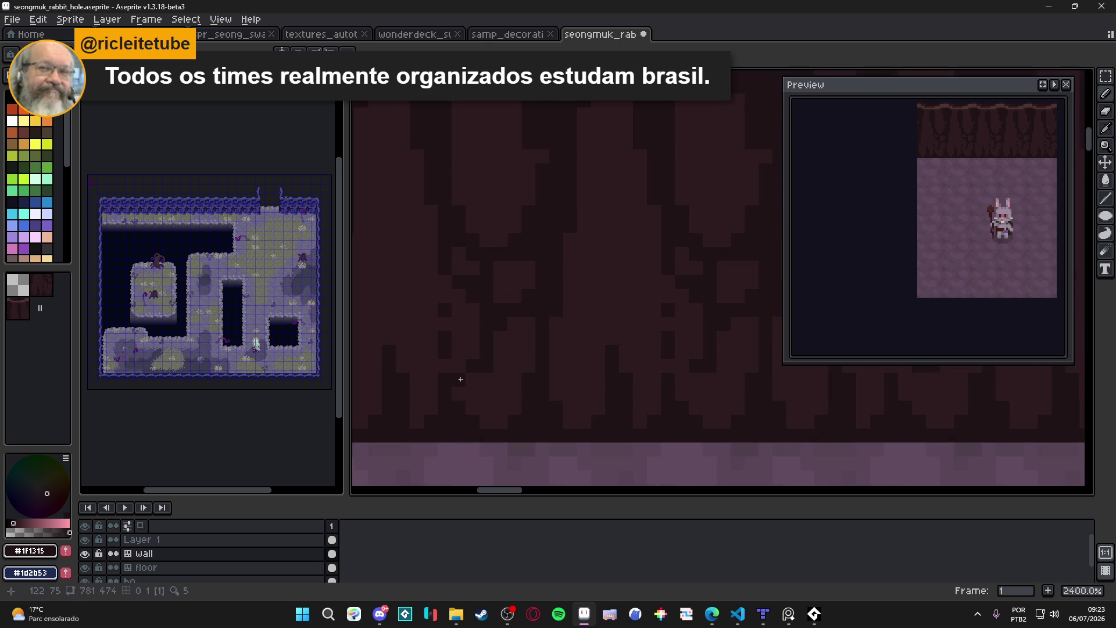
click(473, 407)
click(472, 379)
click(459, 392)
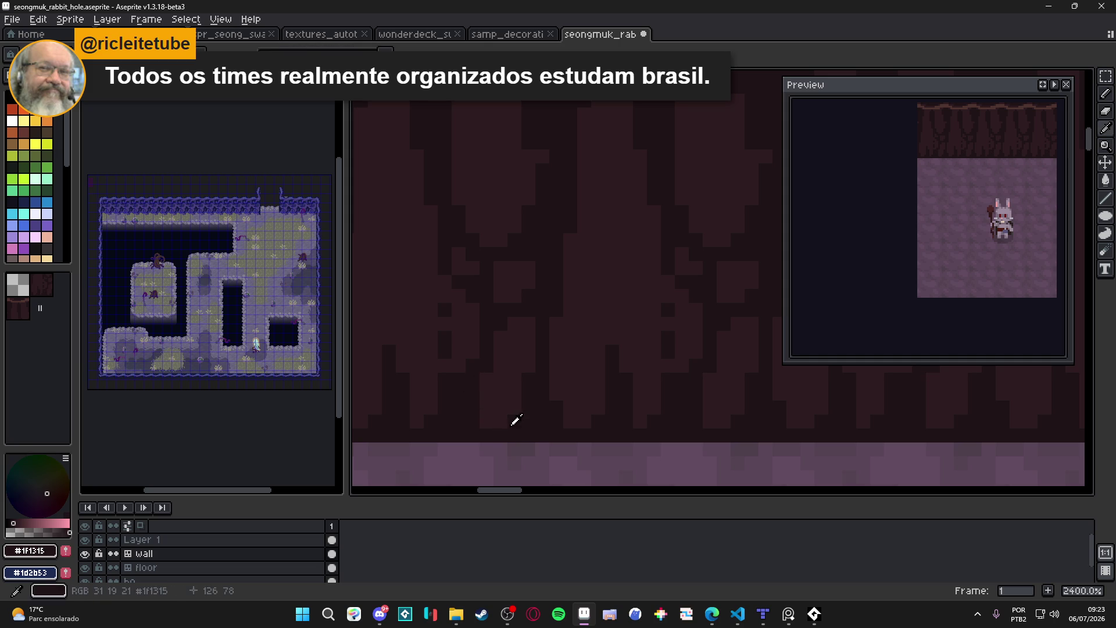
click(472, 421)
click(466, 424)
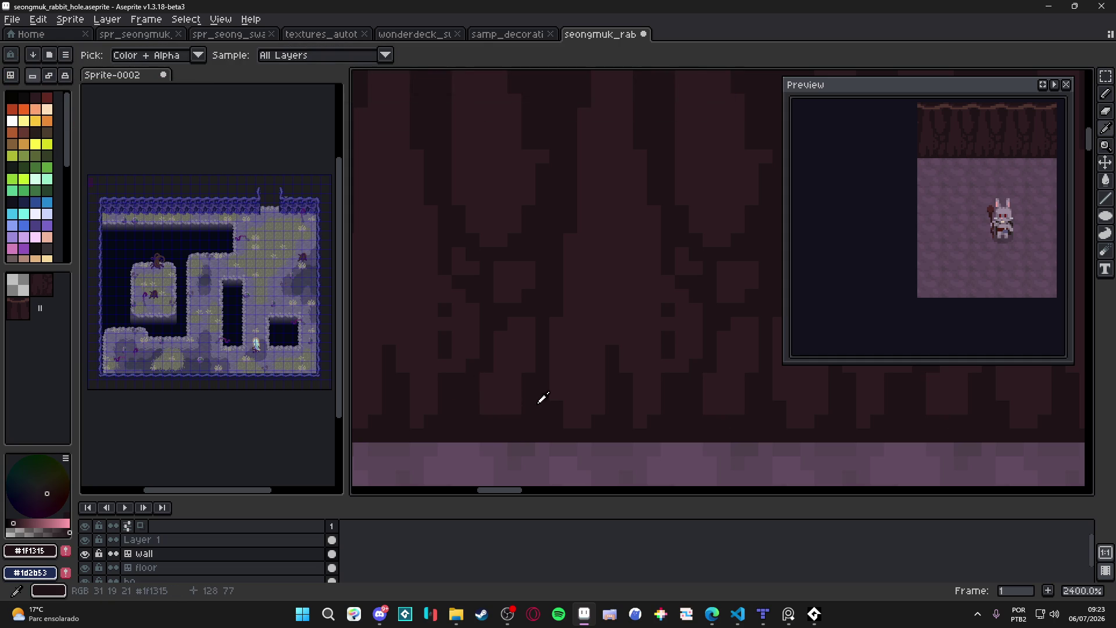
mouse_move(559, 318)
mouse_down()
mouse_move(593, 324)
mouse_move(596, 360)
mouse_move(658, 340)
mouse_up()
click(664, 374)
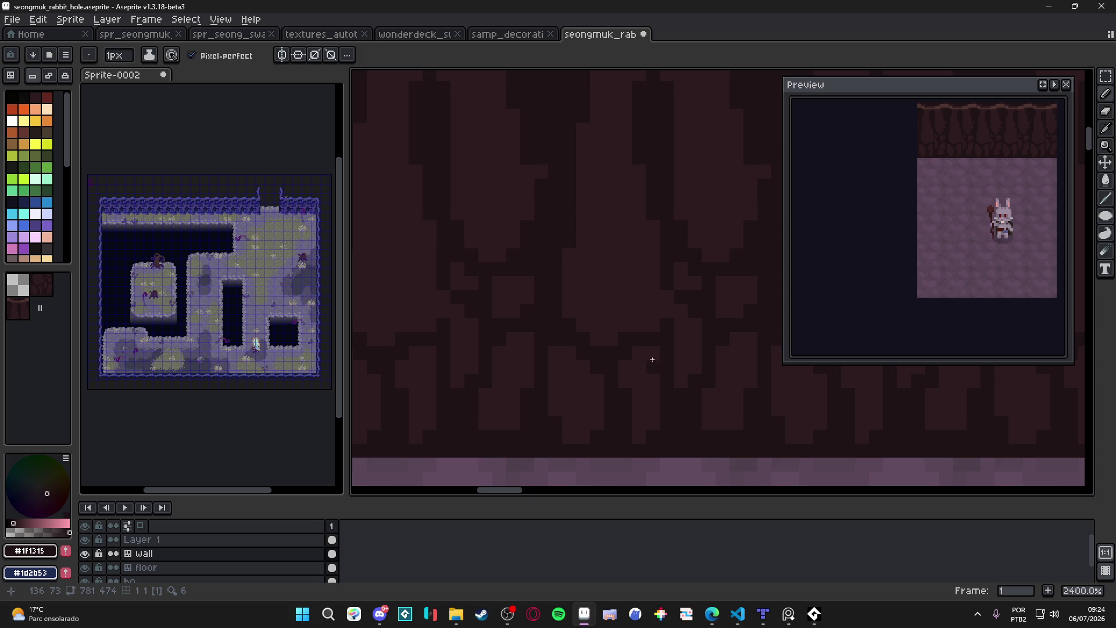
Save the rabbit-hole file and sample the mid-brown wall colour from the canvas.
scroll(654, 361, down, 3)
key(ctrl+s)
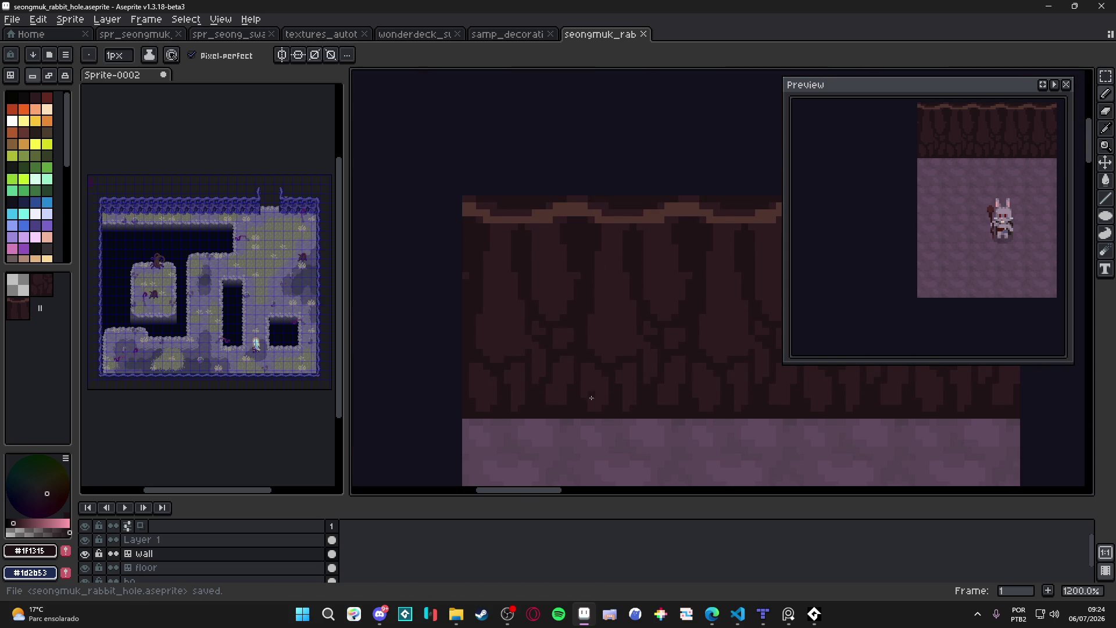
scroll(581, 348, down, 3)
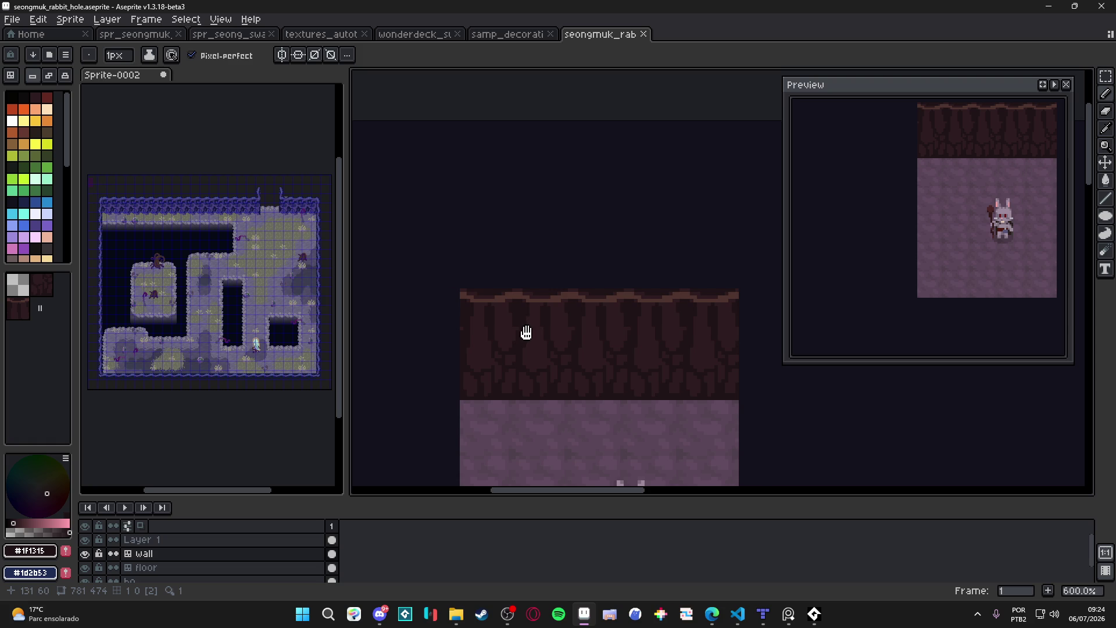
scroll(472, 332, up, 1)
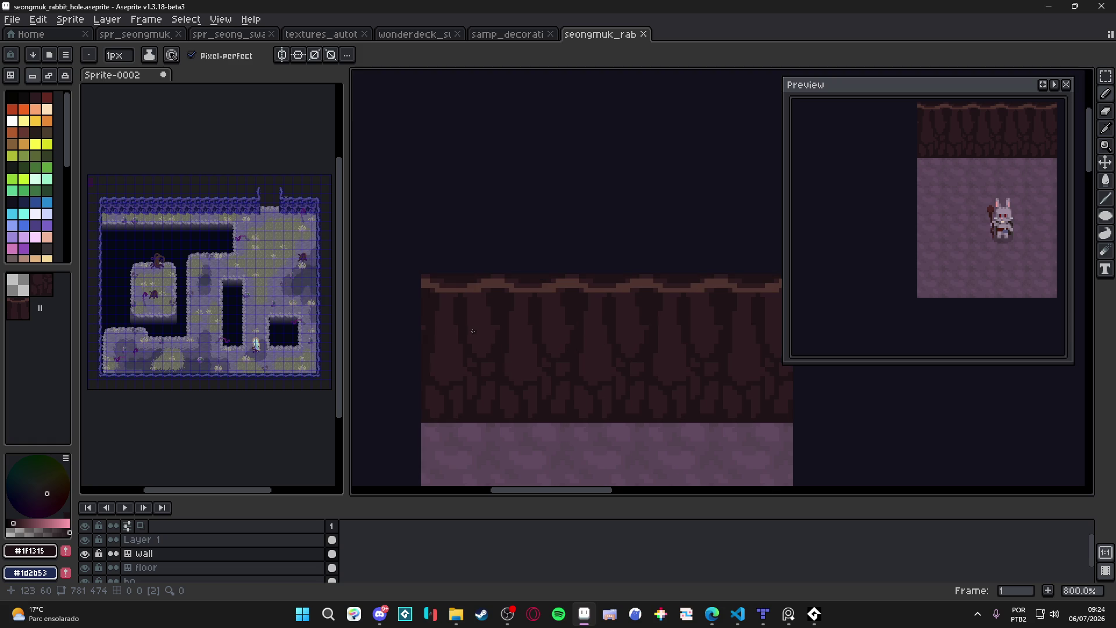
scroll(473, 331, up, 2)
click(500, 322)
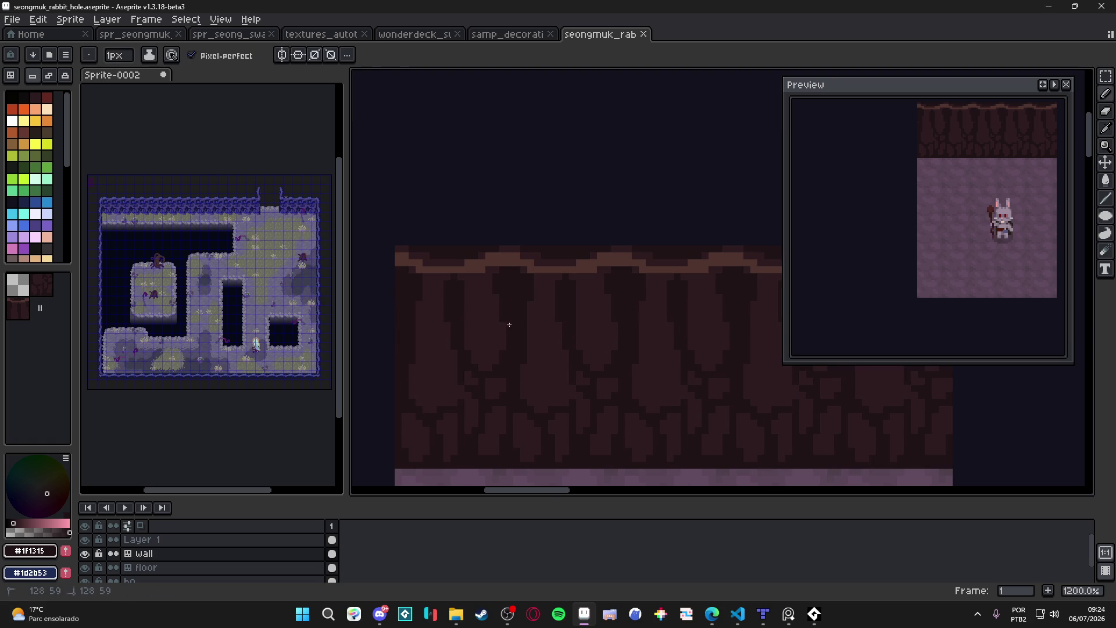
alt+click(503, 324)
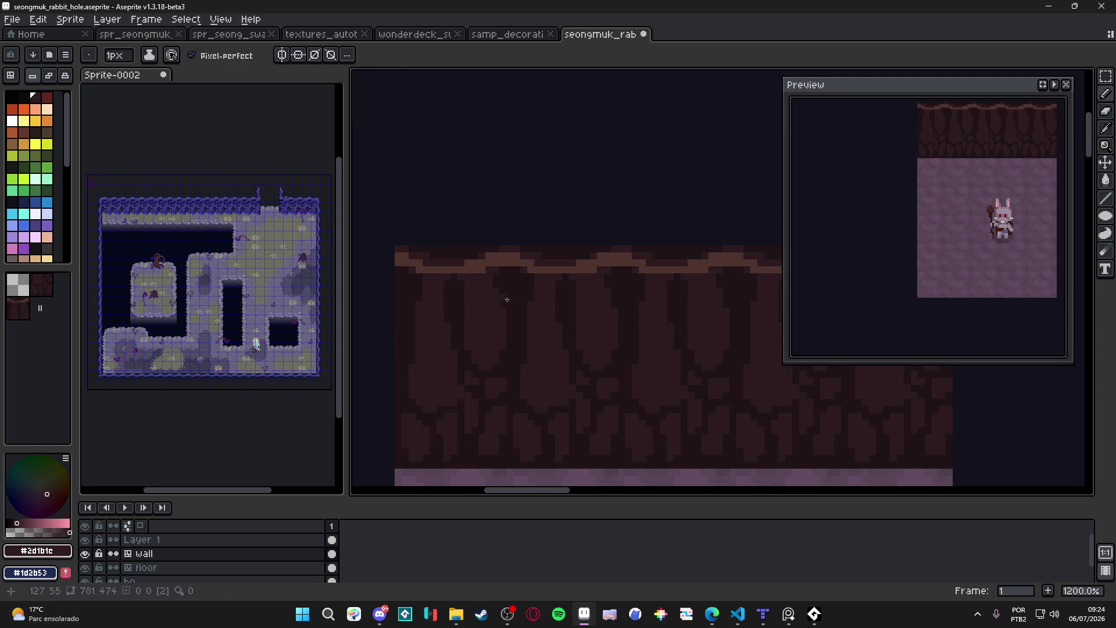
scroll(495, 294, down, 3)
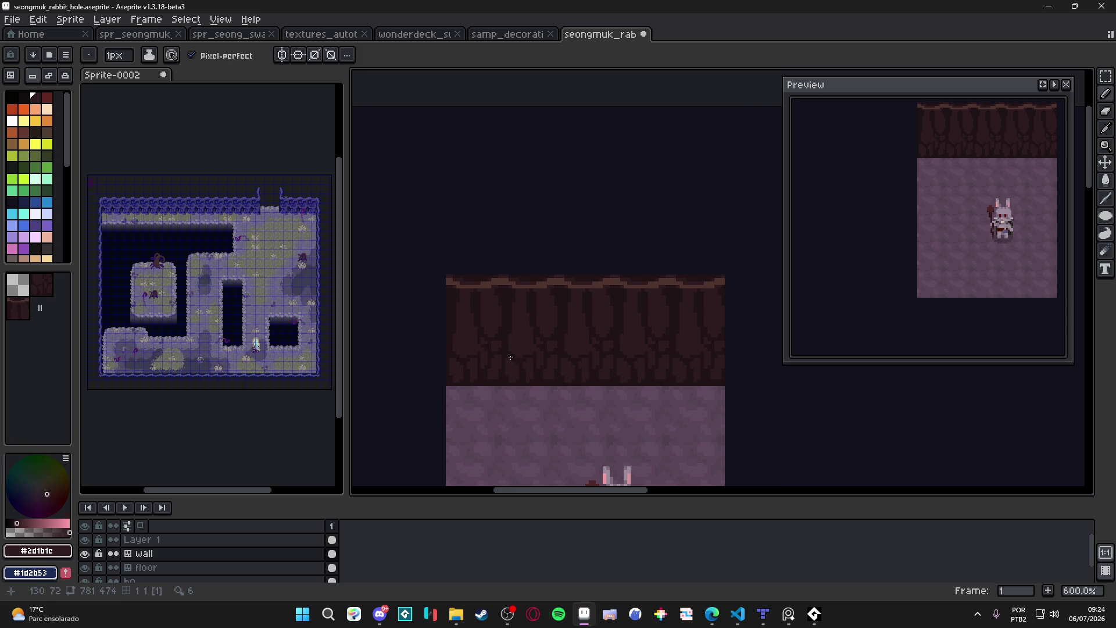
key(ctrl+s)
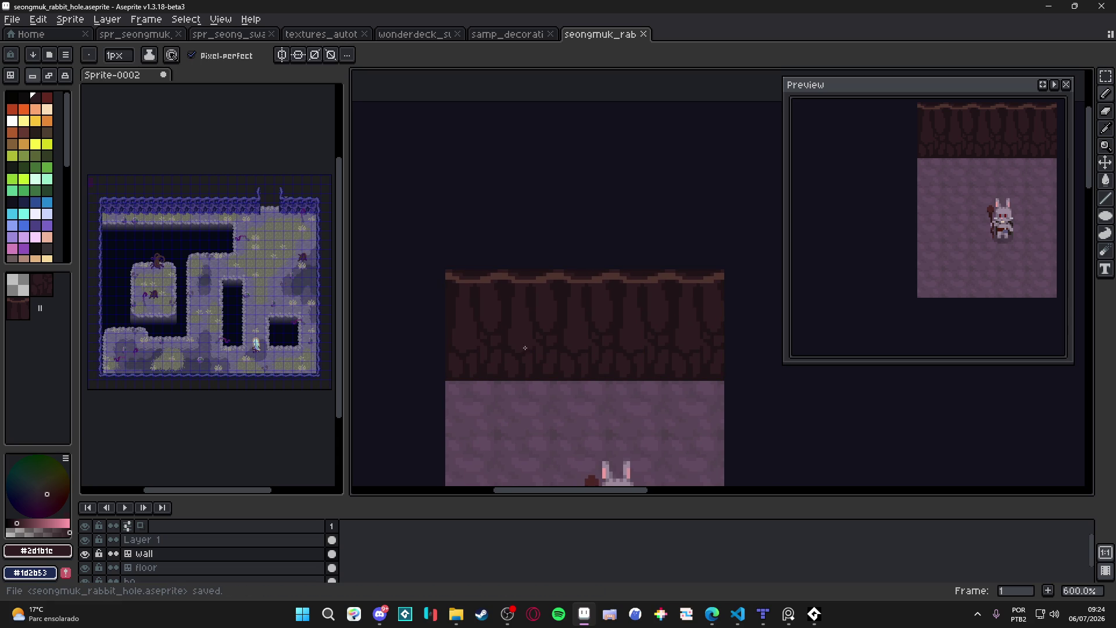
Erase a stray wall pixel, save again, and make the floor layer active.
scroll(515, 364, up, 3)
key(e)
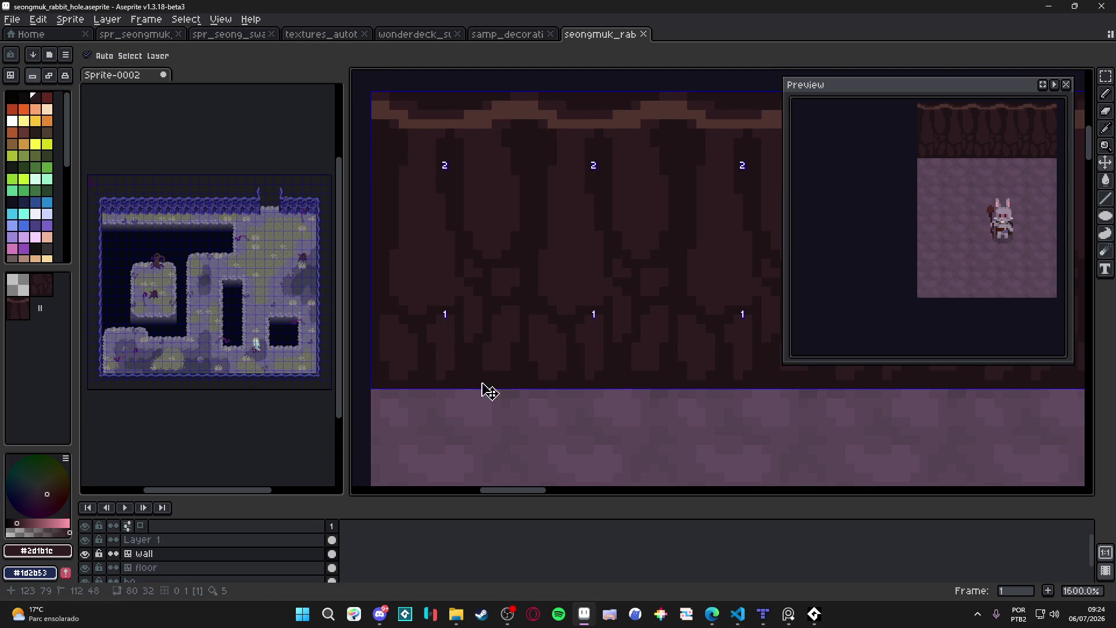
click(452, 389)
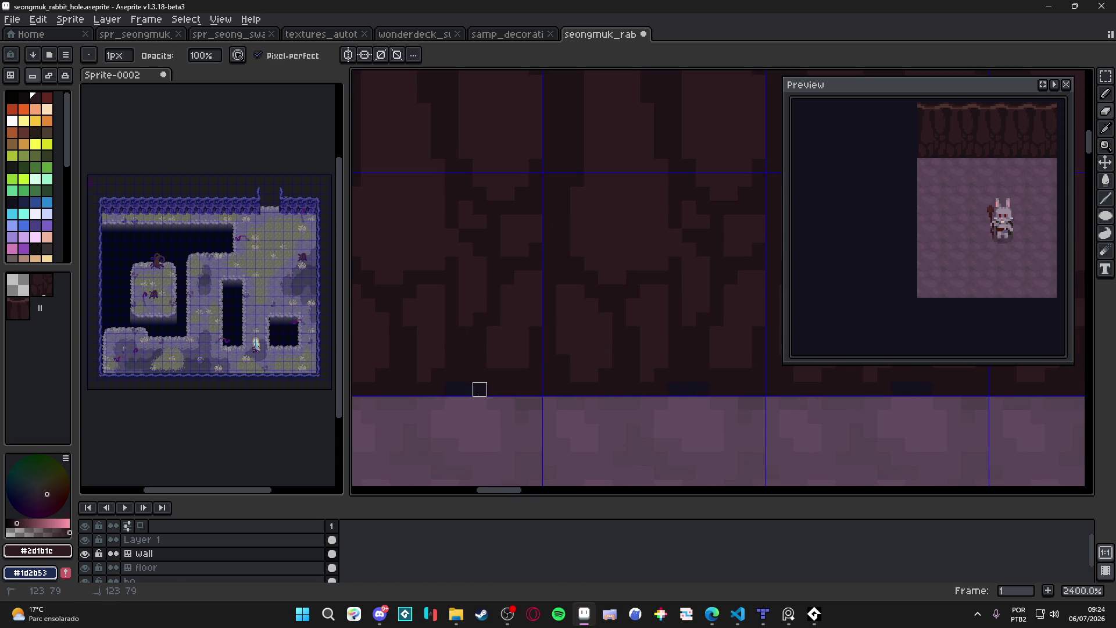
scroll(465, 374, down, 5)
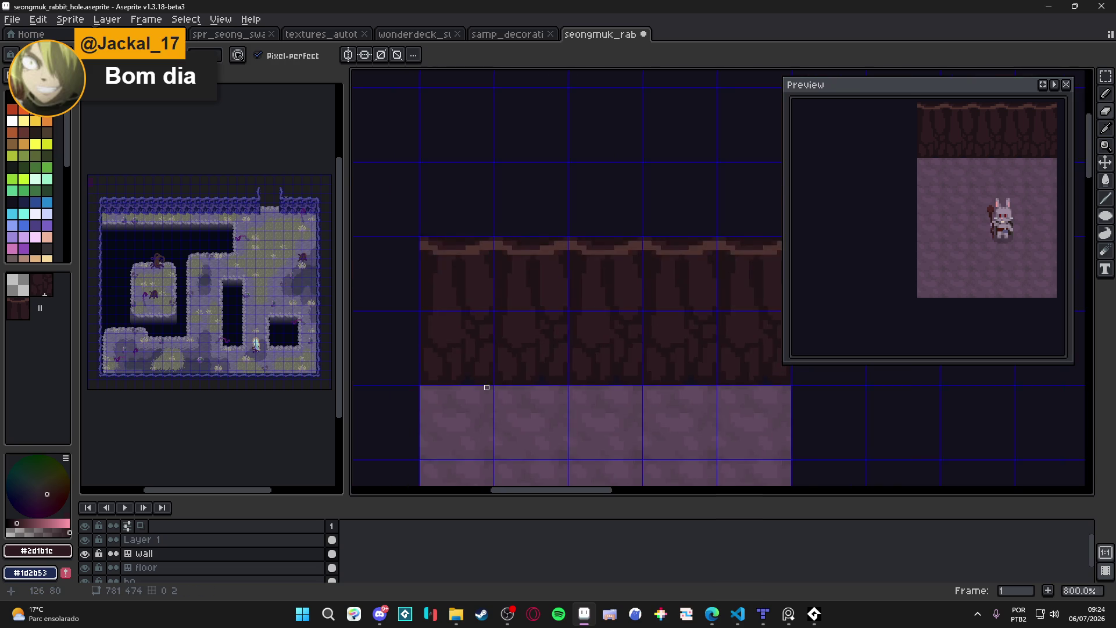
key(ctrl+s)
ctrl+click(482, 340)
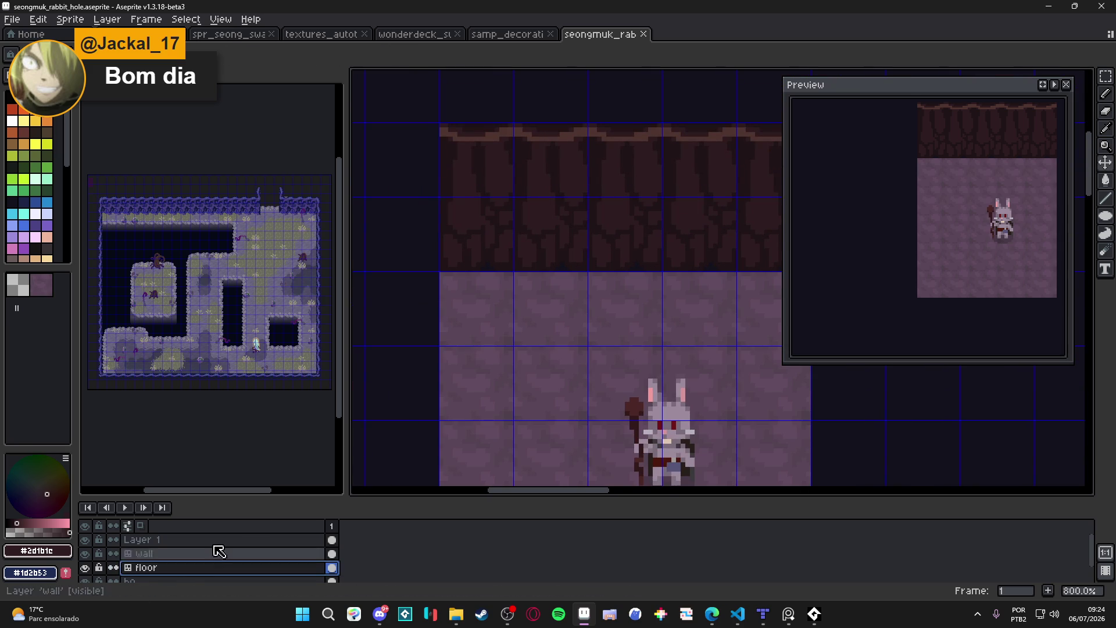
Select and clear a strip along the wall base, reveal the base spikes, activate the wall layer and save.
key(m)
mouse_move(469, 316)
mouse_down()
mouse_move(779, 345)
mouse_move(688, 341)
mouse_move(666, 324)
mouse_up()
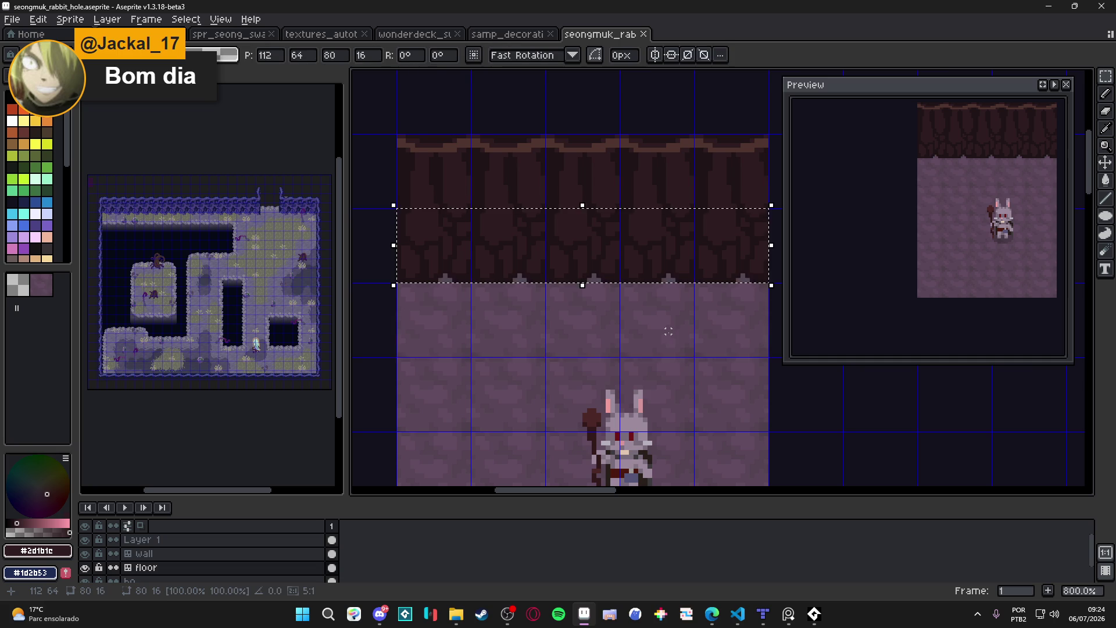
click(491, 316)
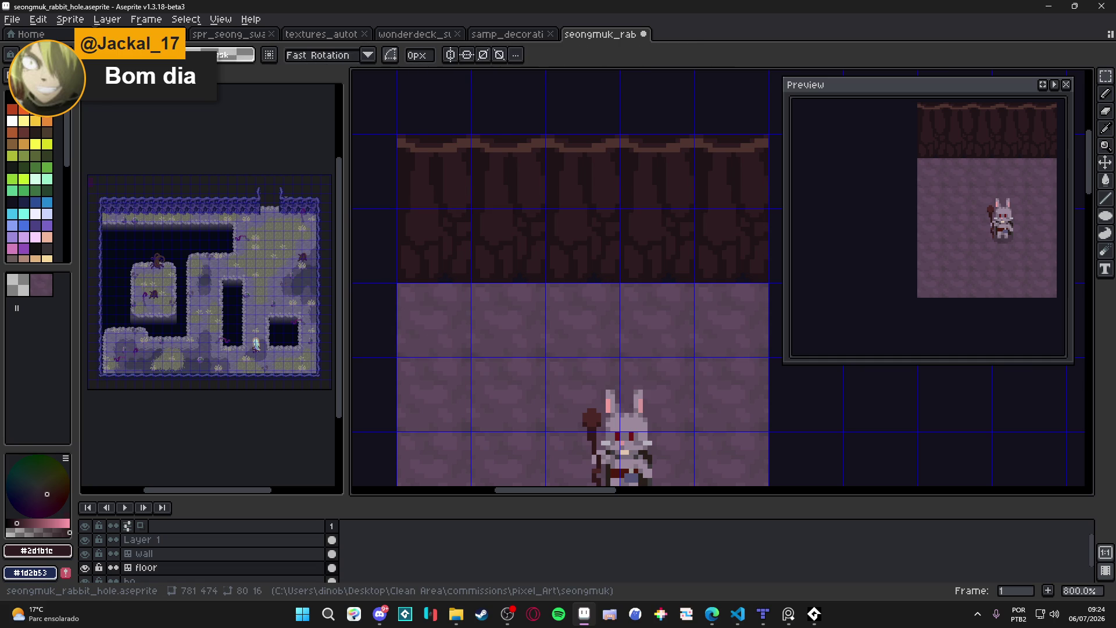
key(v)
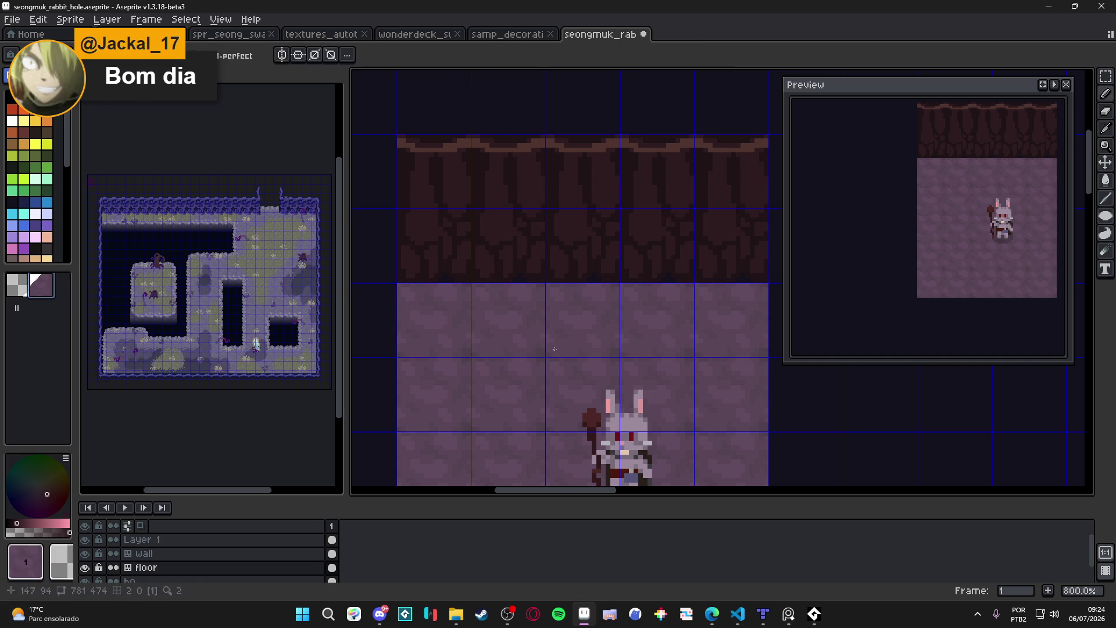
click(738, 277)
key(alt+Up)
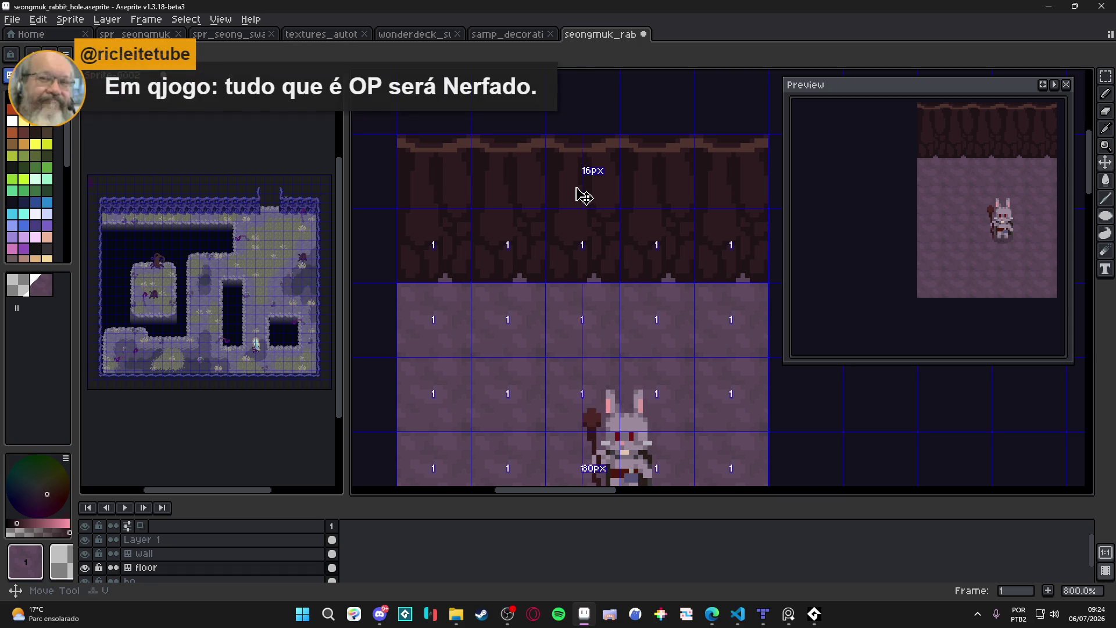
key(ctrl+s)
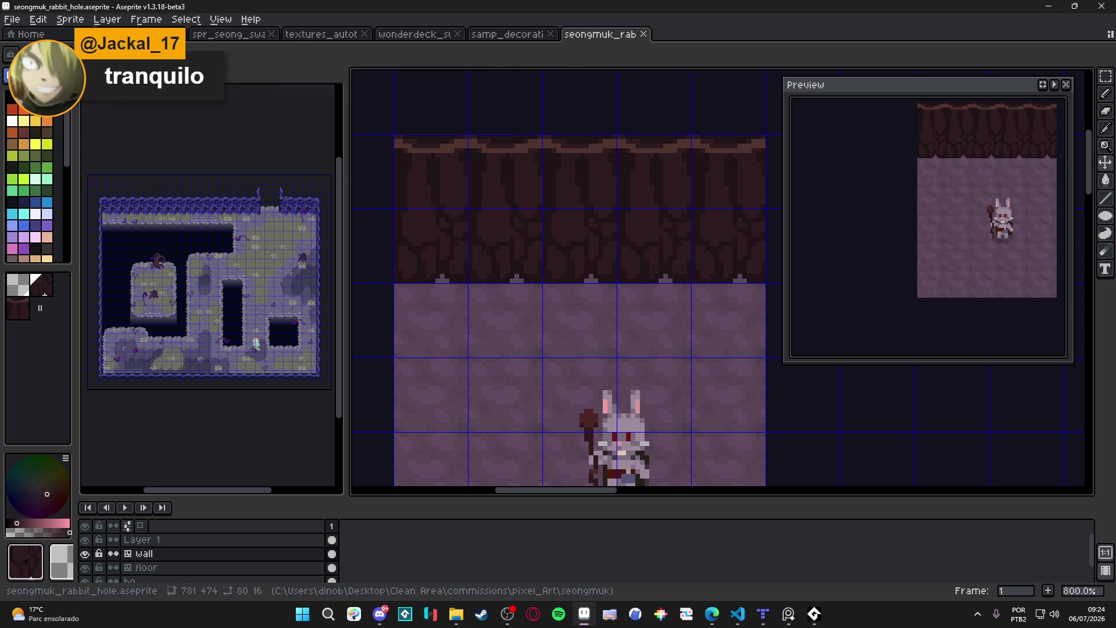
Switch to the floor layer and back to the wall layer, then paint two dark wall pixels.
key(Tab)
key(alt+Down)
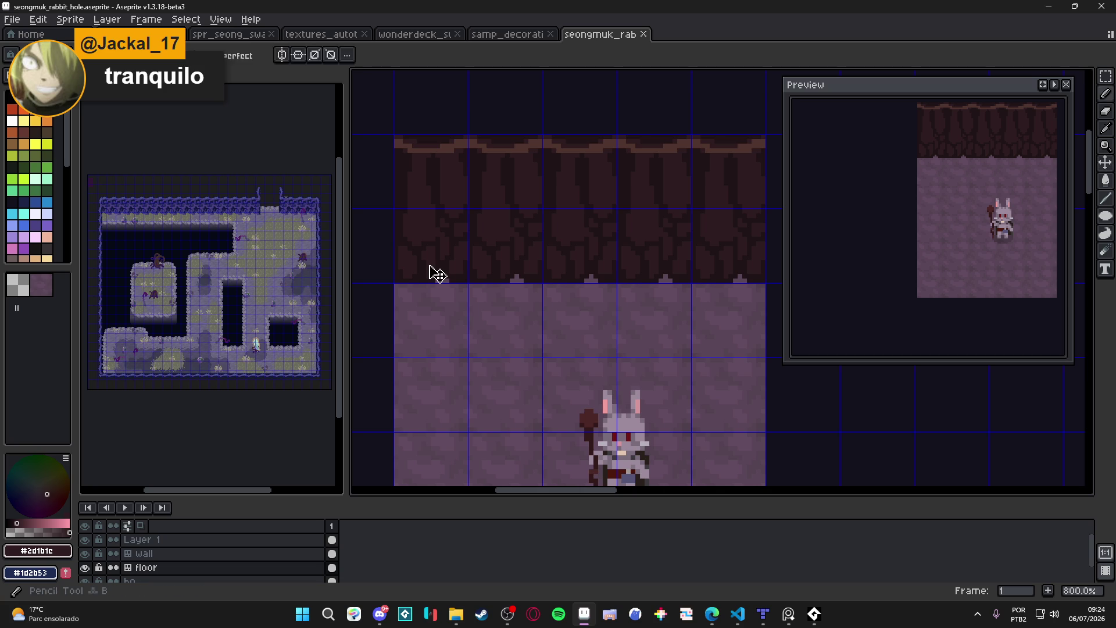
key(alt+Up)
scroll(430, 265, up, 3)
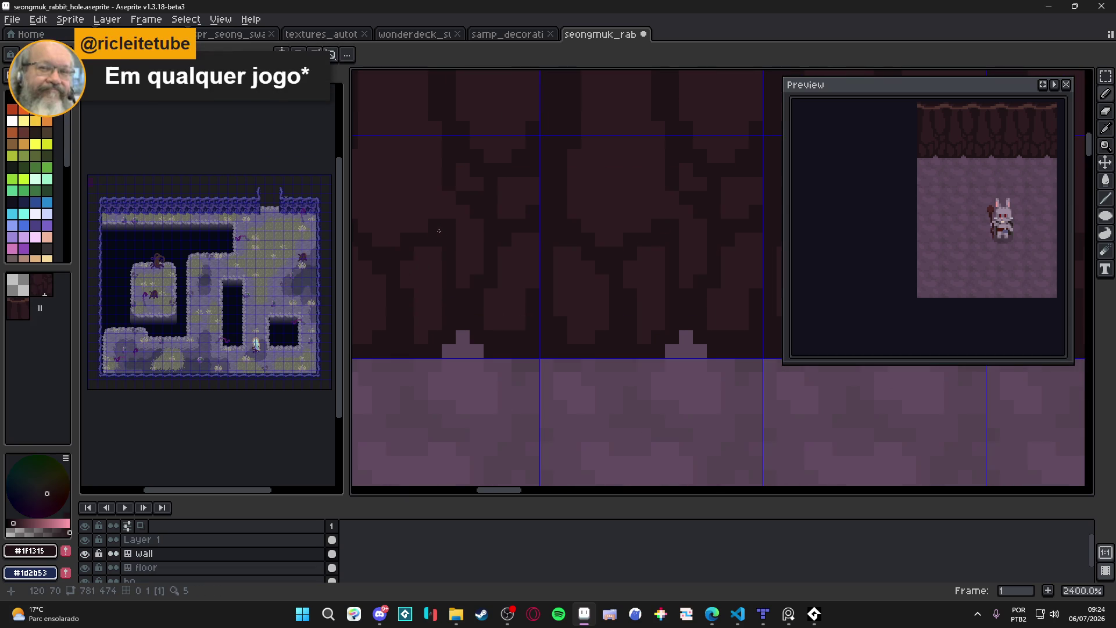
mouse_move(442, 214)
mouse_down()
mouse_move(444, 194)
mouse_move(478, 228)
mouse_move(430, 263)
mouse_up()
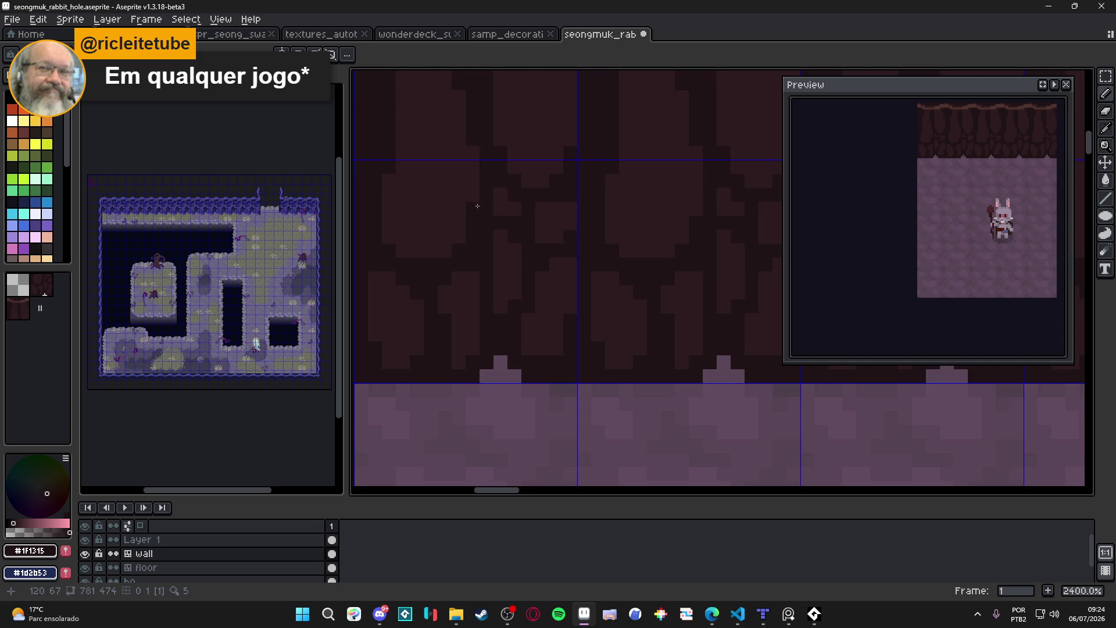
scroll(477, 206, down, 4)
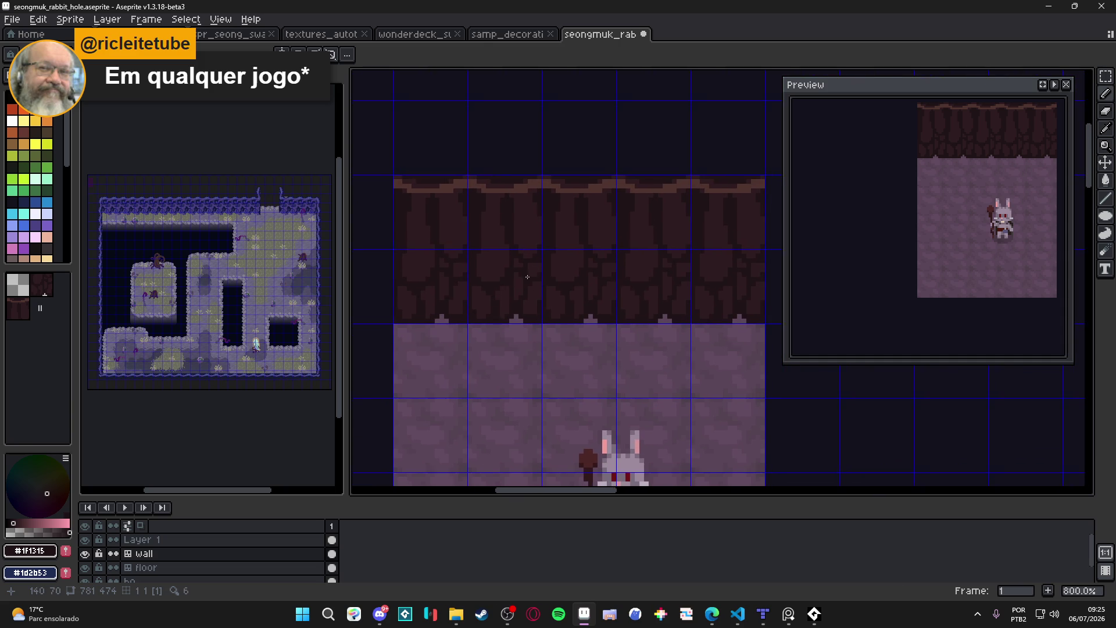
scroll(541, 314, up, 4)
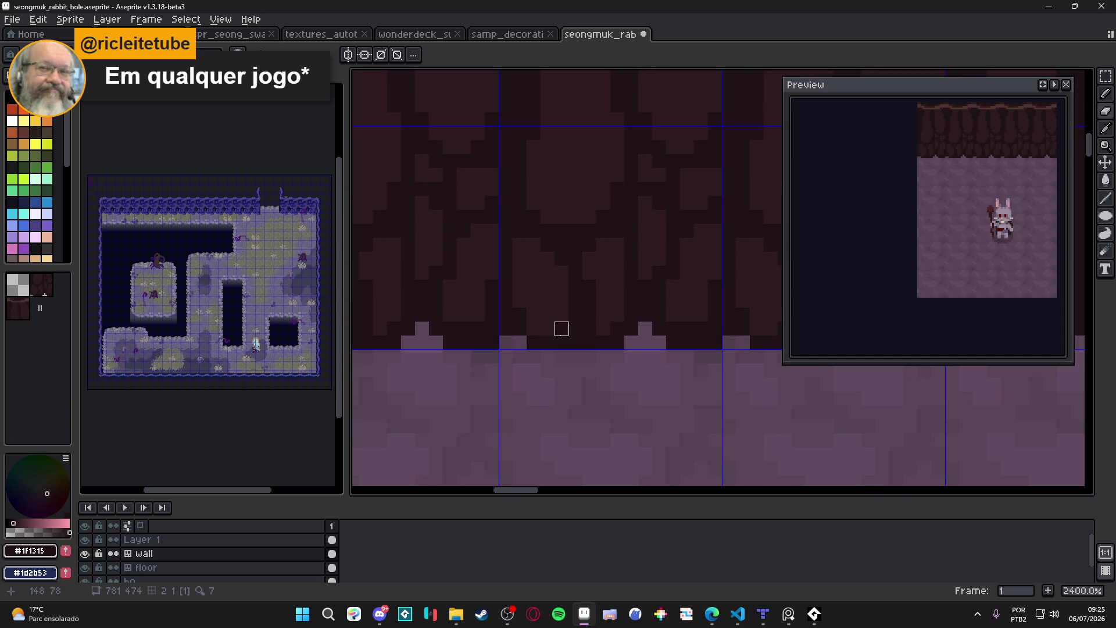
Add lighter pixels to the base spikes of the wall tile.
click(505, 329)
click(575, 342)
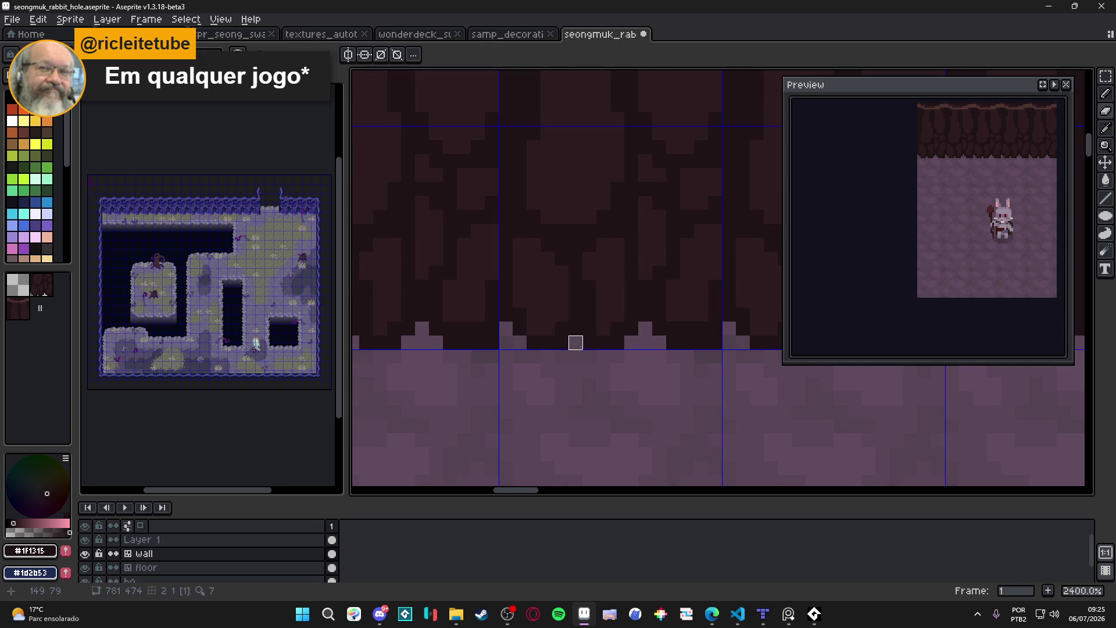
scroll(575, 342, down, 3)
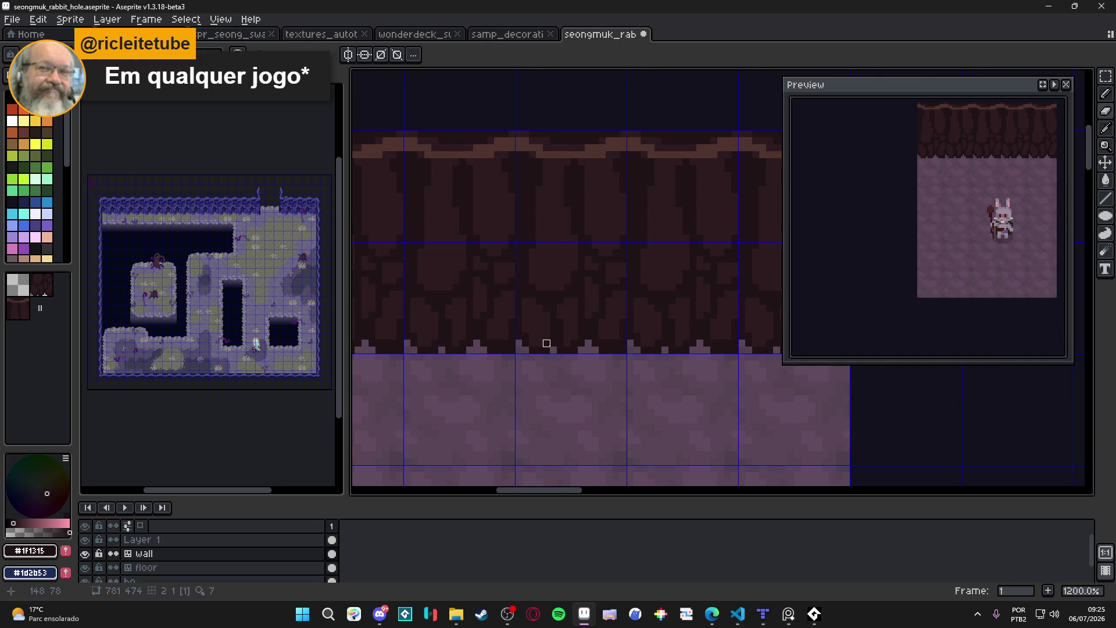
scroll(547, 344, down, 1)
scroll(509, 330, up, 2)
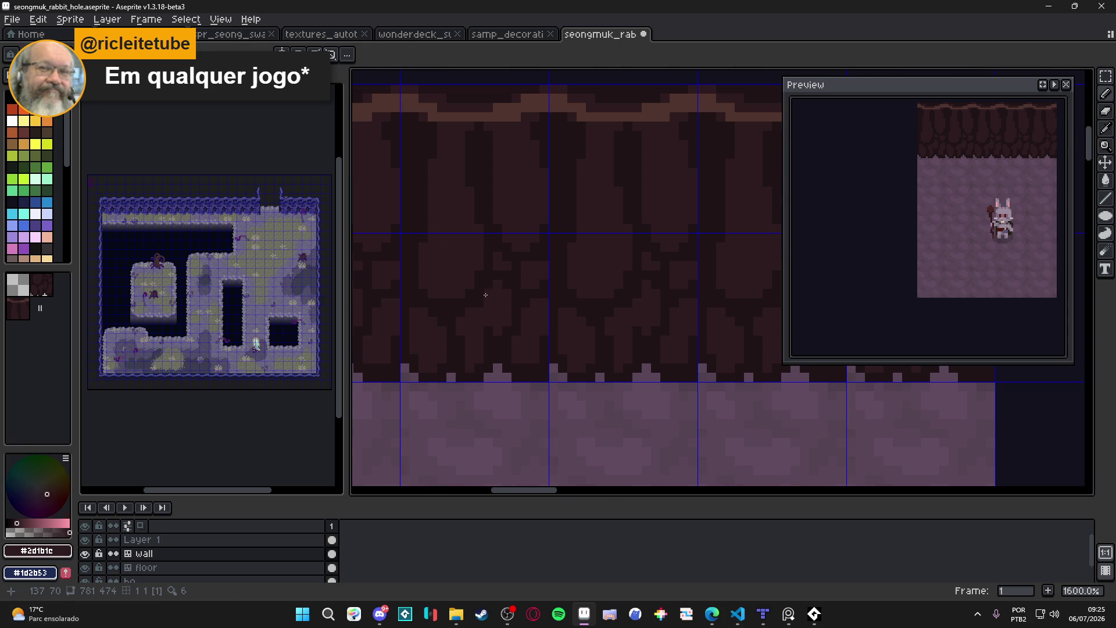
Sample the darkest and mid-dark wall shades, save, paint a wall pixel, and end on mid-brown #2d1b1c.
alt+click(477, 313)
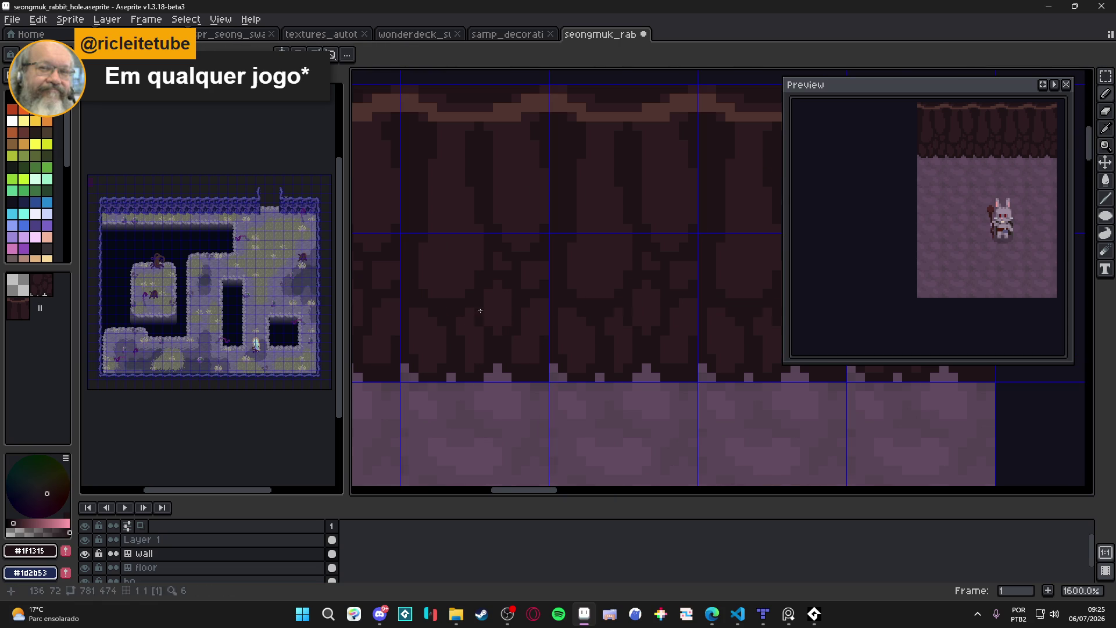
alt+click(471, 346)
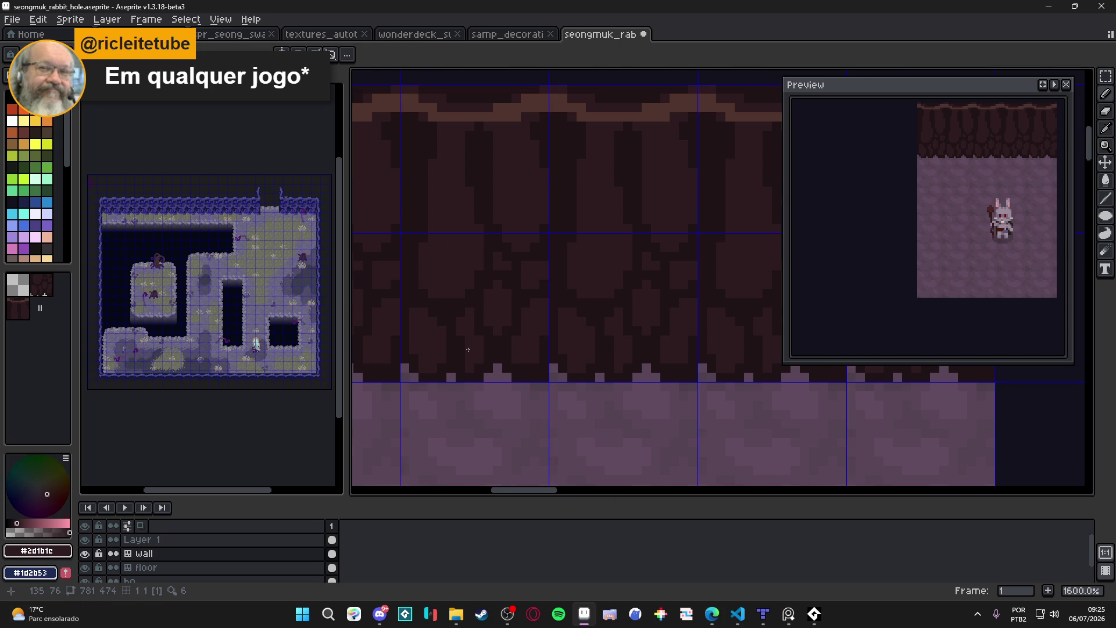
scroll(468, 349, down, 3)
scroll(472, 353, up, 2)
alt+click(473, 356)
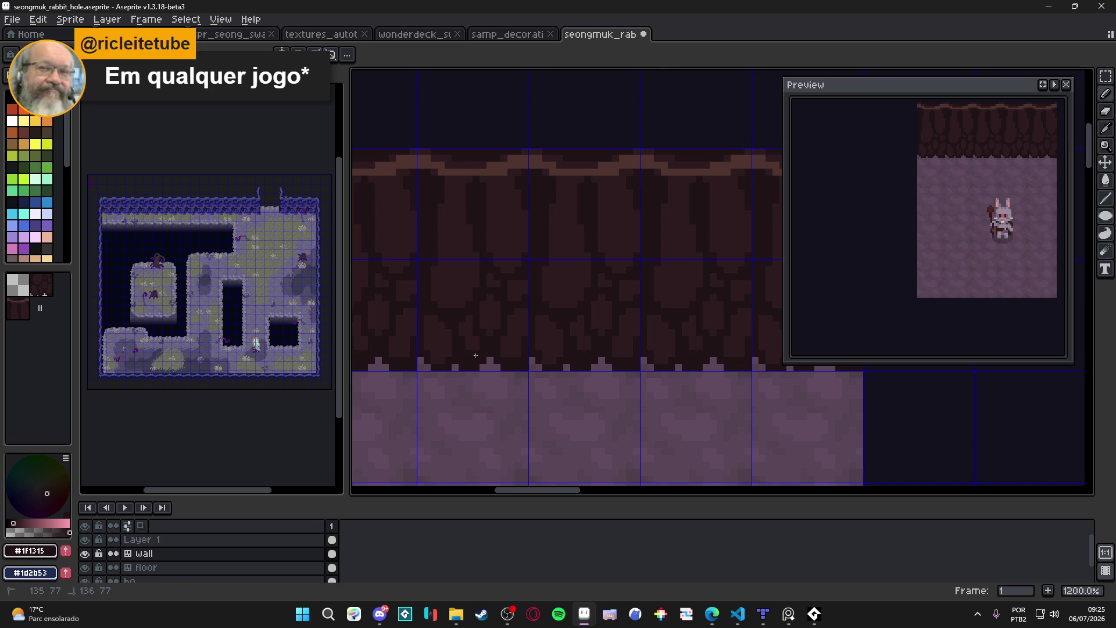
scroll(491, 344, up, 1)
scroll(510, 334, down, 1)
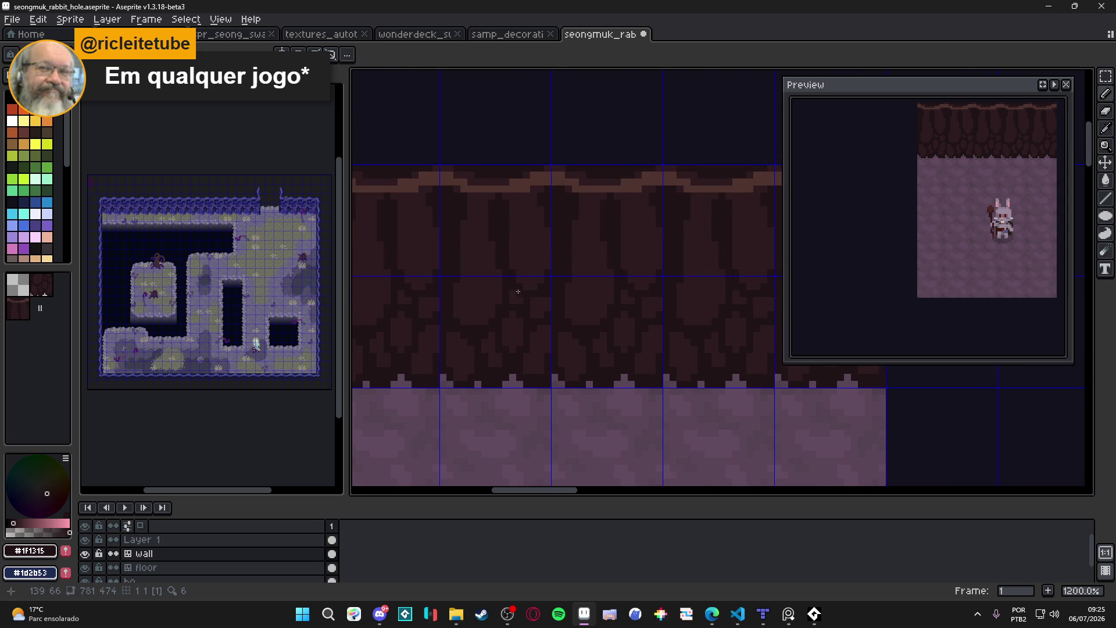
key(ctrl+s)
scroll(581, 299, up, 1)
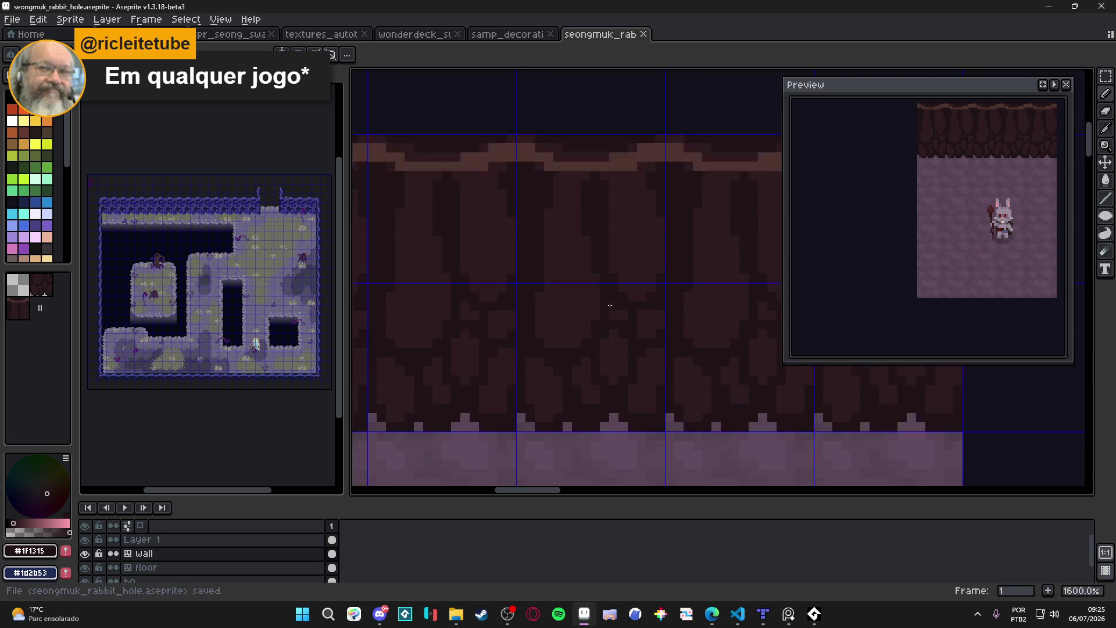
scroll(609, 305, down, 1)
click(515, 263)
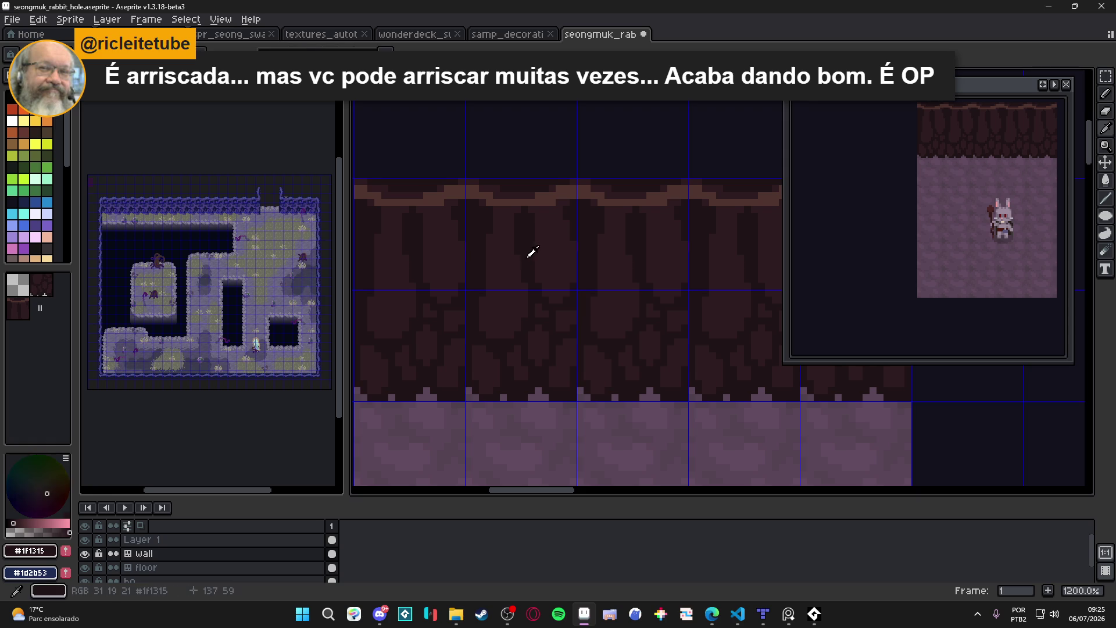
alt+click(515, 251)
Undo the last pencil stroke and save the file.
scroll(515, 250, down, 2)
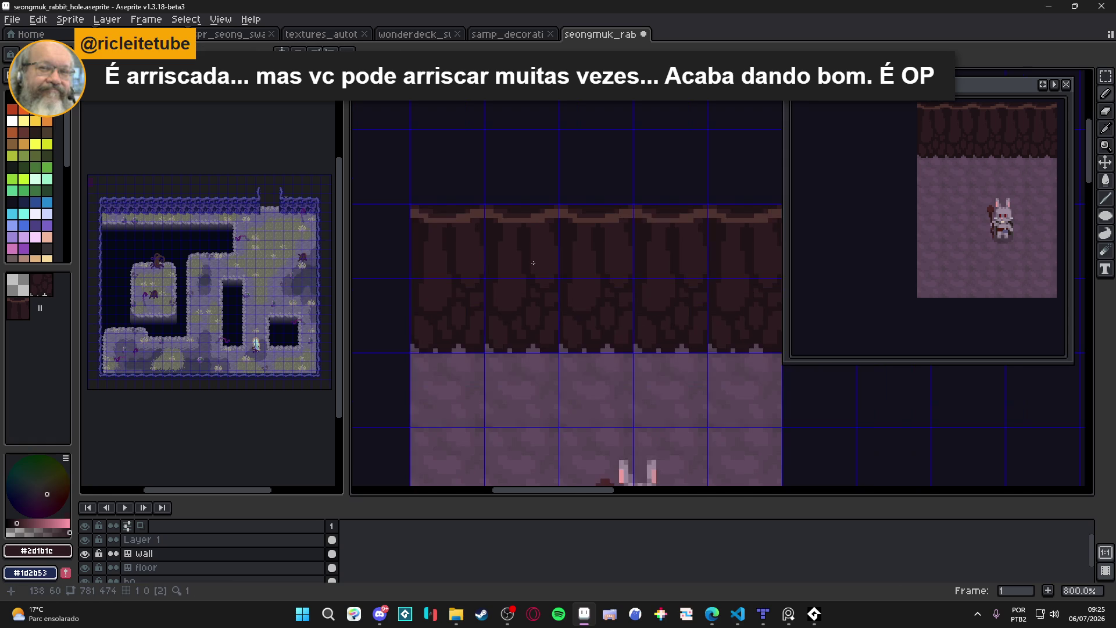
scroll(517, 235, up, 3)
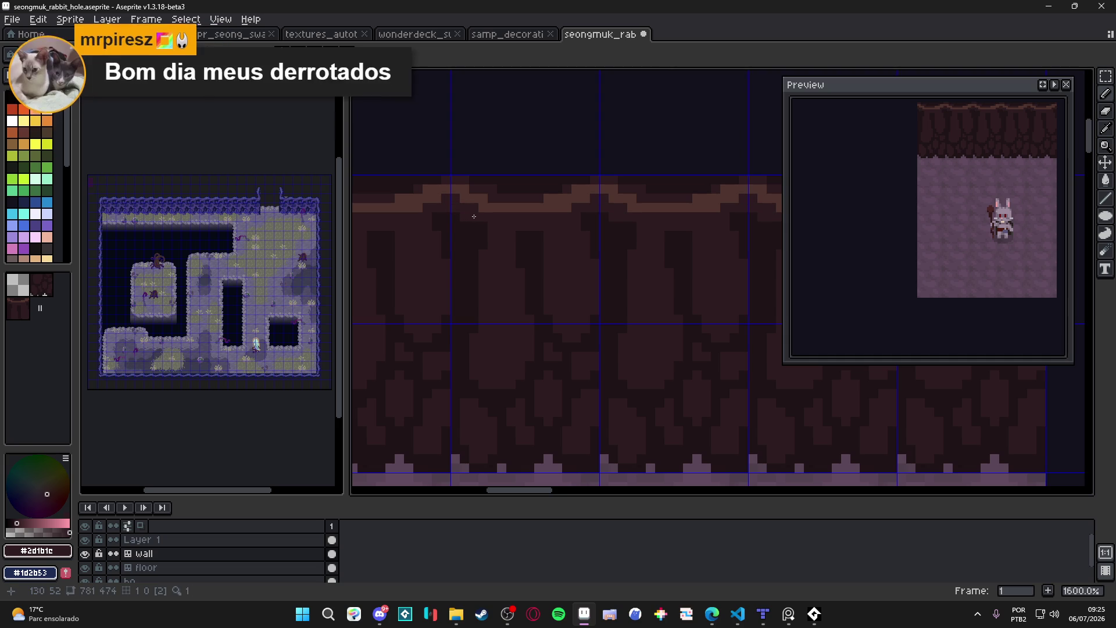
key(ctrl+z)
key(ctrl+s)
drag(465, 253, 475, 263)
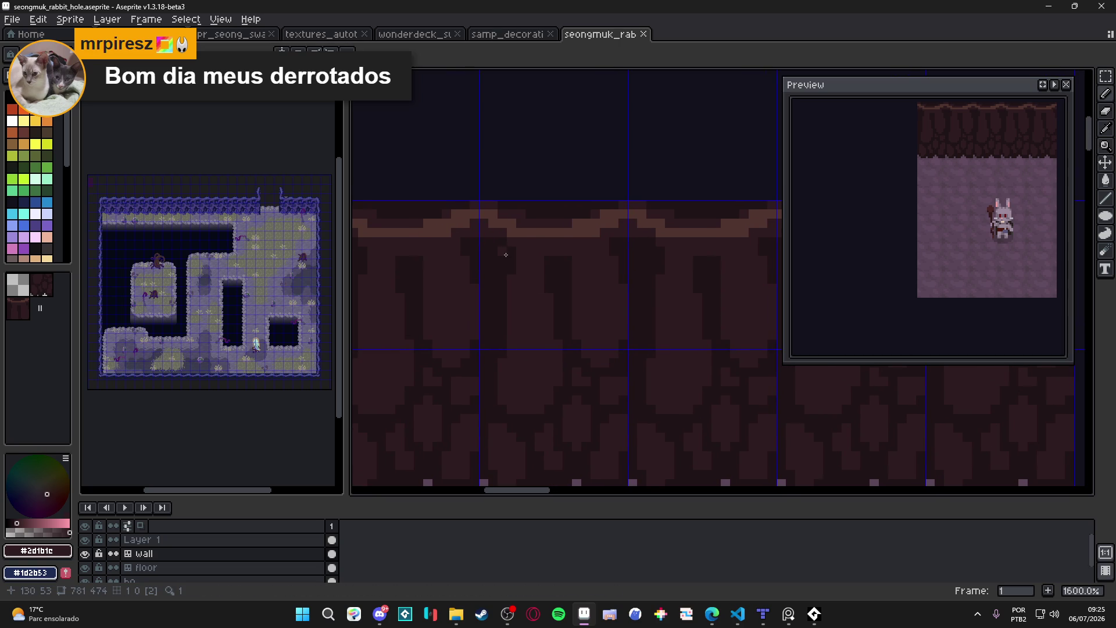
scroll(506, 255, up, 2)
Sample #1f1315 and darken a row of pixels beneath the wall's top rim, then save.
alt+click(459, 235)
click(459, 221)
click(474, 221)
click(460, 208)
click(487, 222)
click(446, 221)
click(451, 264)
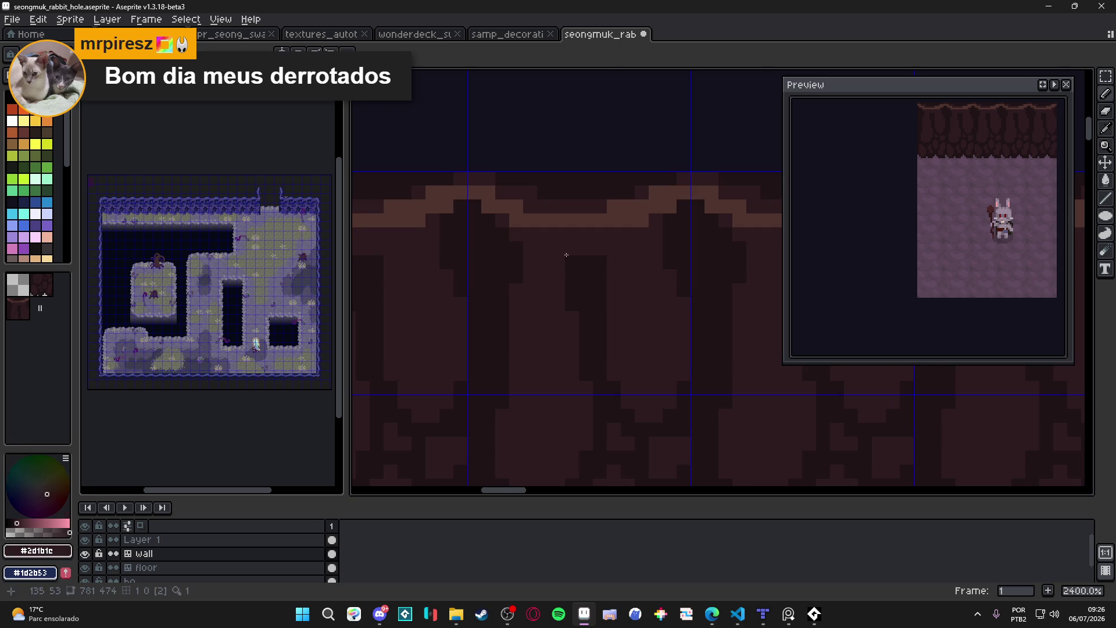
alt+click(590, 249)
key(ctrl+s)
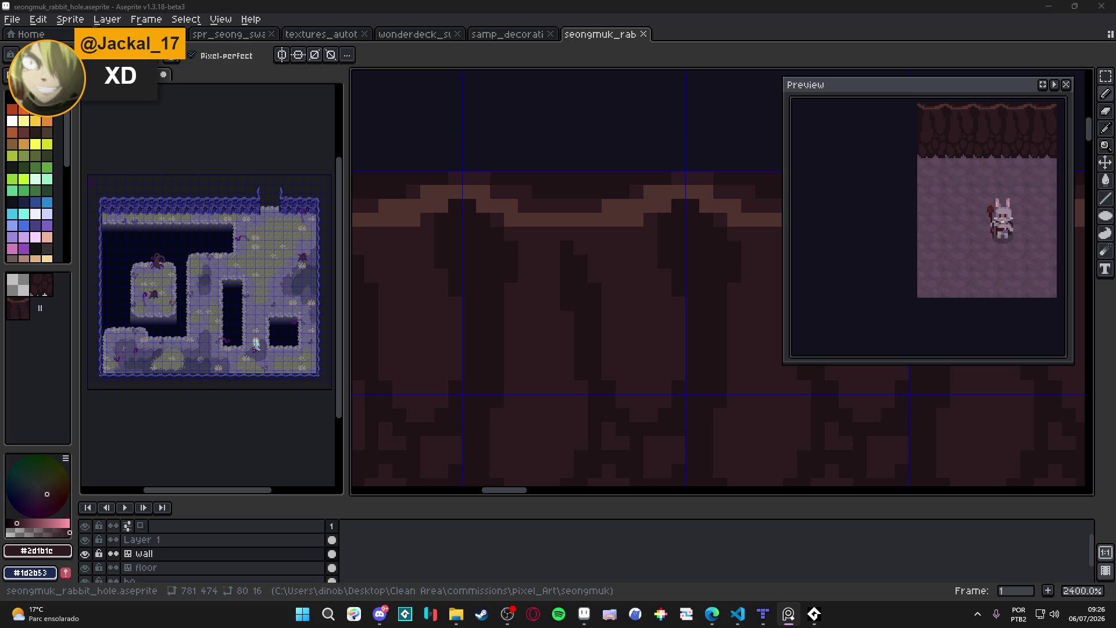
Erase along the wall tile's bottom edge to carve taller pointed spikes.
scroll(550, 303, down, 5)
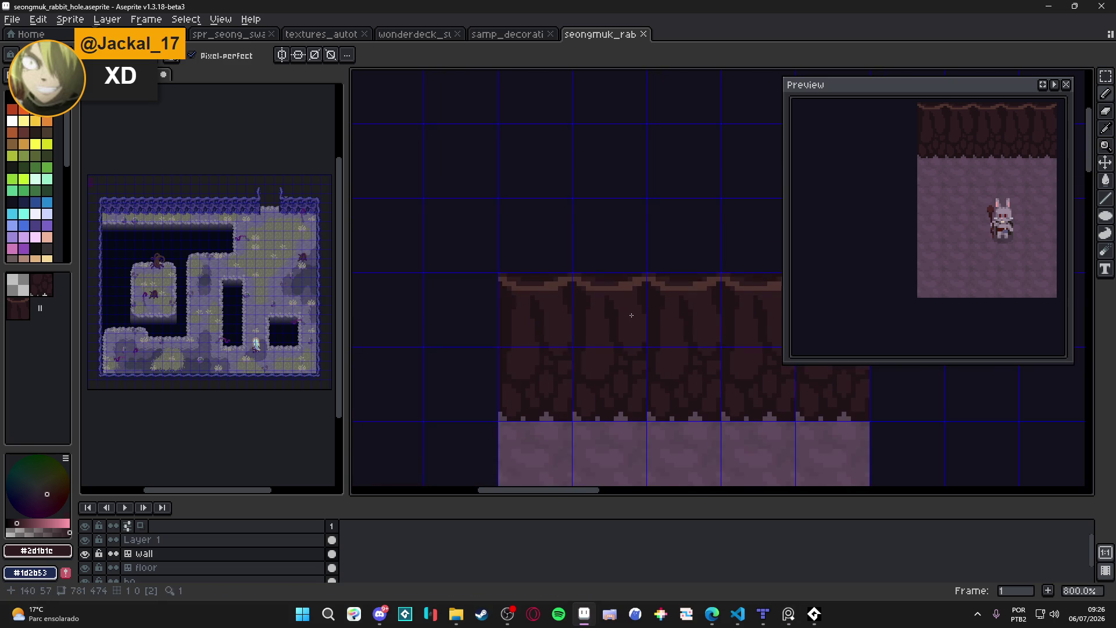
key(ctrl+s)
drag(467, 318, 451, 316)
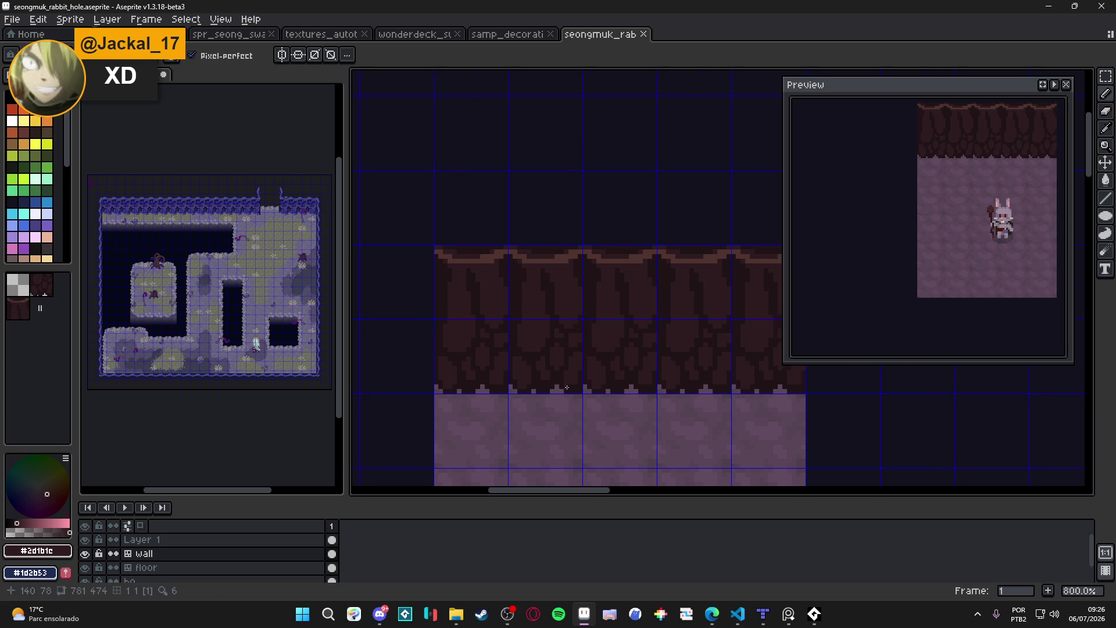
scroll(576, 388, up, 3)
key(e)
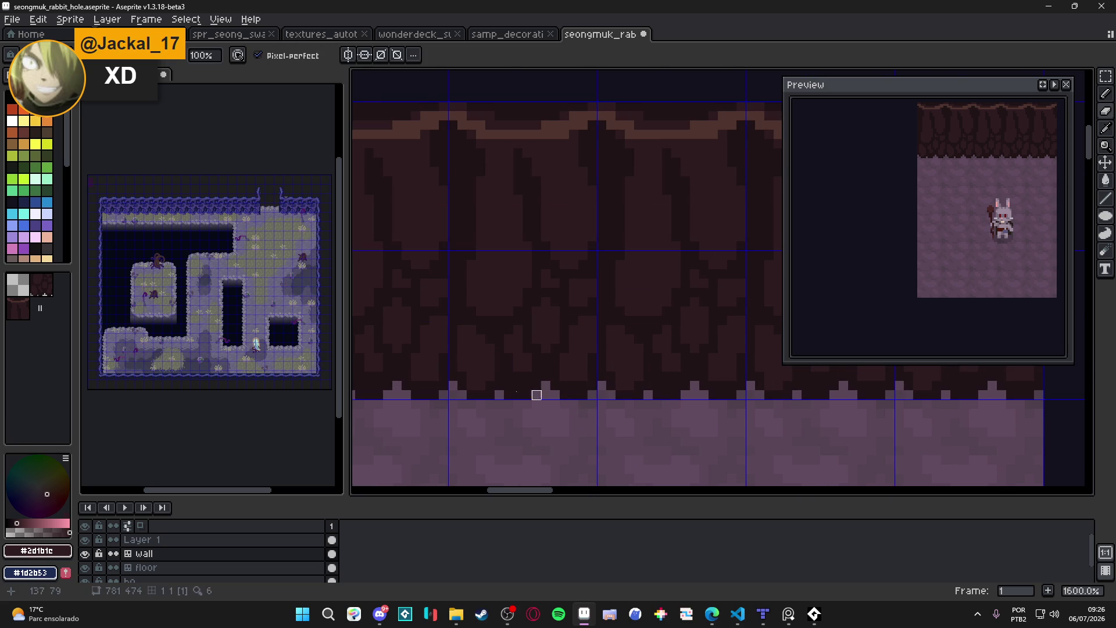
drag(541, 367, 573, 401)
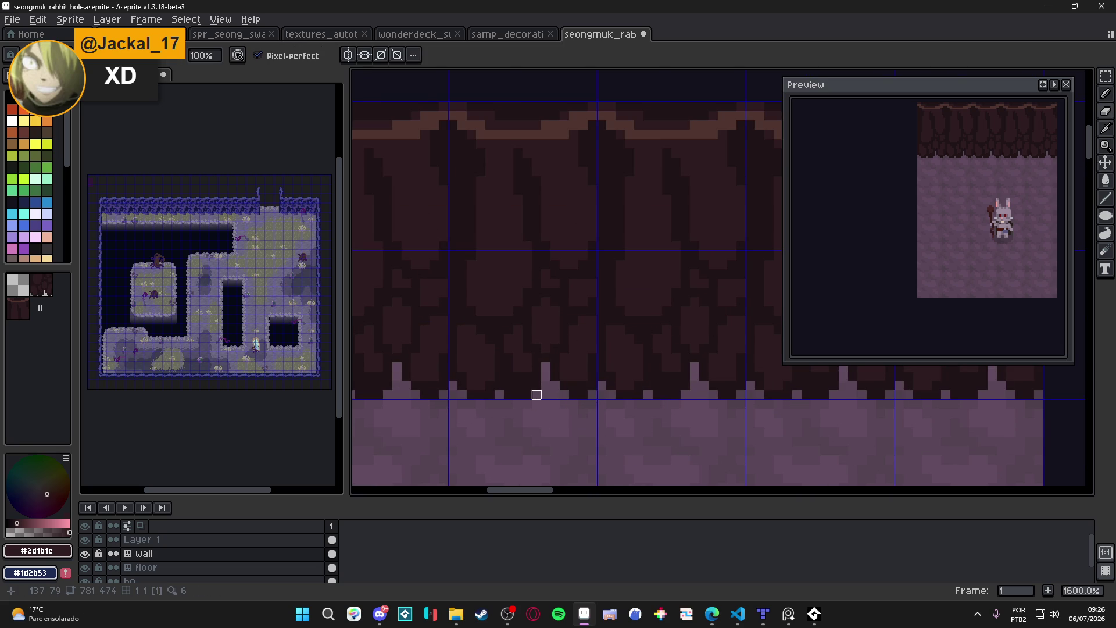
Return to the Pencil, bring the whole row of wall tiles into view, and save.
scroll(536, 395, down, 2)
scroll(488, 356, up, 1)
key(i)
scroll(457, 270, up, 3)
key(b)
scroll(451, 285, down, 5)
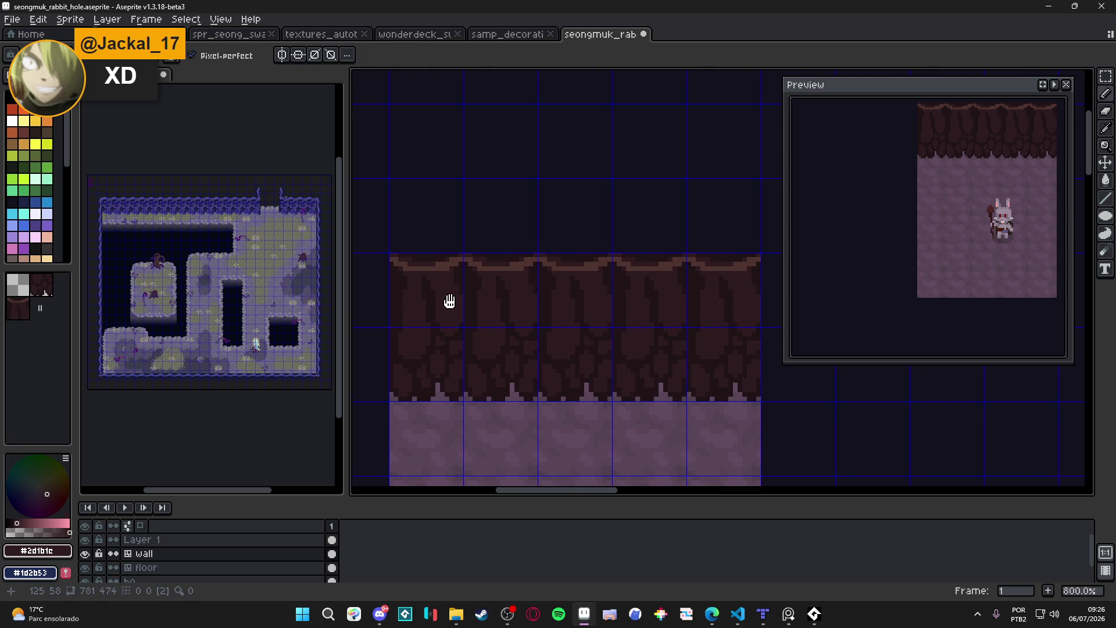
scroll(451, 306, down, 2)
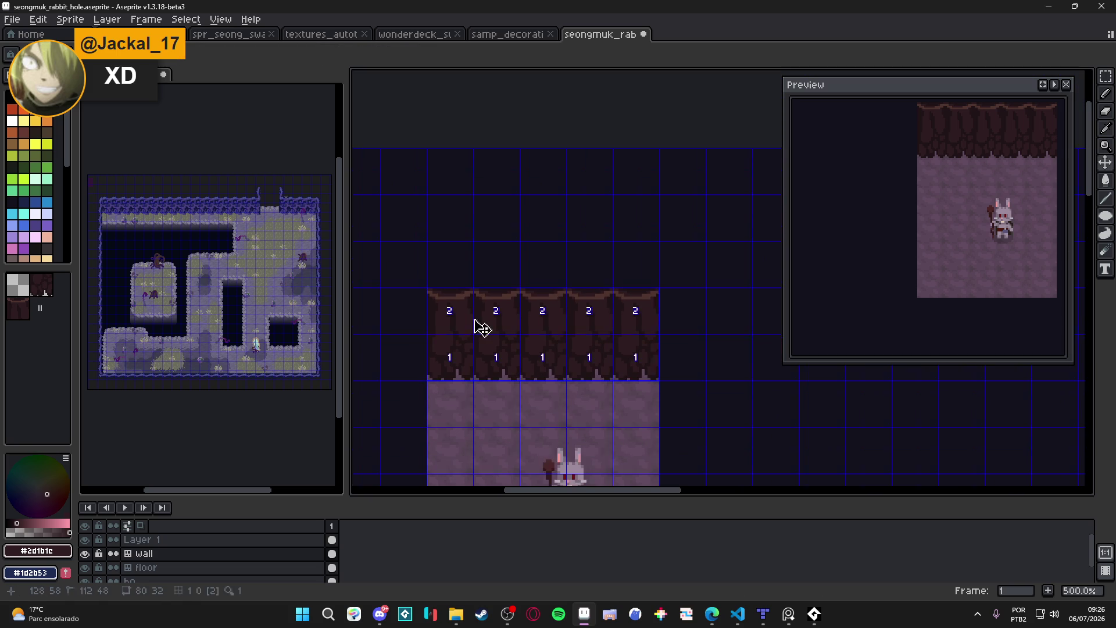
drag(494, 358, 478, 295)
key(ctrl+s)
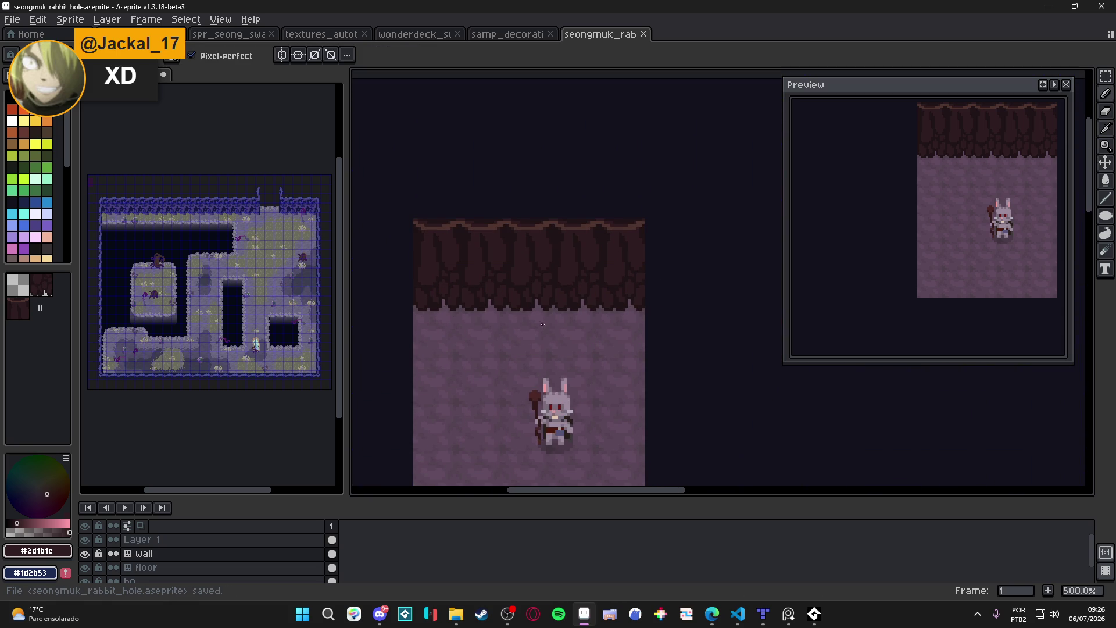
Choose a semi-transparent dark brown, sample a warmer wall brown, and paint a stroke toward the rim.
scroll(522, 299, up, 4)
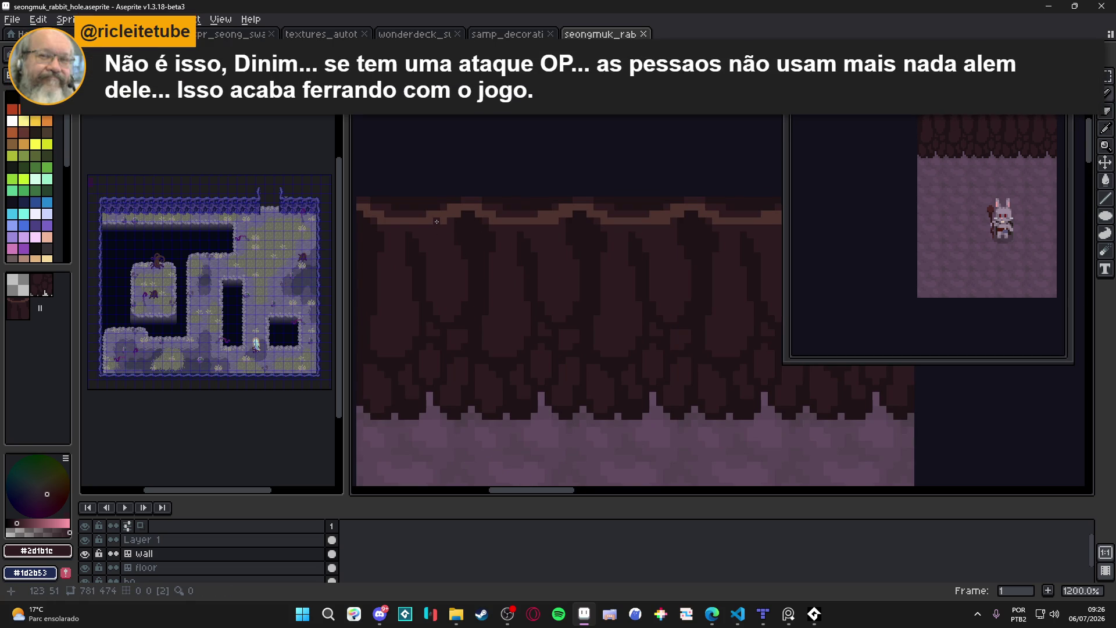
drag(437, 222, 446, 226)
key(ctrl+s)
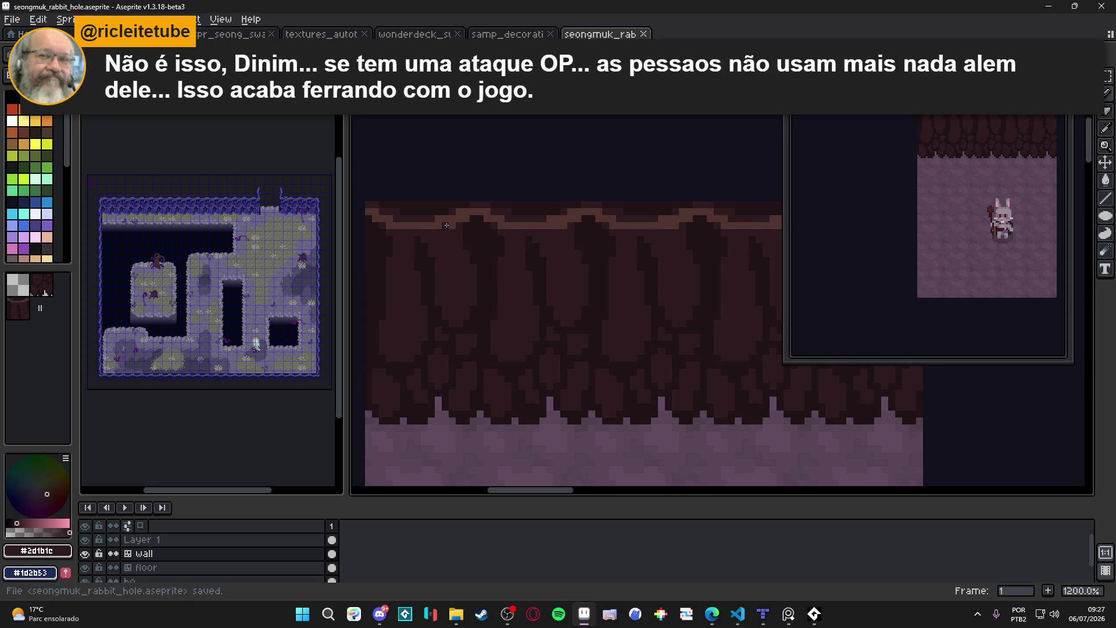
scroll(447, 225, up, 3)
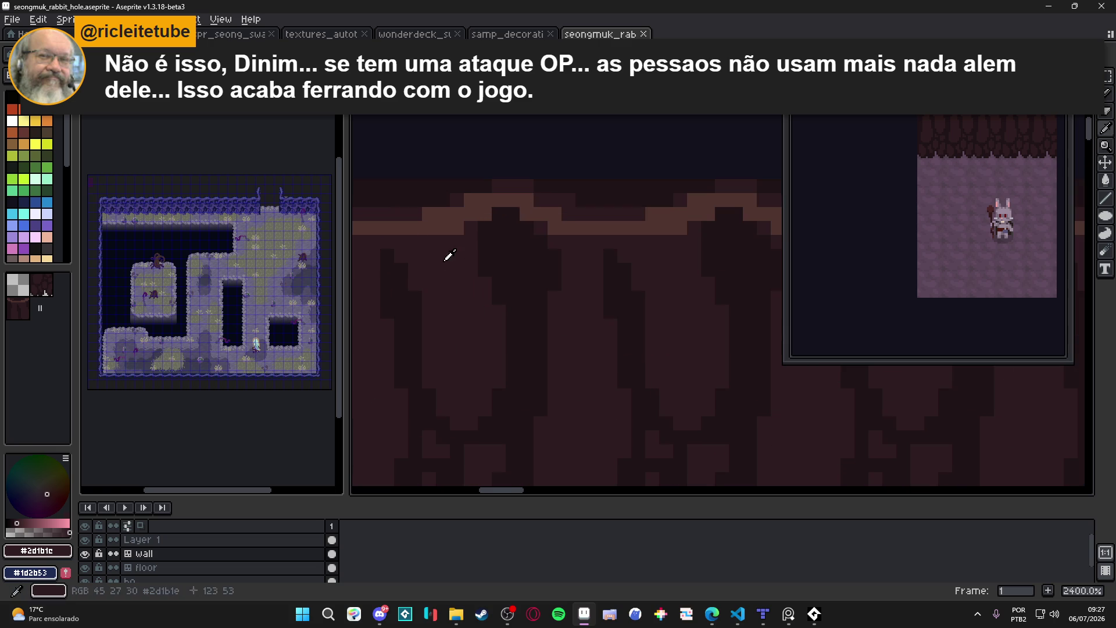
click(29, 524)
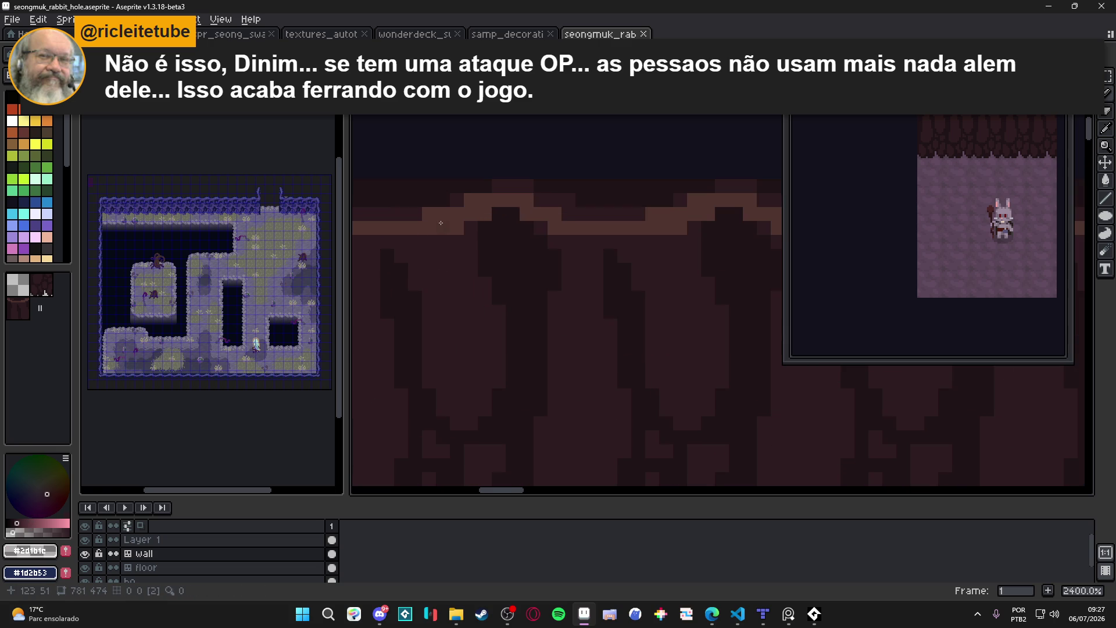
click(445, 224)
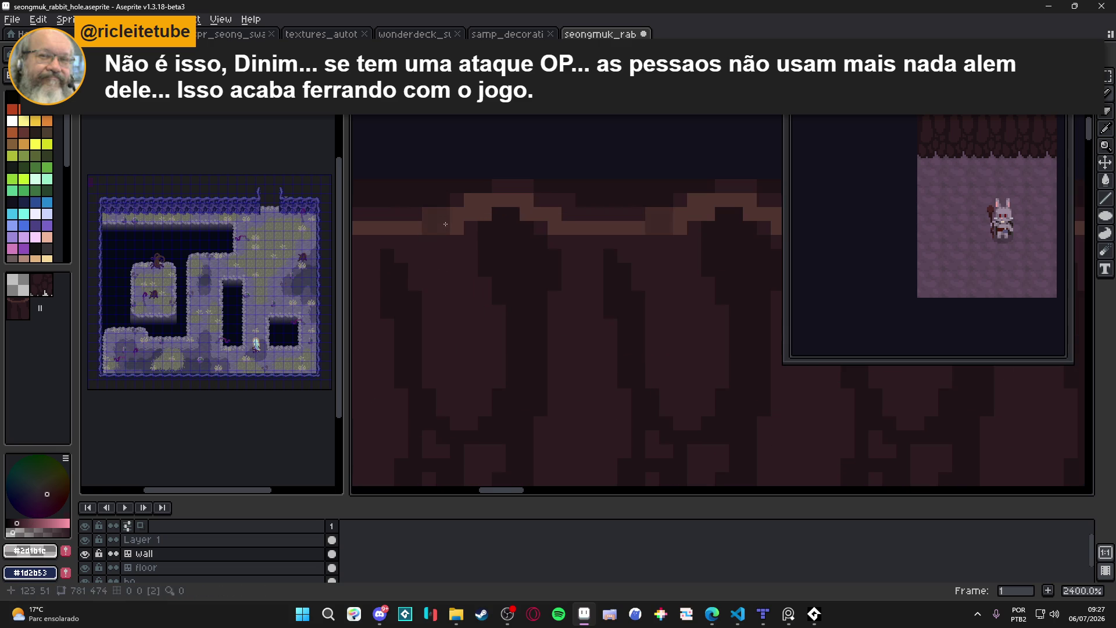
alt+click(445, 224)
mouse_move(457, 222)
mouse_down()
mouse_move(515, 199)
mouse_move(556, 225)
mouse_move(639, 227)
mouse_up()
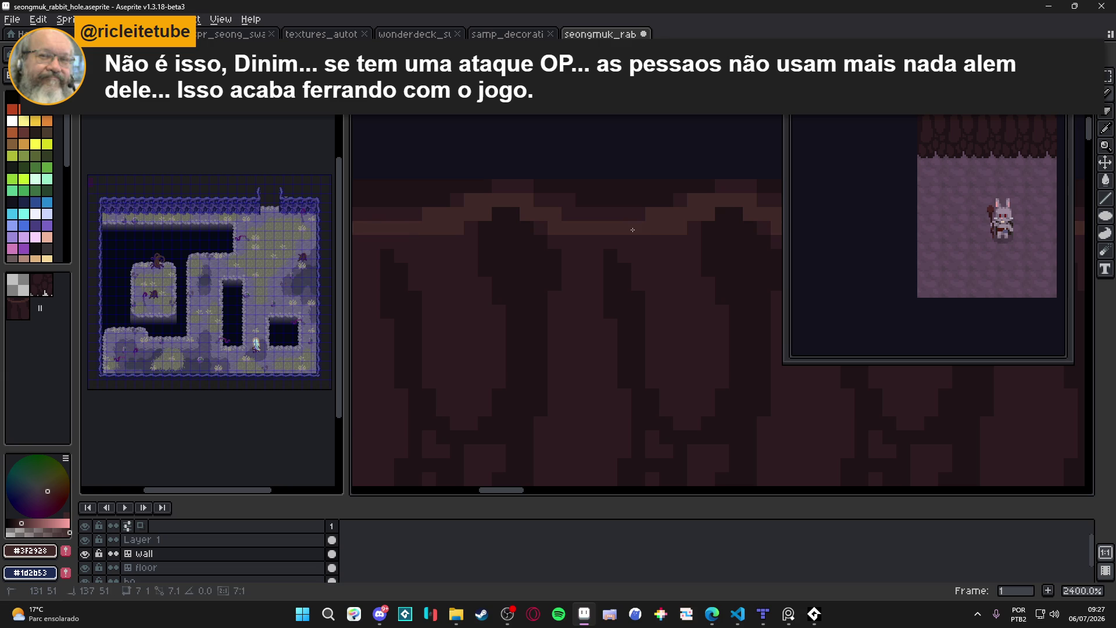
Sample the lighter rim brown #3f2928 and paint highlight pixels and a block along the rim.
scroll(544, 221, down, 4)
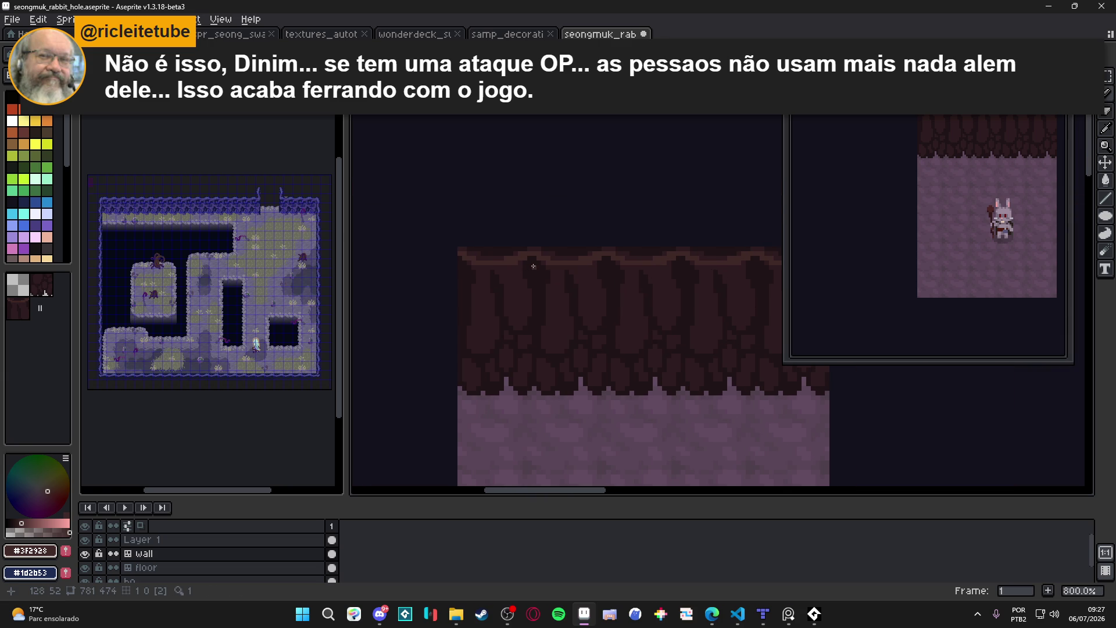
scroll(533, 265, up, 4)
alt+click(506, 258)
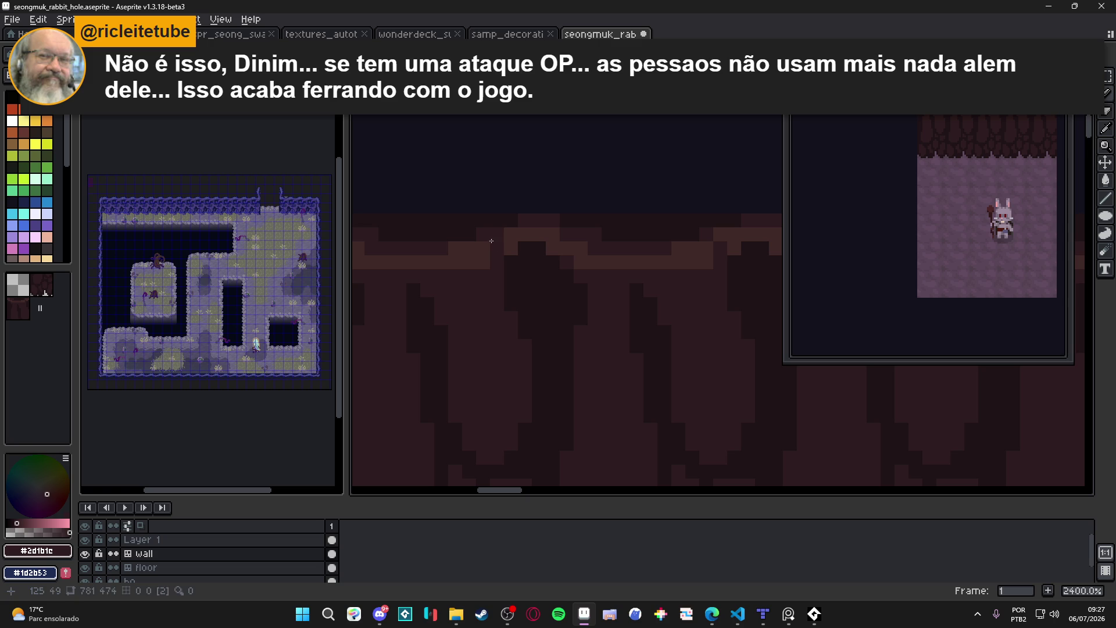
drag(415, 264, 559, 315)
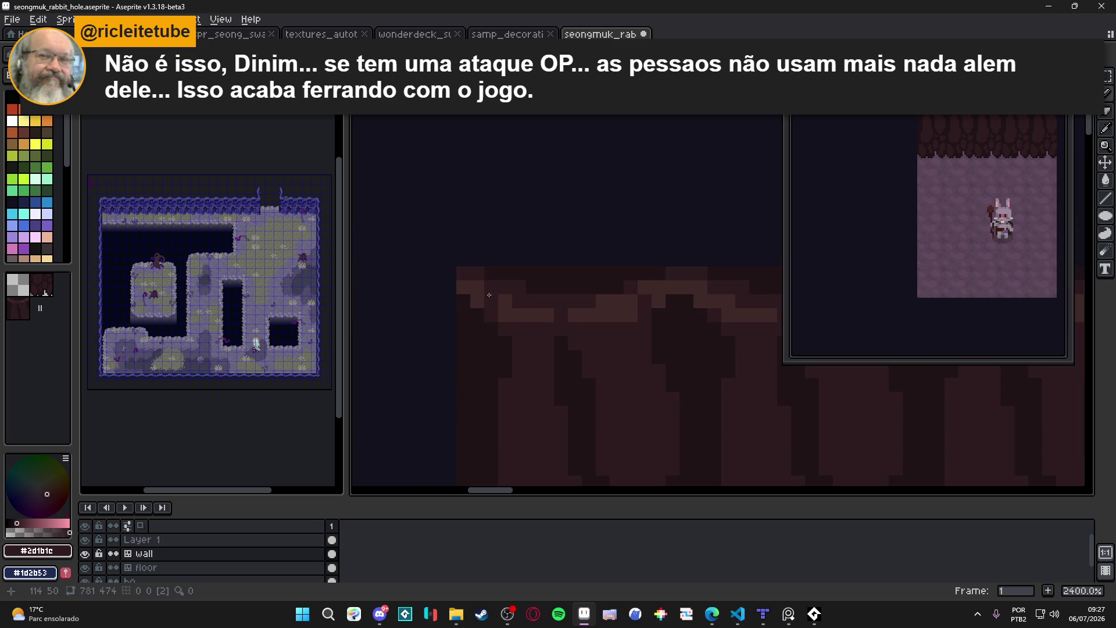
scroll(493, 293, right, 3)
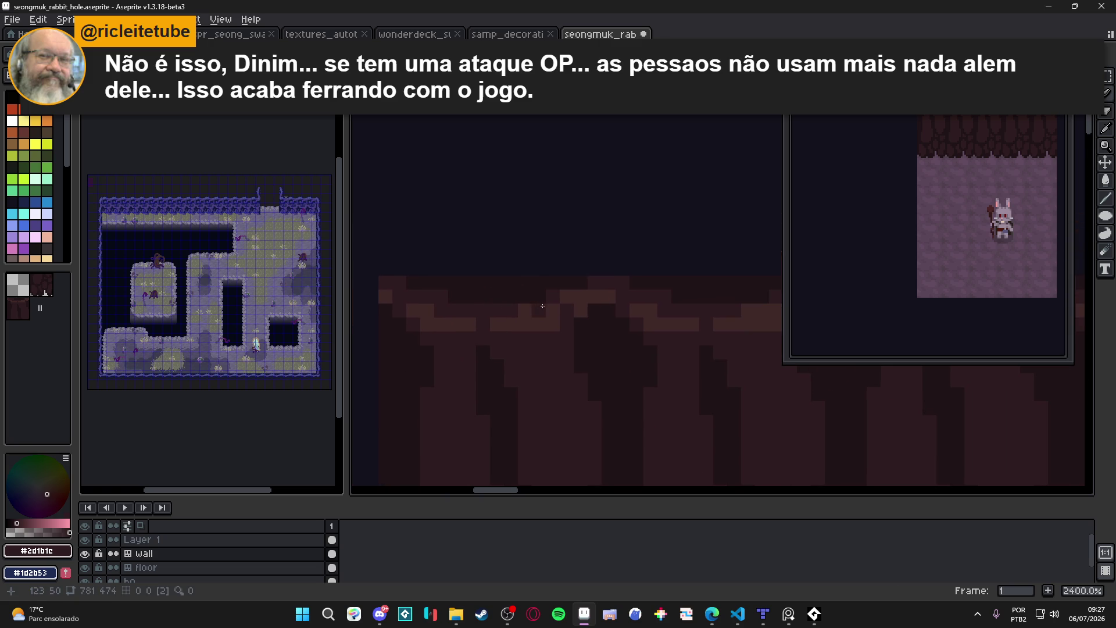
alt+click(611, 298)
click(594, 306)
click(609, 305)
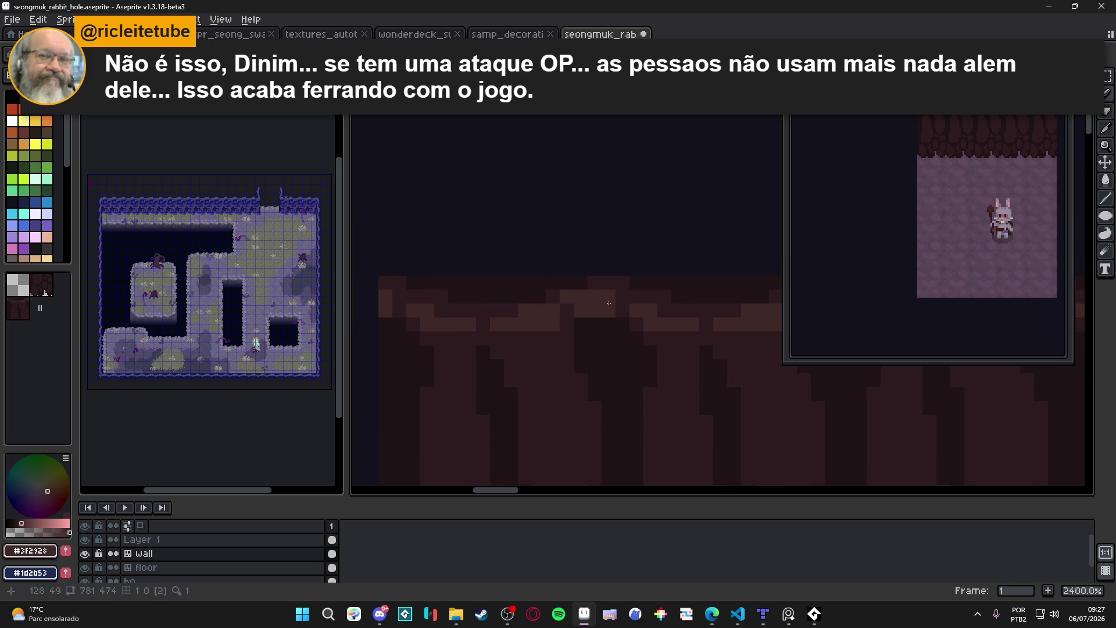
scroll(602, 303, right, 2)
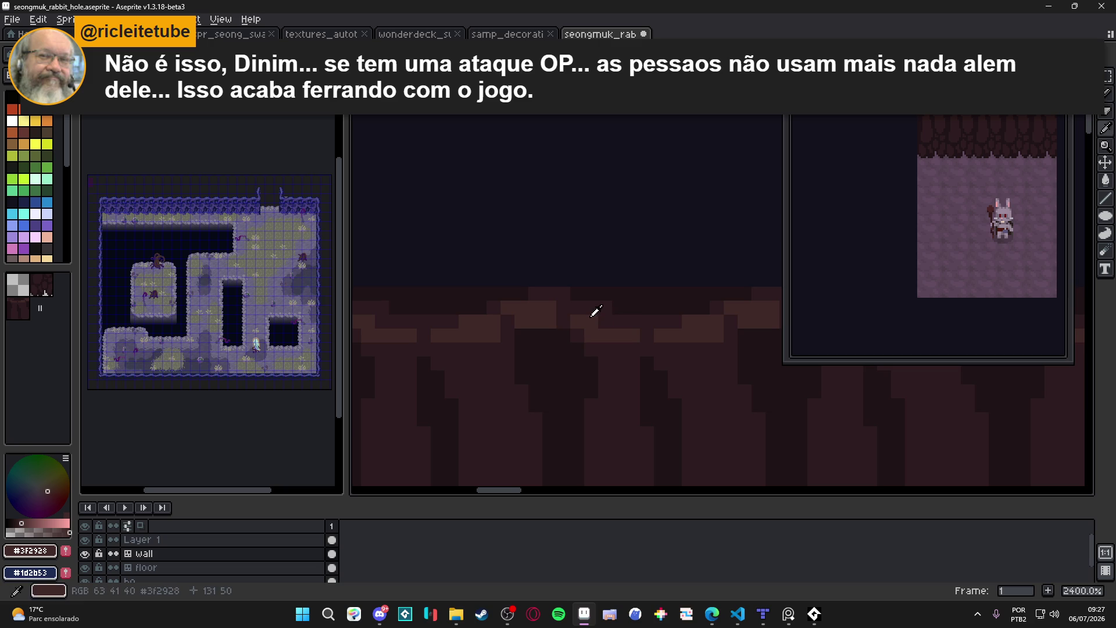
mouse_move(627, 307)
mouse_down()
mouse_move(618, 294)
mouse_move(604, 302)
mouse_move(646, 315)
mouse_up()
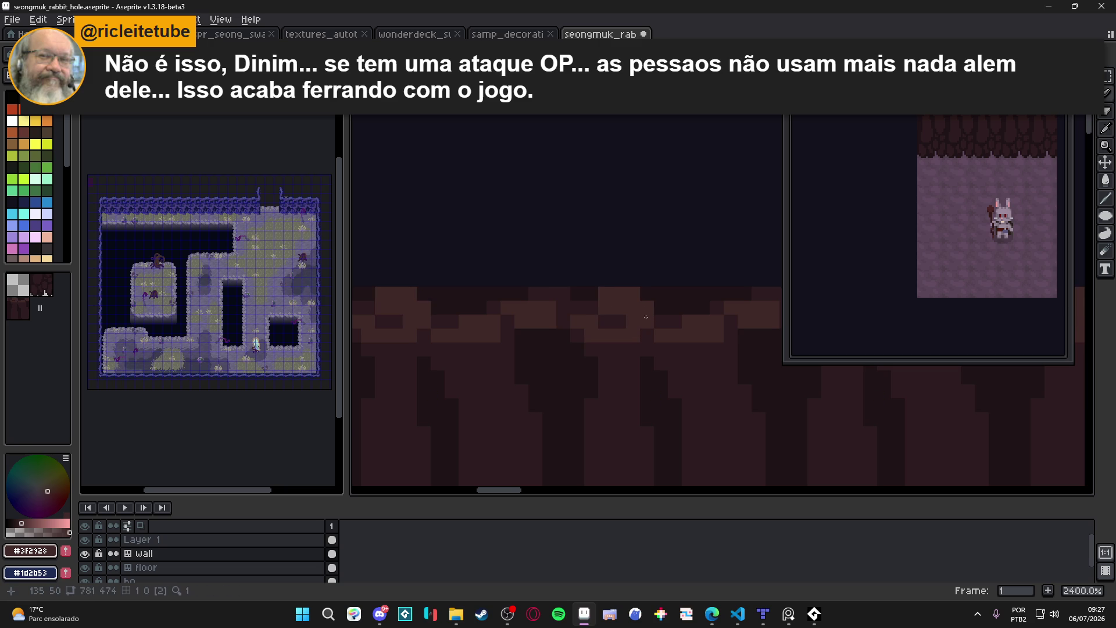
Darken pixels under the new highlight, touch up rim pixels in lighter brown, and save.
alt+click(623, 319)
click(632, 321)
click(640, 333)
alt+click(639, 333)
click(604, 324)
scroll(600, 348, down, 3)
scroll(601, 348, down, 4)
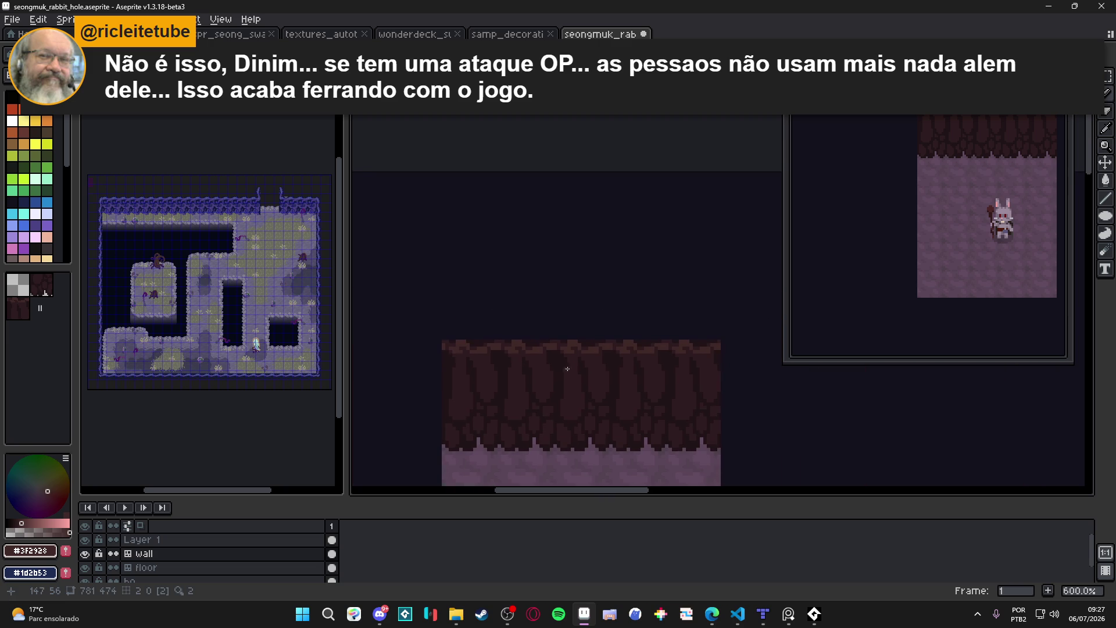
scroll(494, 350, up, 4)
alt+click(523, 368)
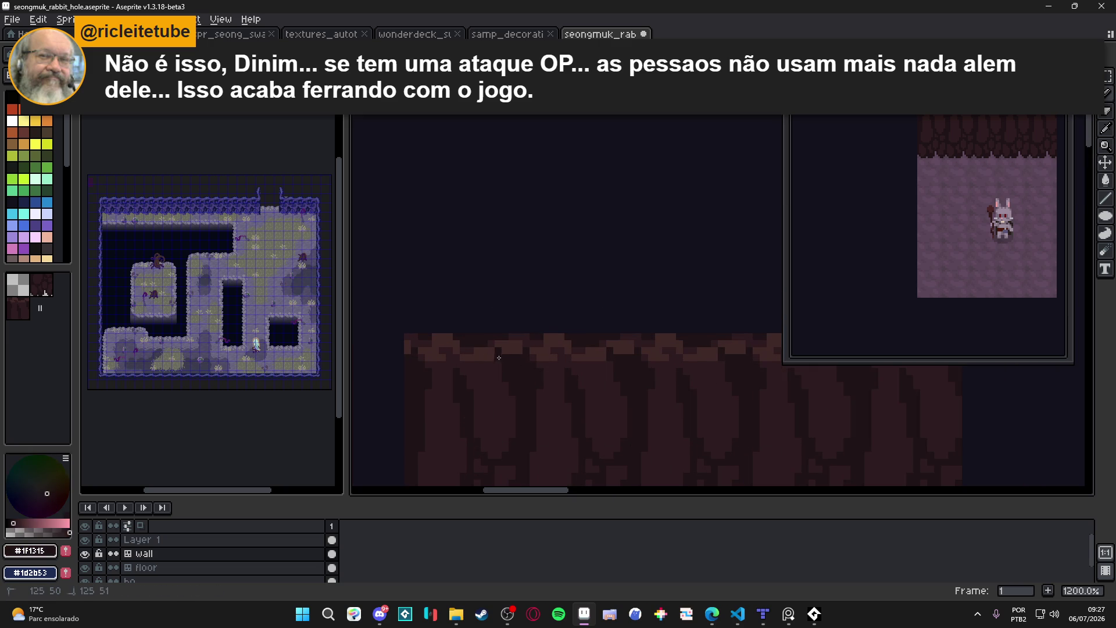
click(451, 357)
drag(457, 355, 456, 356)
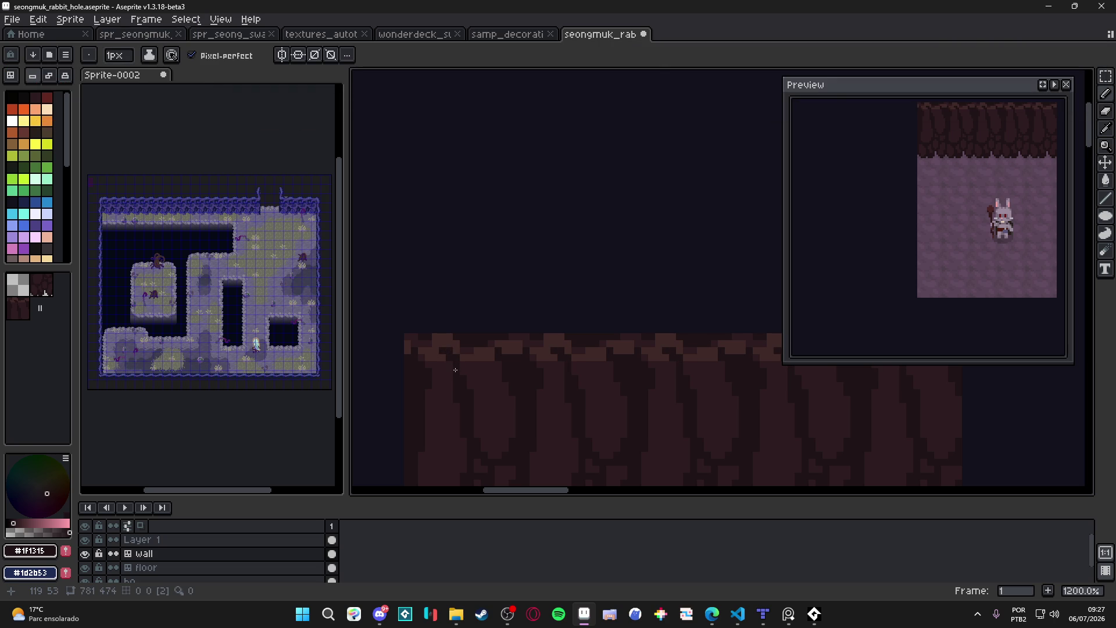
key(ctrl+s)
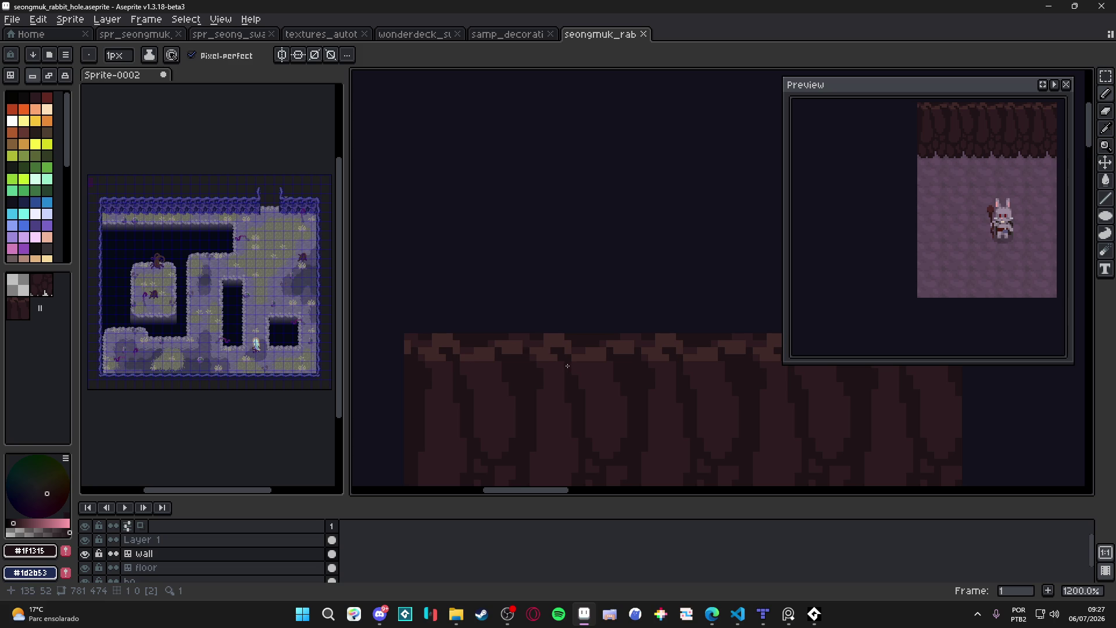
Resample the rim brown with a one-pixel brush, undo a stray highlight run, and save.
scroll(491, 281, down, 5)
scroll(441, 276, up, 1)
alt+click(437, 275)
key(minus)
drag(442, 294, 427, 294)
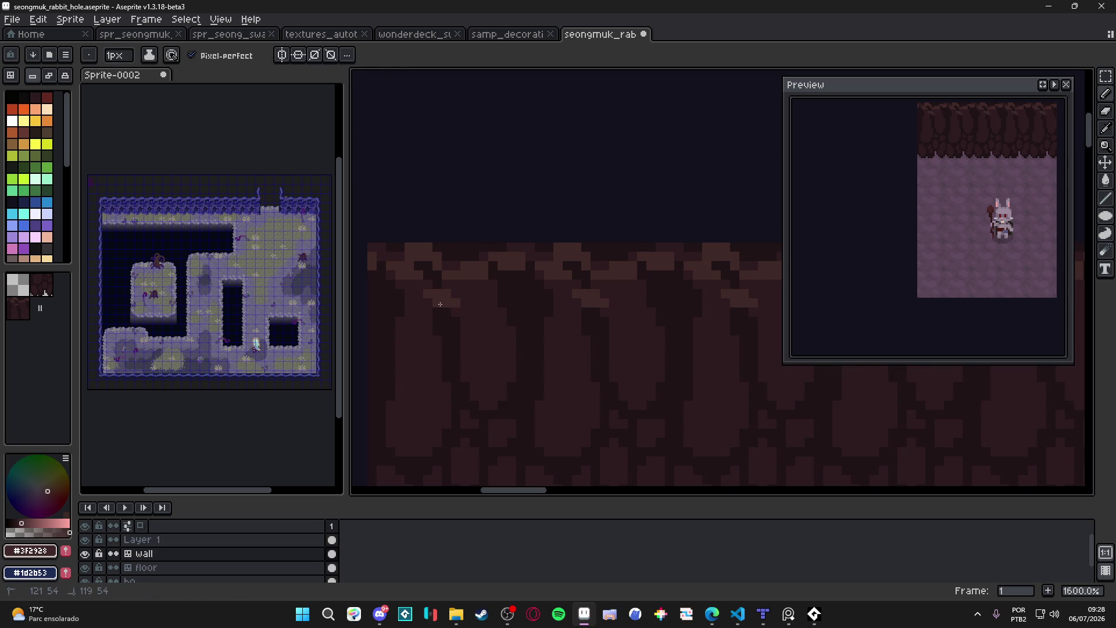
key(ctrl+z)
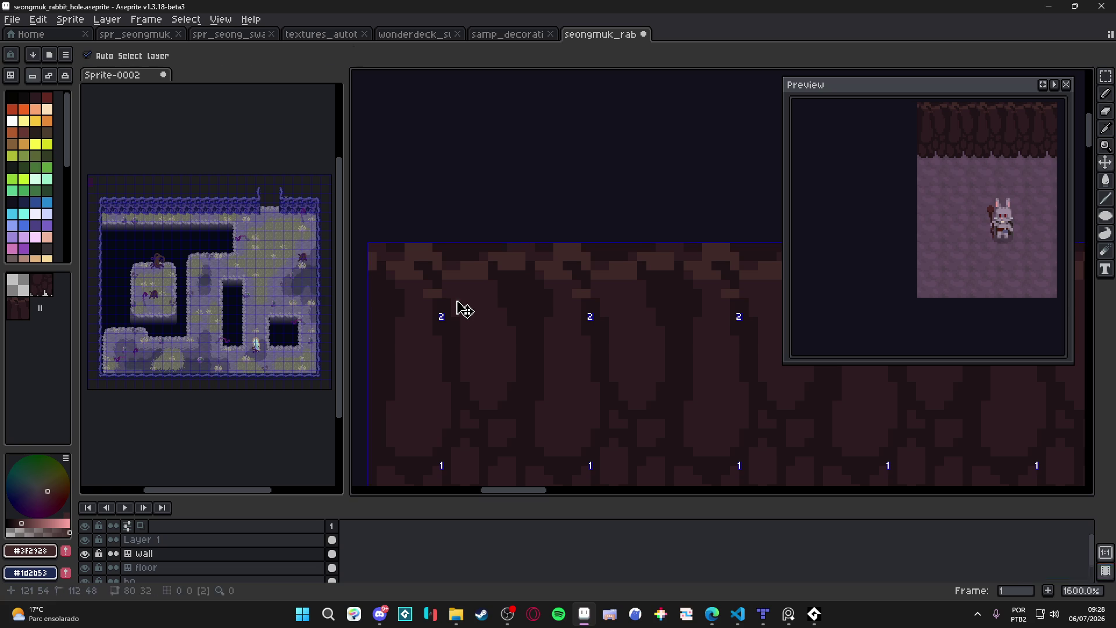
key(ctrl+s)
Show the tile grid and pencil floor-coloured spikes along the wall tile's bottom edge.
scroll(510, 294, down, 2)
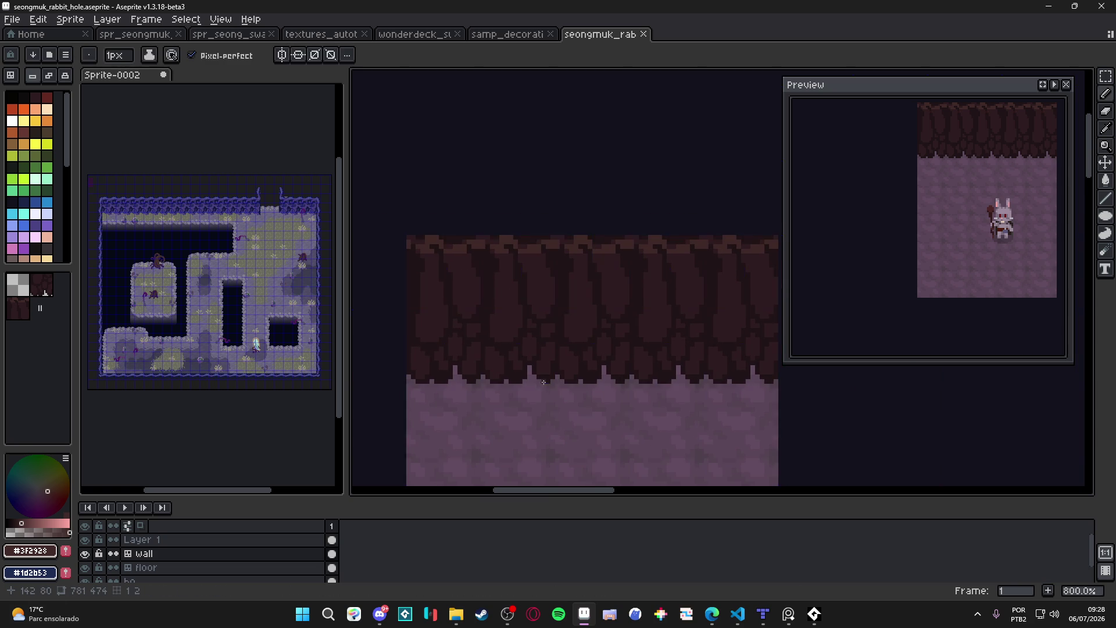
scroll(528, 377, up, 2)
key(ctrl+apostrophe)
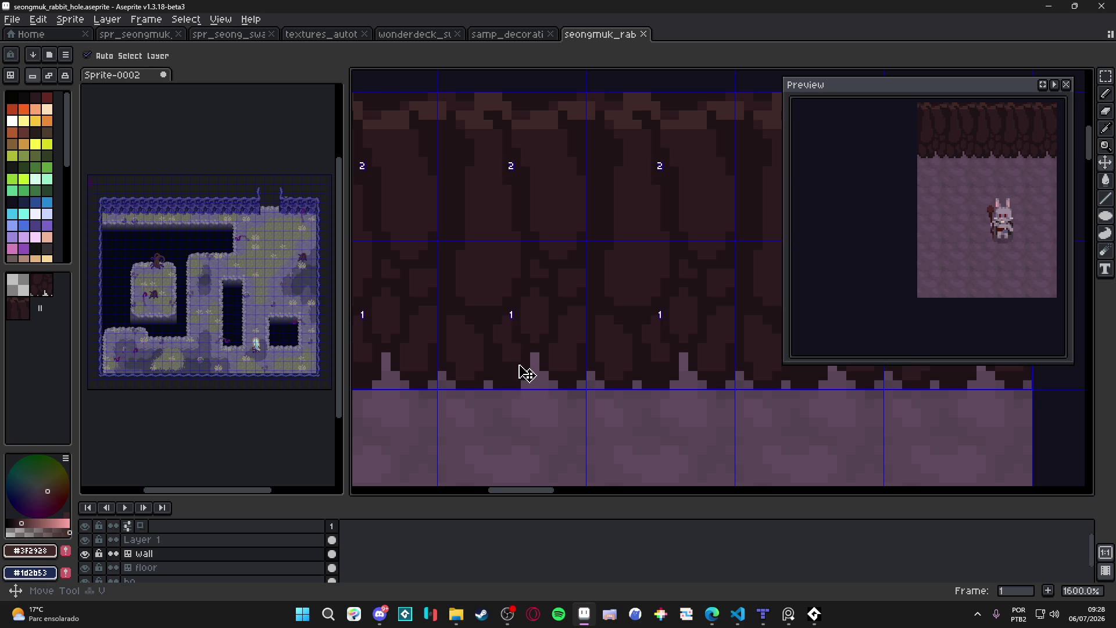
scroll(530, 381, up, 2)
click(526, 377)
mouse_move(513, 391)
mouse_down()
mouse_move(470, 383)
mouse_move(511, 376)
mouse_up()
click(526, 363)
click(471, 363)
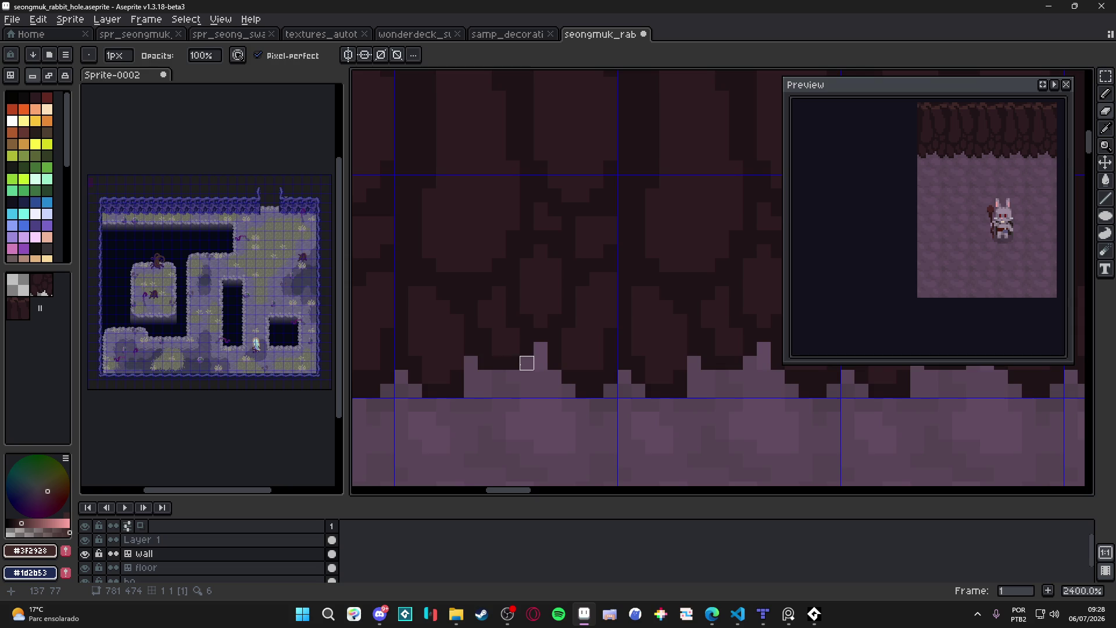
scroll(527, 363, down, 6)
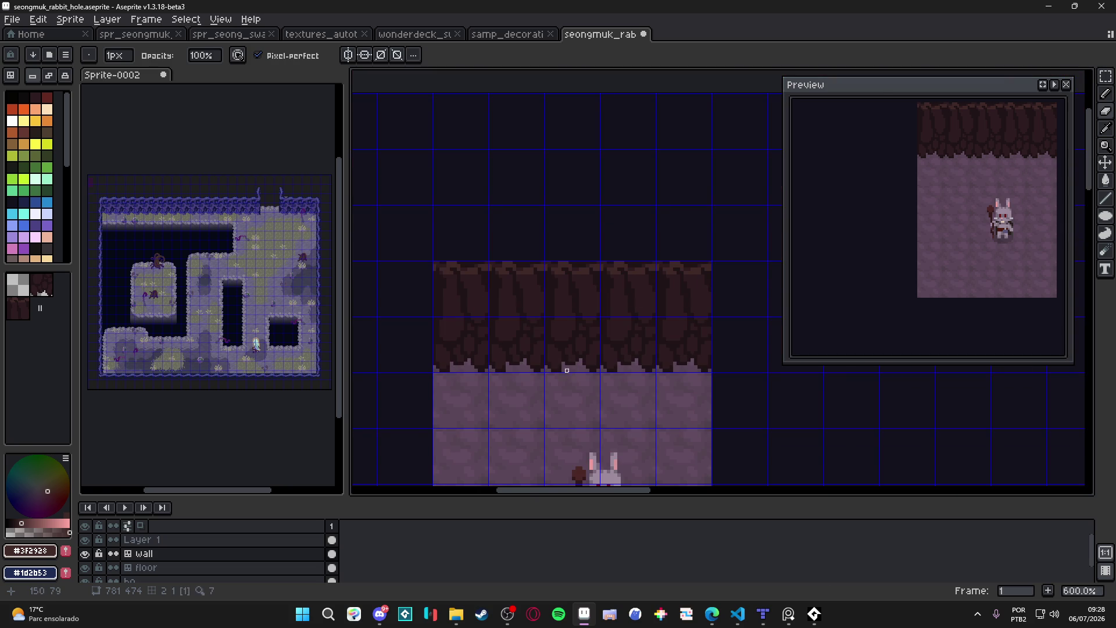
scroll(601, 372, up, 3)
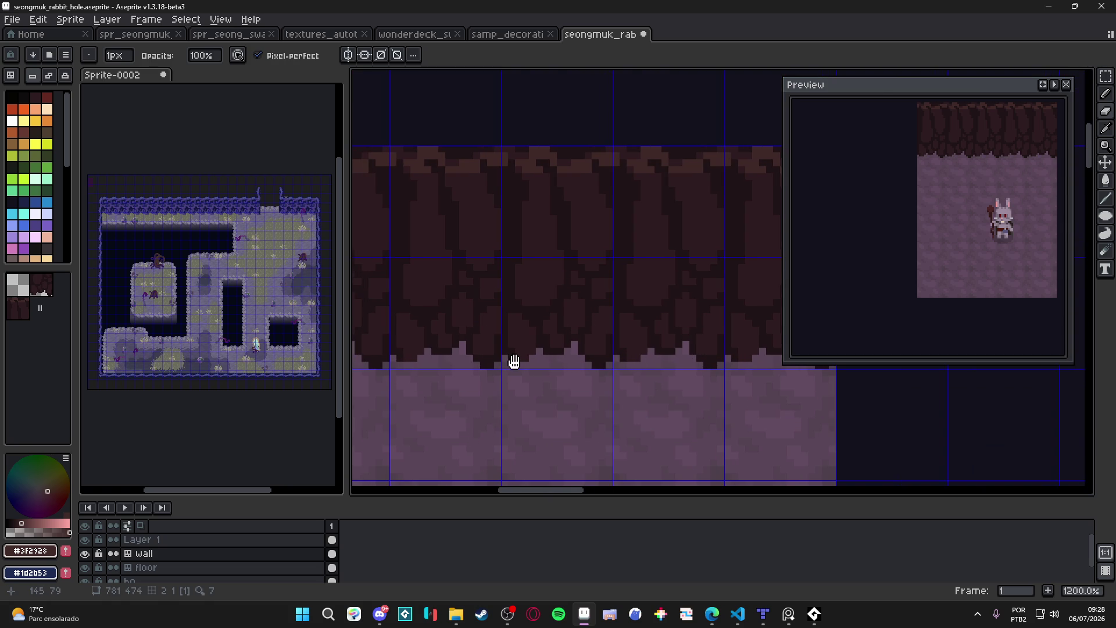
Save seongmuk_rabbit_hole.aseprite with the new spikes.
key(ctrl+s)
scroll(519, 358, down, 2)
scroll(521, 357, down, 2)
key(ctrl)
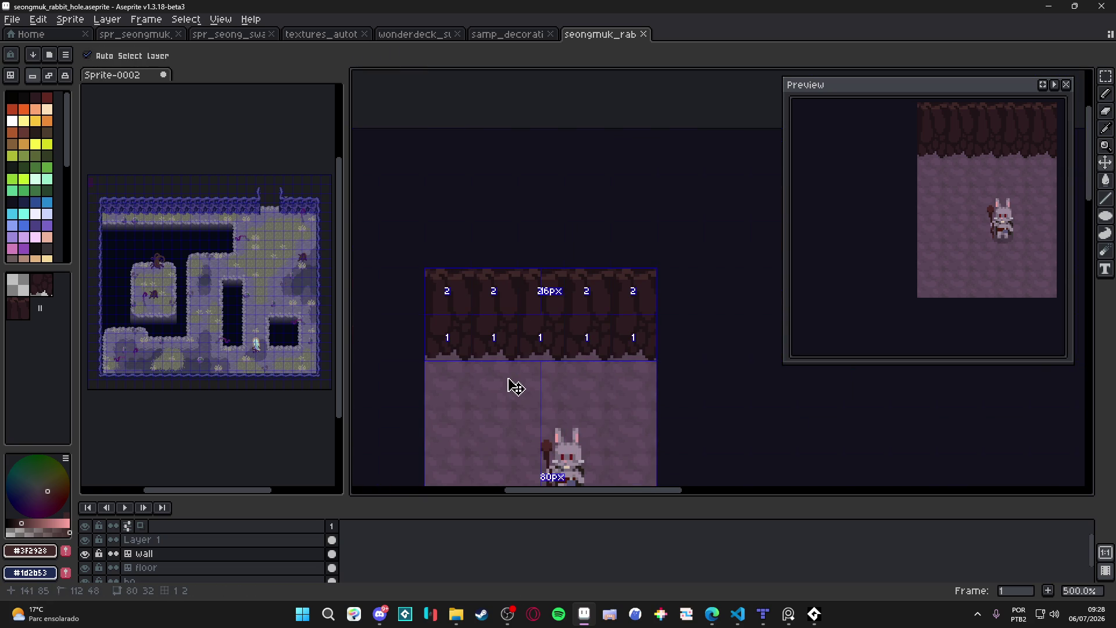
scroll(446, 267, up, 4)
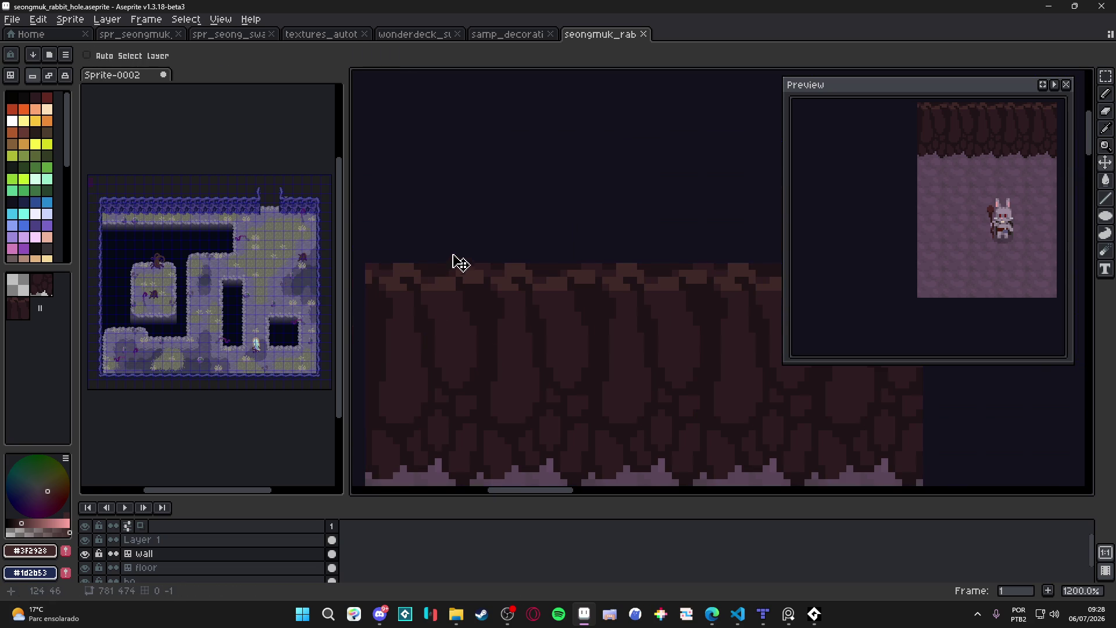
scroll(438, 274, up, 3)
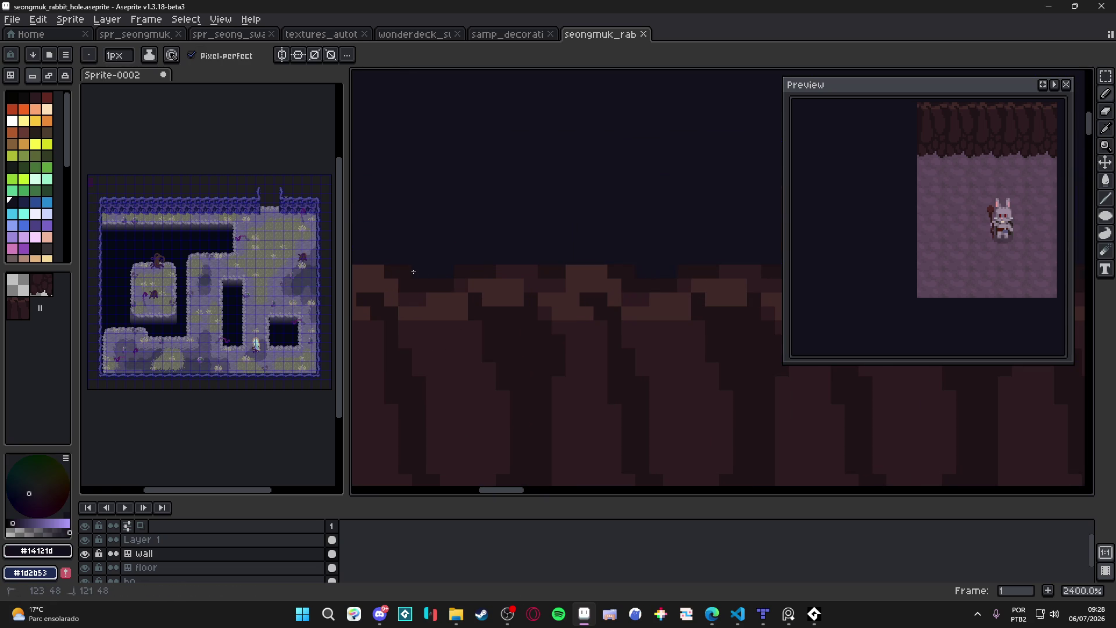
scroll(513, 309, down, 4)
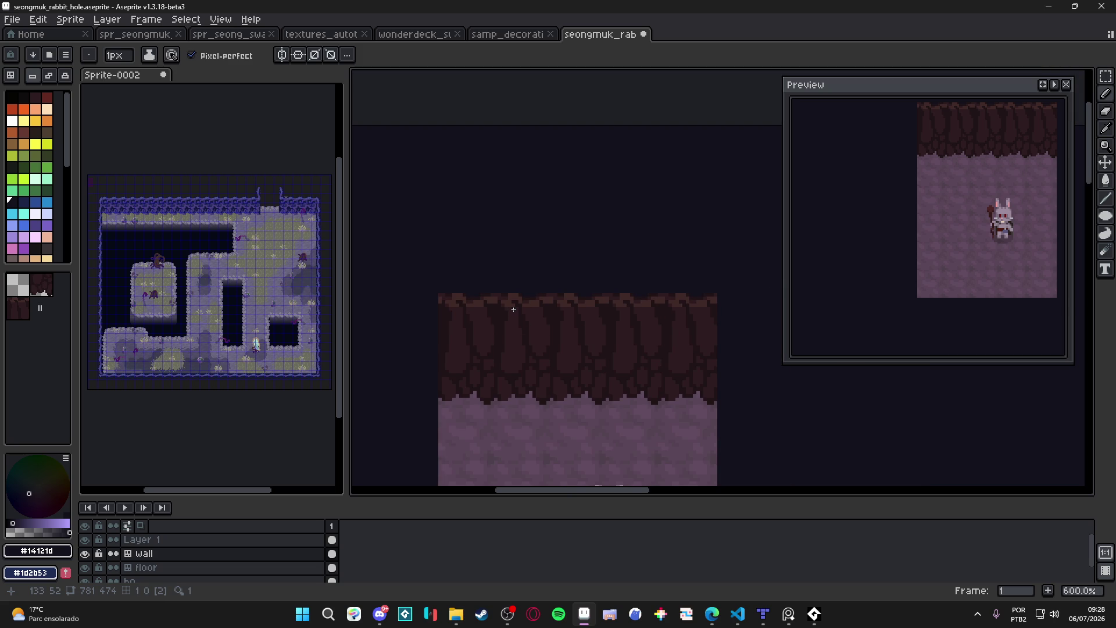
scroll(514, 309, down, 1)
key(ctrl+s)
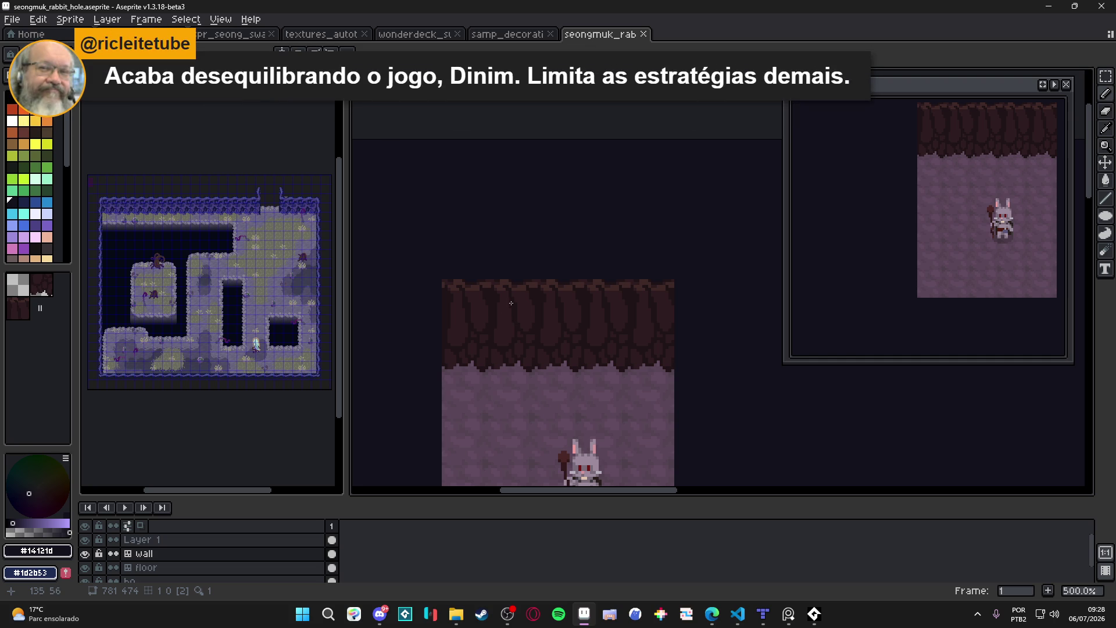
key(ctrl+s)
scroll(509, 303, up, 5)
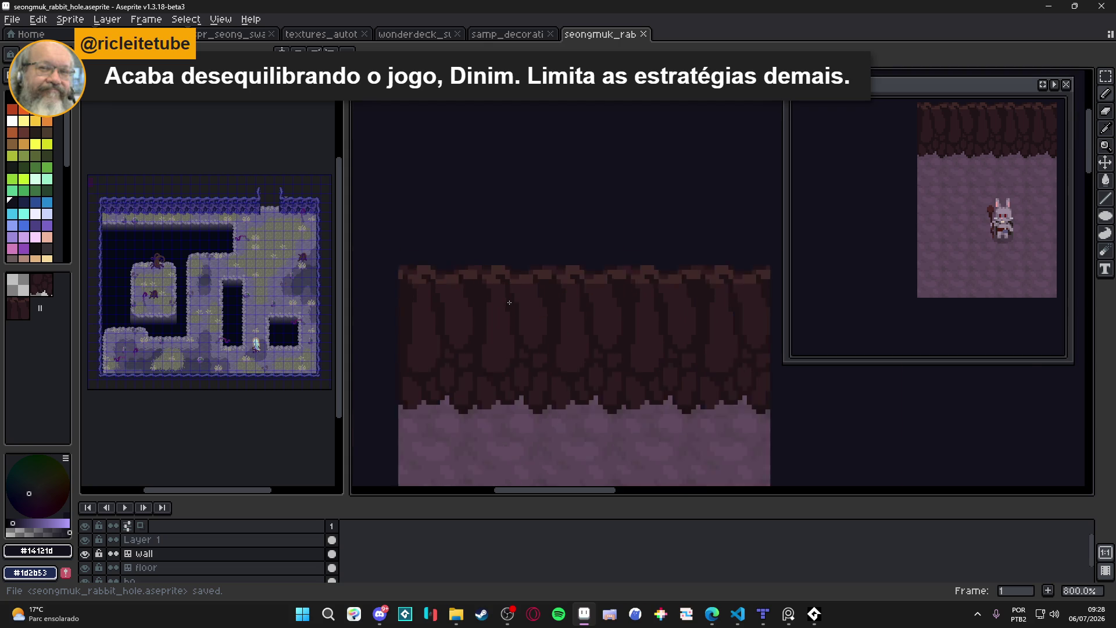
Sample several dark and mid-dark wall browns from the canvas along the top rim.
alt+click(569, 299)
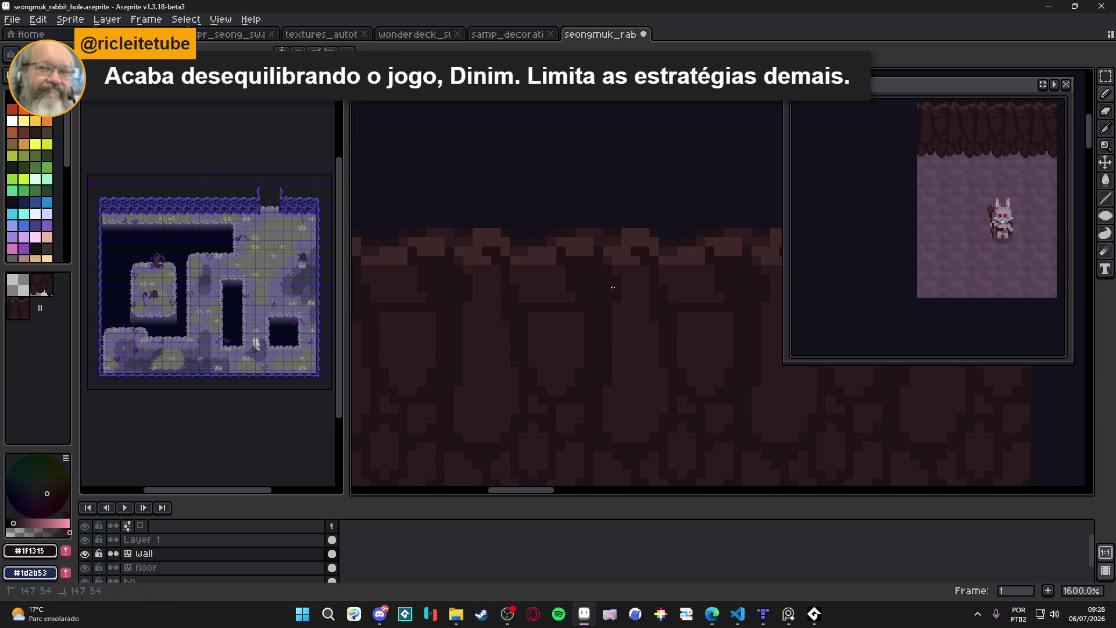
drag(543, 285, 568, 301)
alt+click(585, 299)
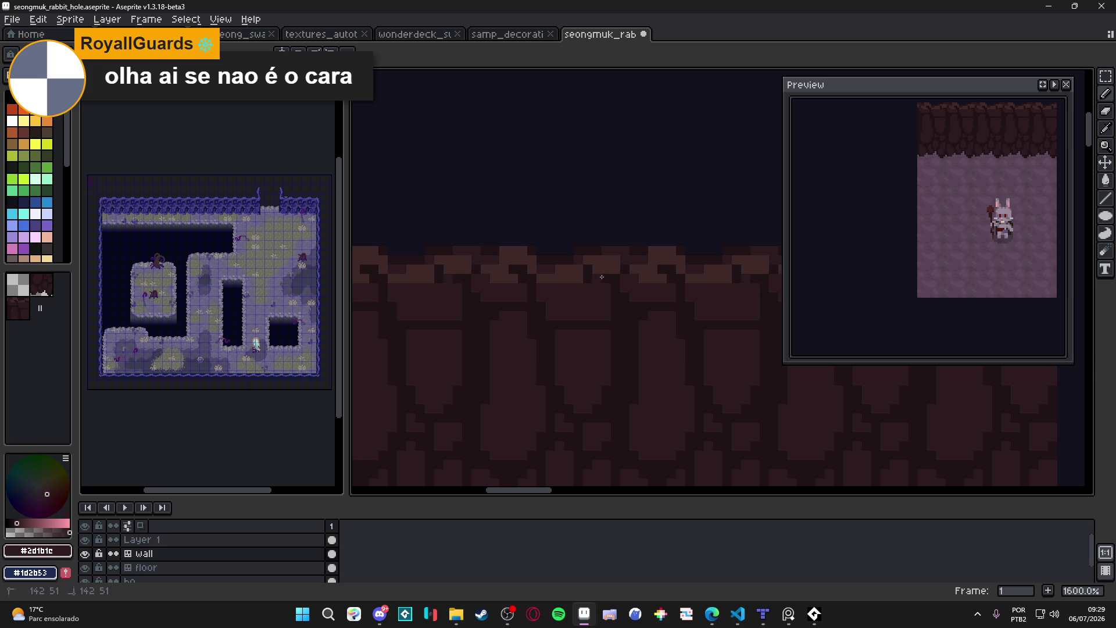
alt+click(608, 315)
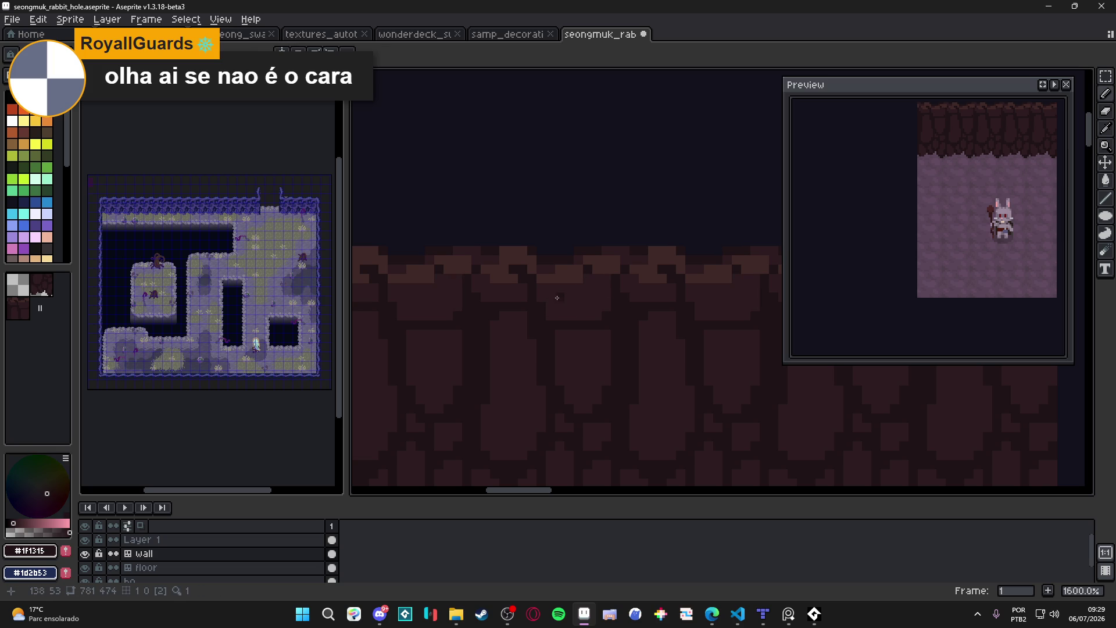
drag(553, 301, 572, 323)
alt+click(540, 308)
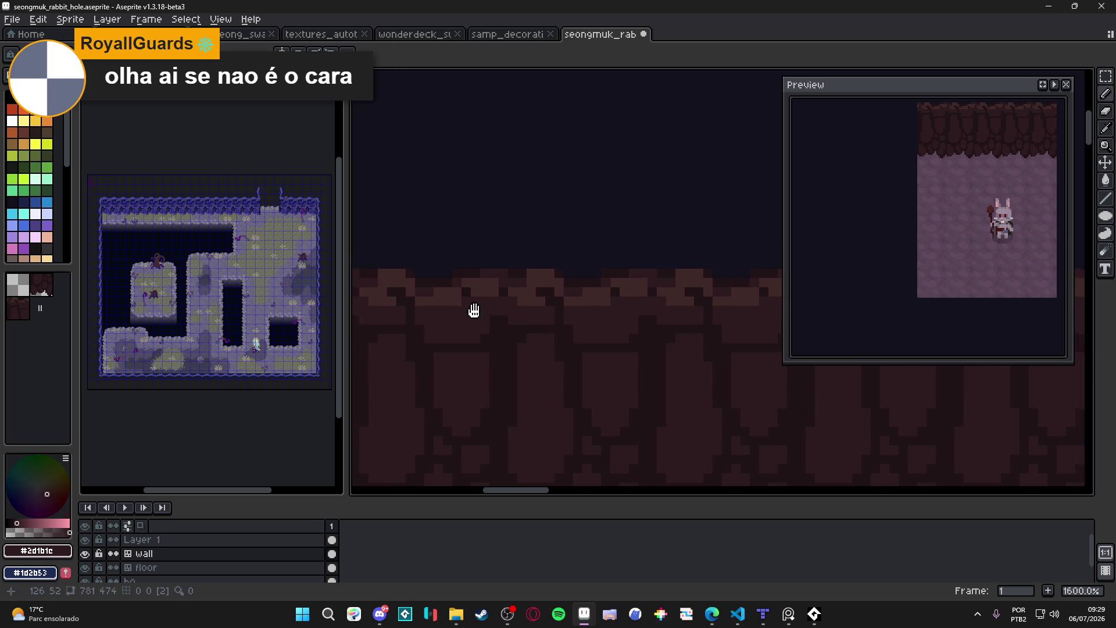
drag(410, 308, 434, 315)
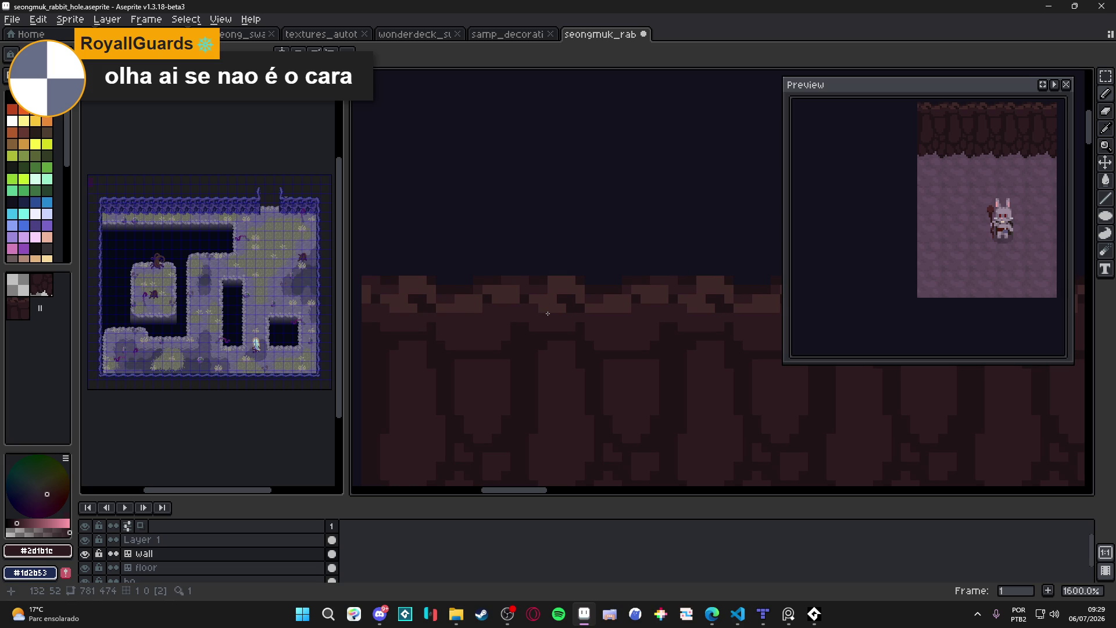
drag(548, 313, 536, 312)
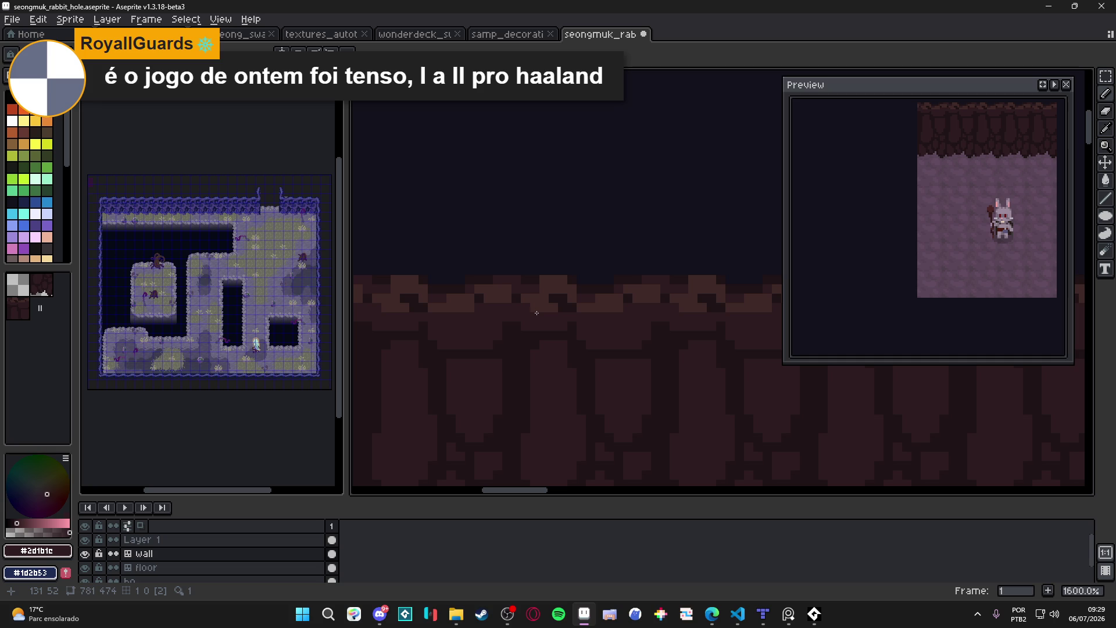
Draw a dark-brown vertical crack line down the wall tile.
alt+click(556, 346)
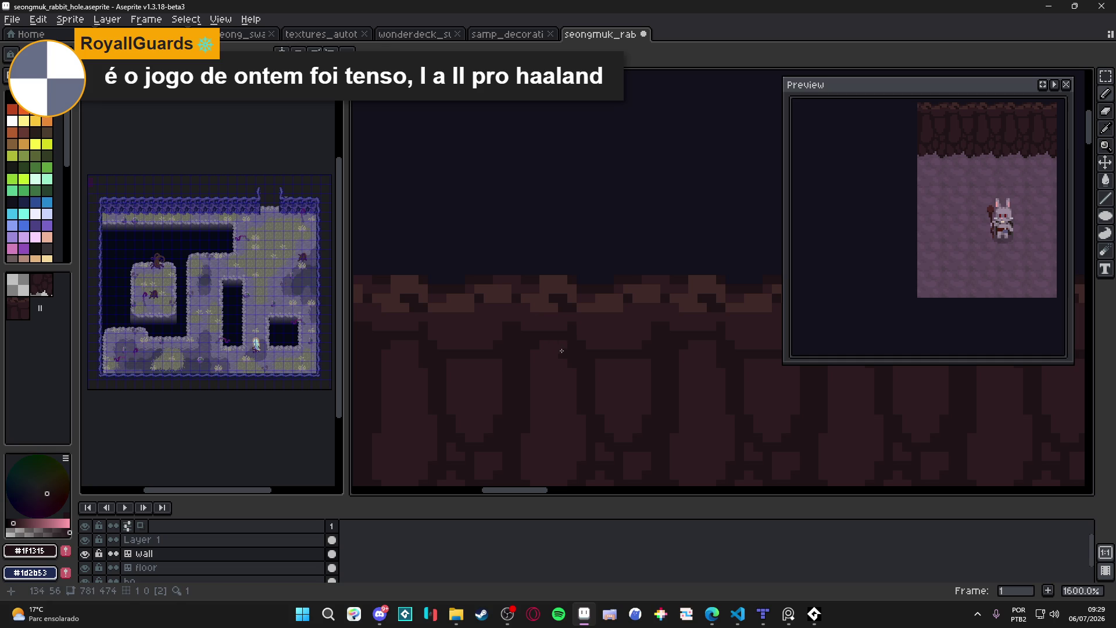
mouse_move(556, 345)
mouse_down()
mouse_move(553, 441)
mouse_move(571, 397)
mouse_up()
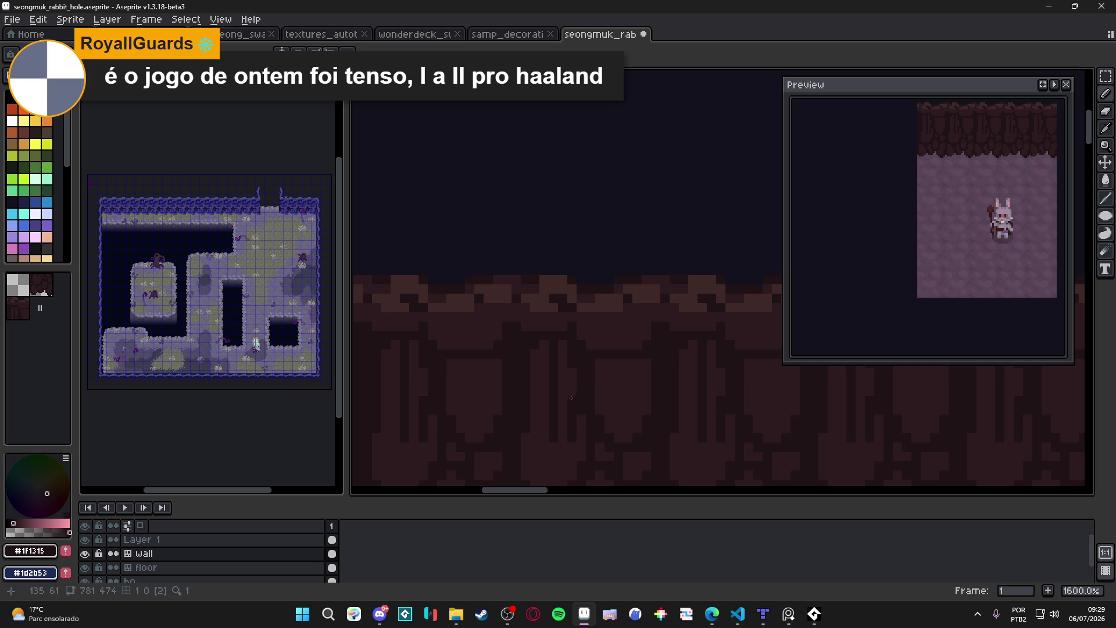
key(alt)
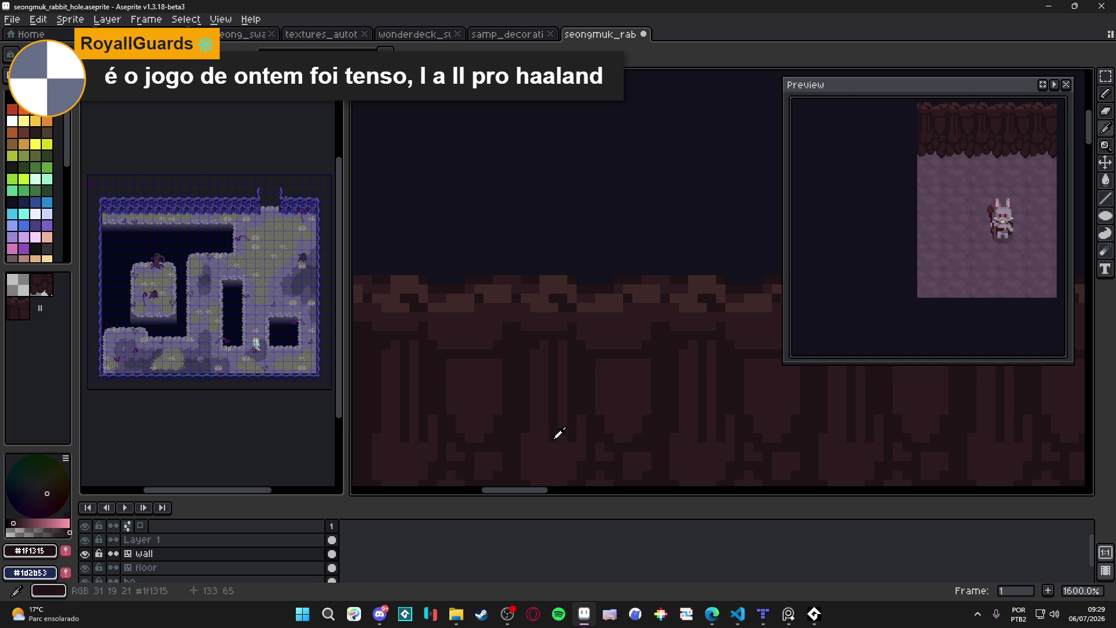
scroll(558, 424, down, 1)
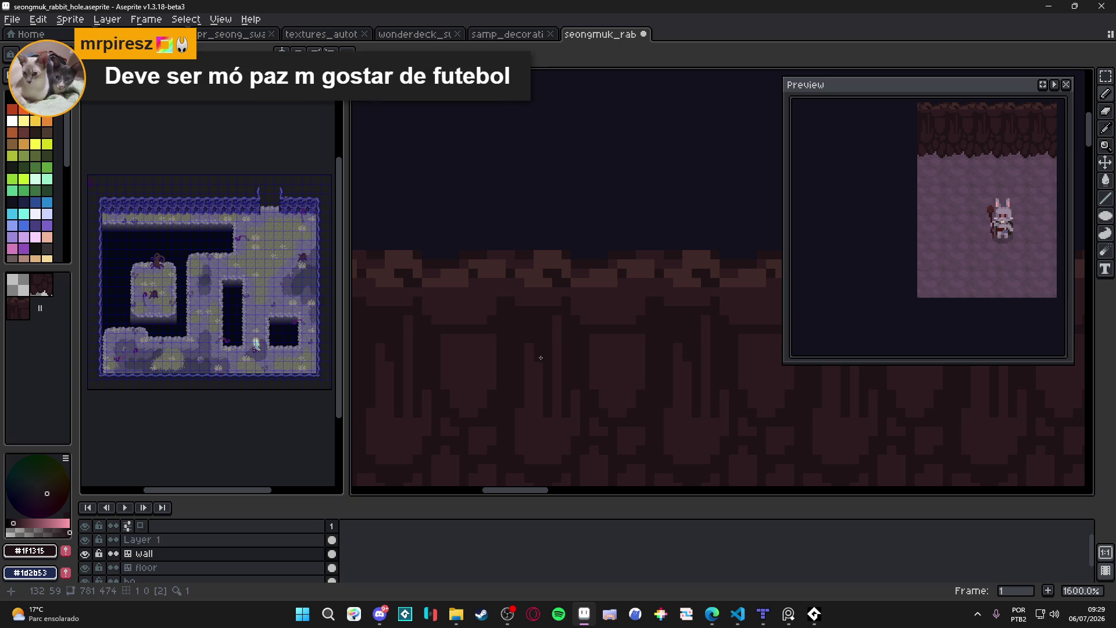
alt+click(561, 421)
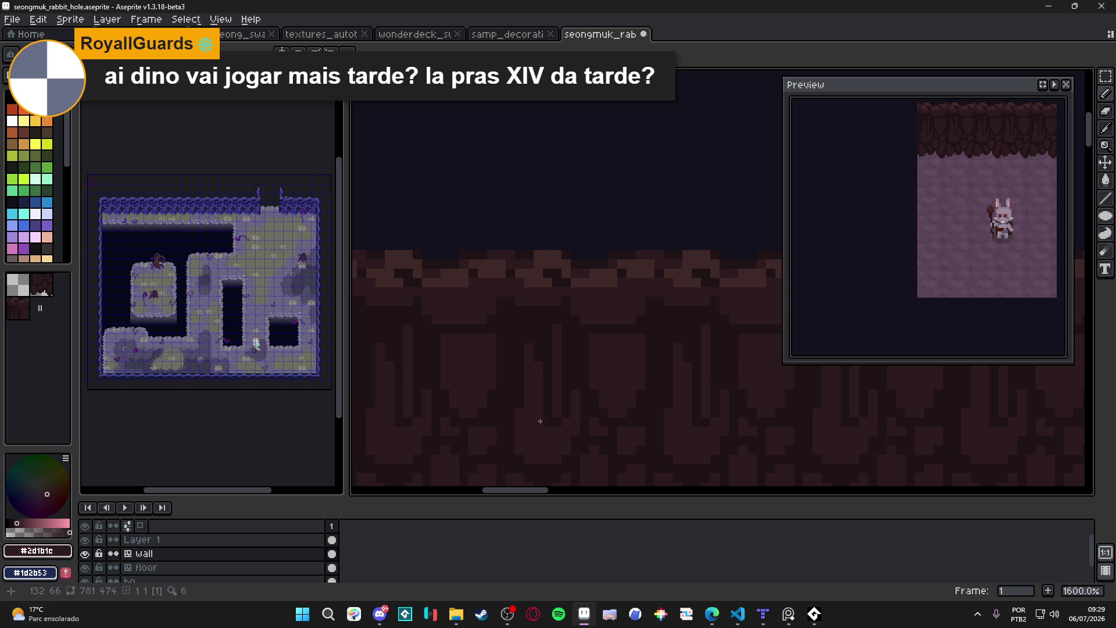
Draw a second dark vertical crack line, then undo that latest stroke.
scroll(540, 422, down, 2)
alt+click(540, 317)
drag(549, 337, 545, 417)
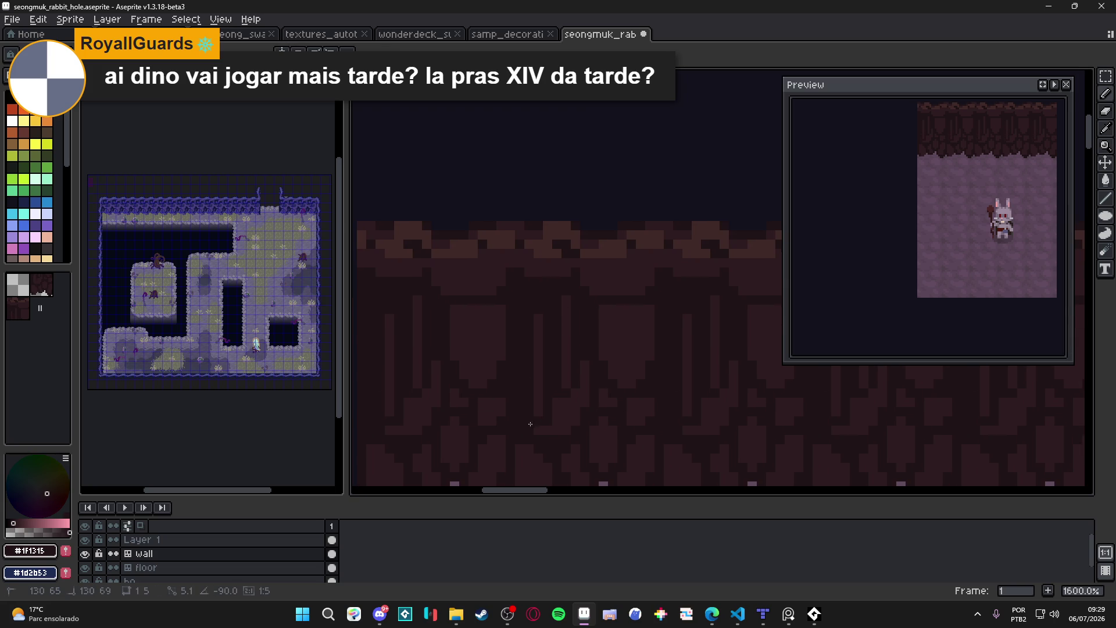
key(i)
click(539, 352)
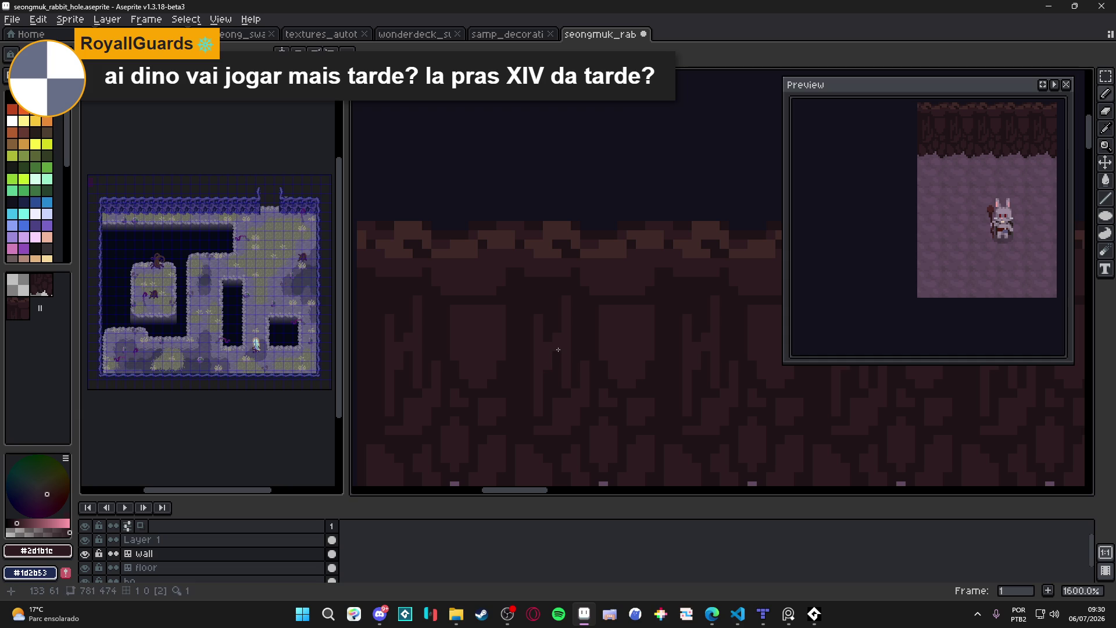
key(ctrl+z)
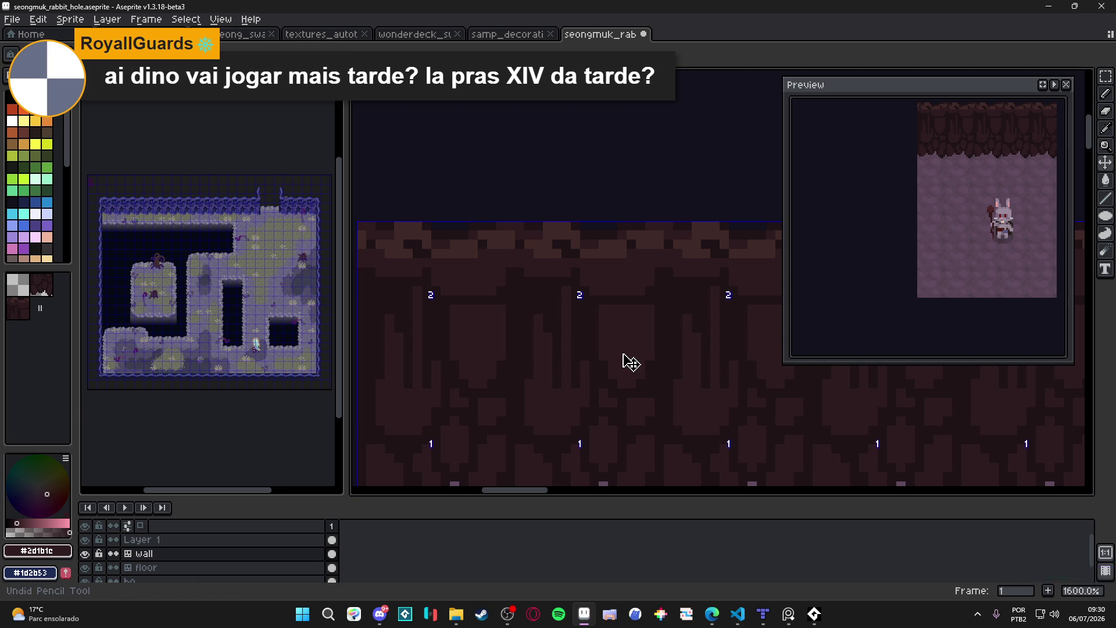
Undo two more wall strokes and sample darkest, lighter #3f2928 and mid #2d1b1c browns.
key(ctrl+z)
key(ctrl+z)
key(ctrl+z)
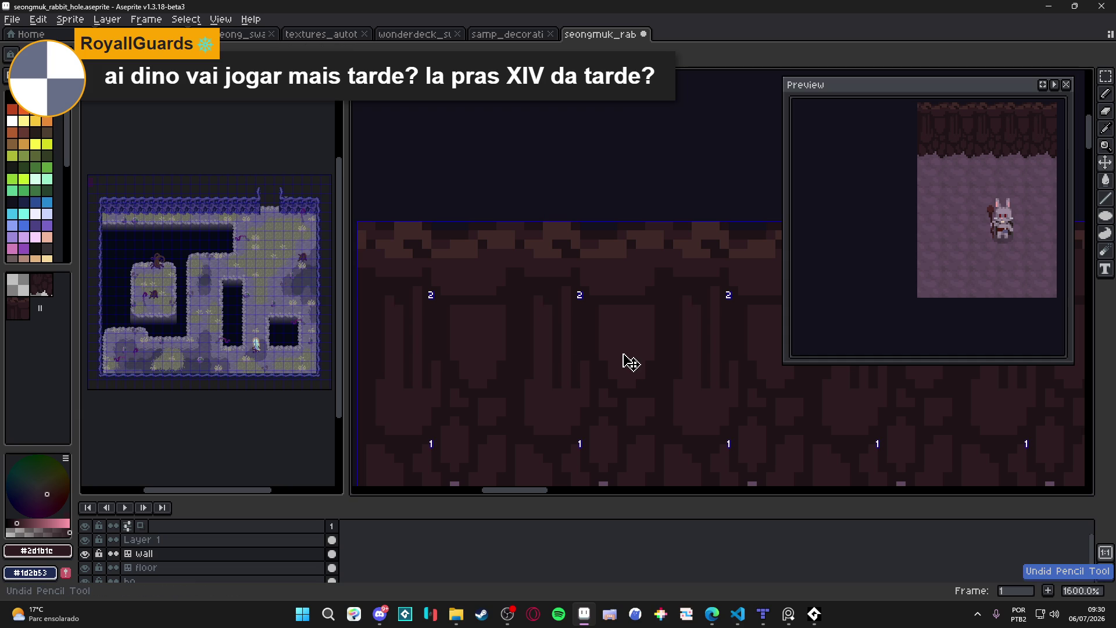
key(ctrl+z)
key(ctrl+z)
key(ctrl+z)
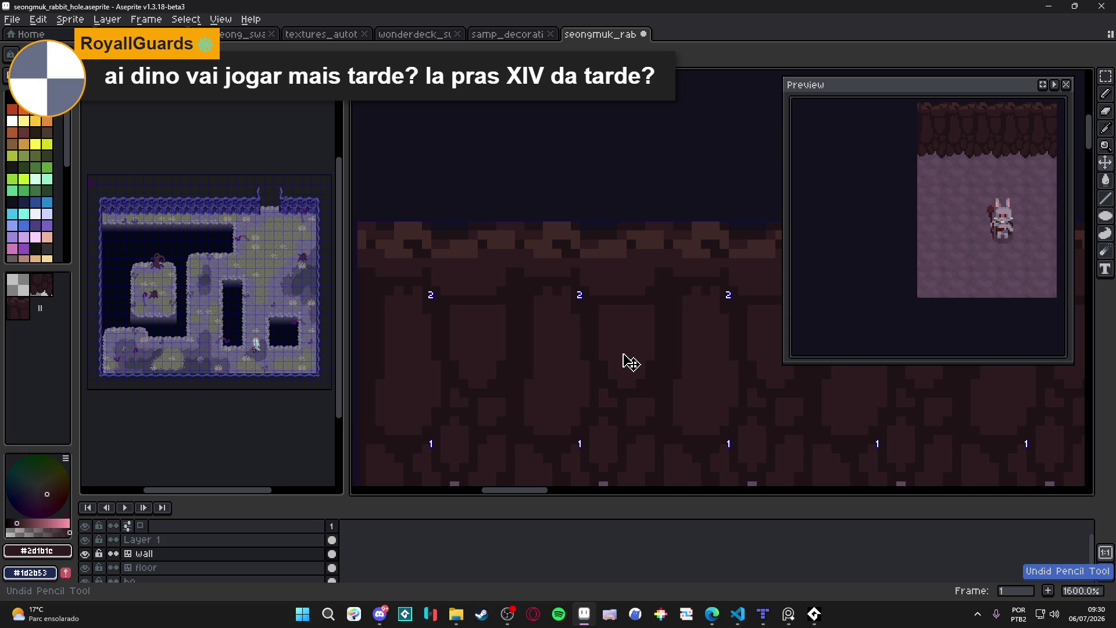
scroll(580, 288, up, 2)
alt+click(580, 282)
scroll(562, 307, down, 2)
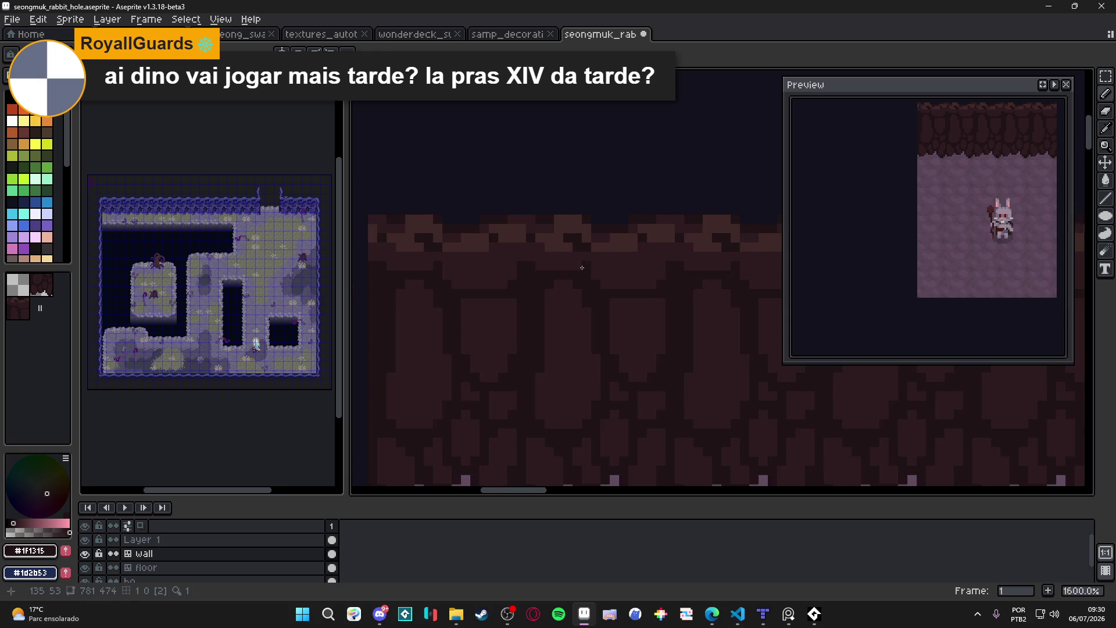
alt+click(592, 288)
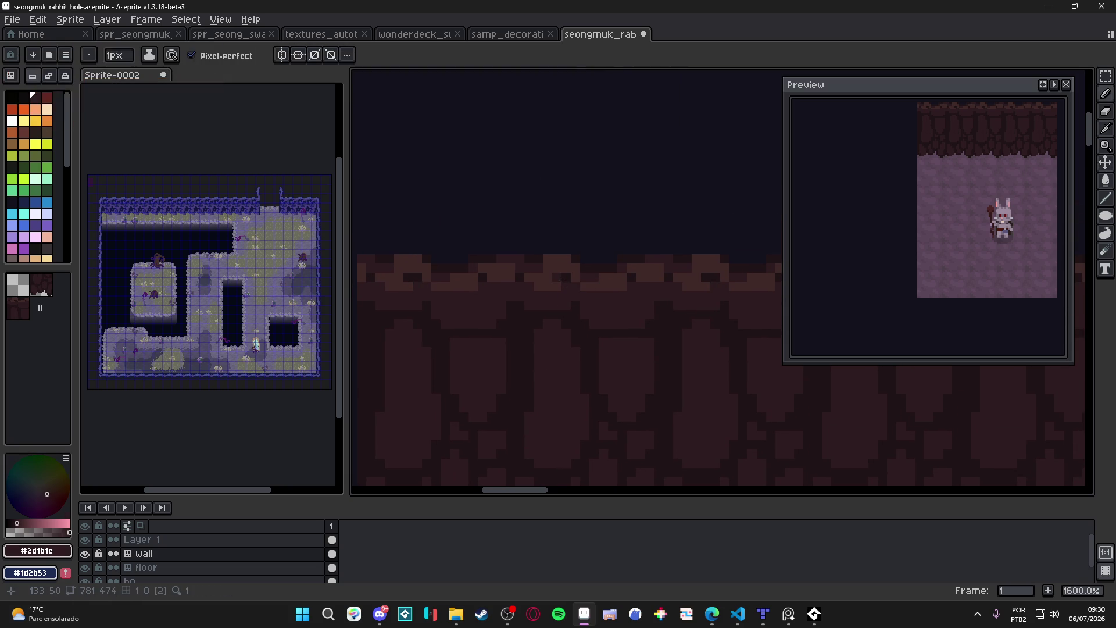
alt+click(530, 281)
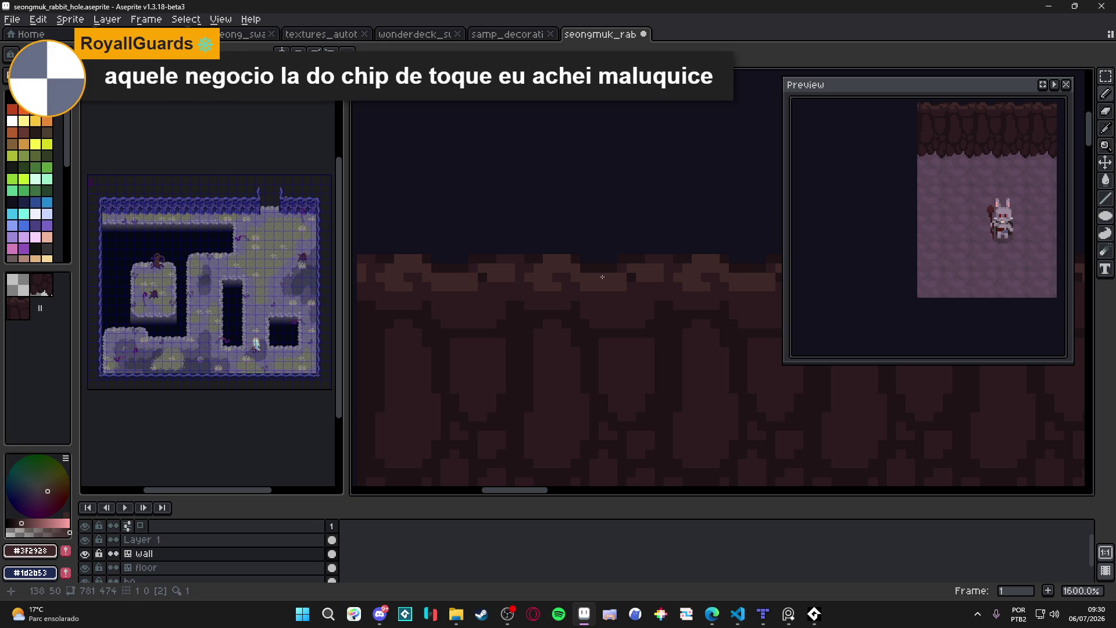
alt+click(484, 281)
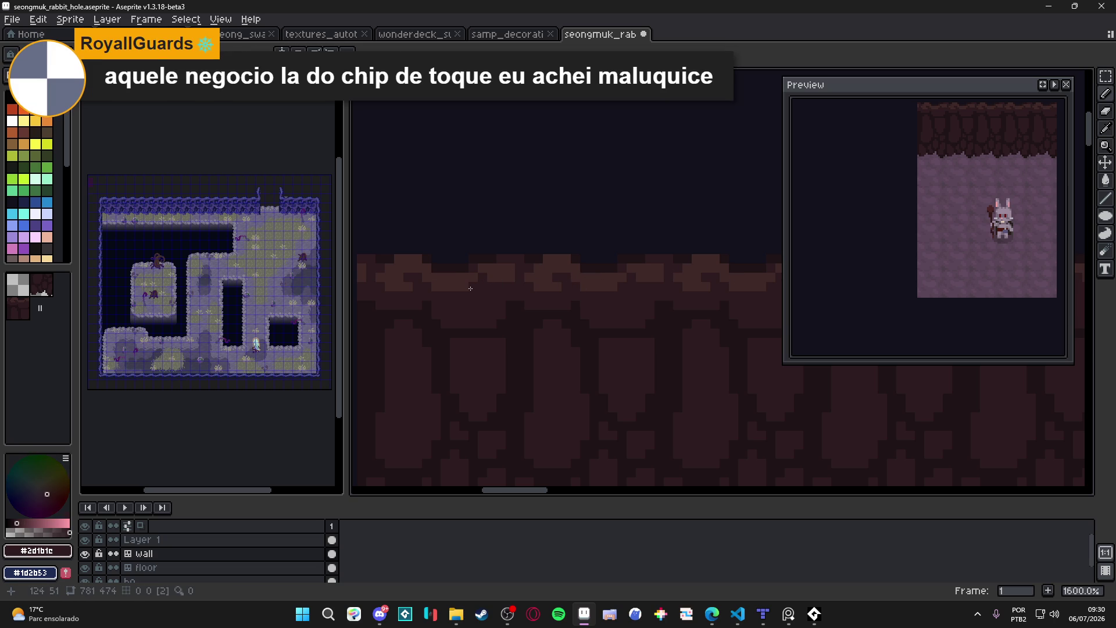
scroll(488, 299, down, 1)
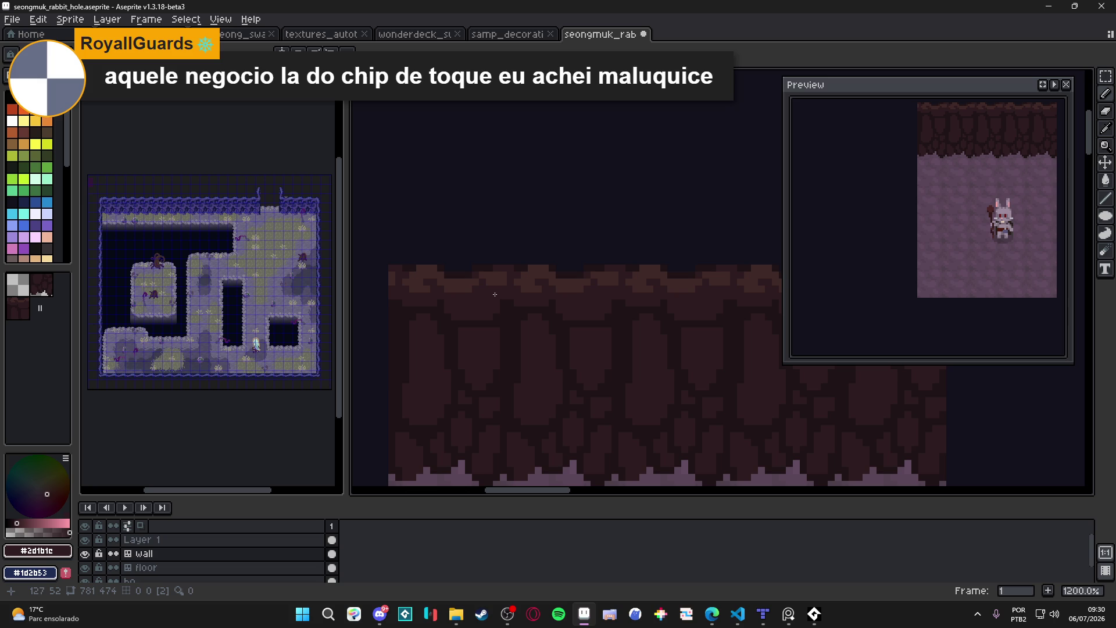
scroll(494, 295, down, 2)
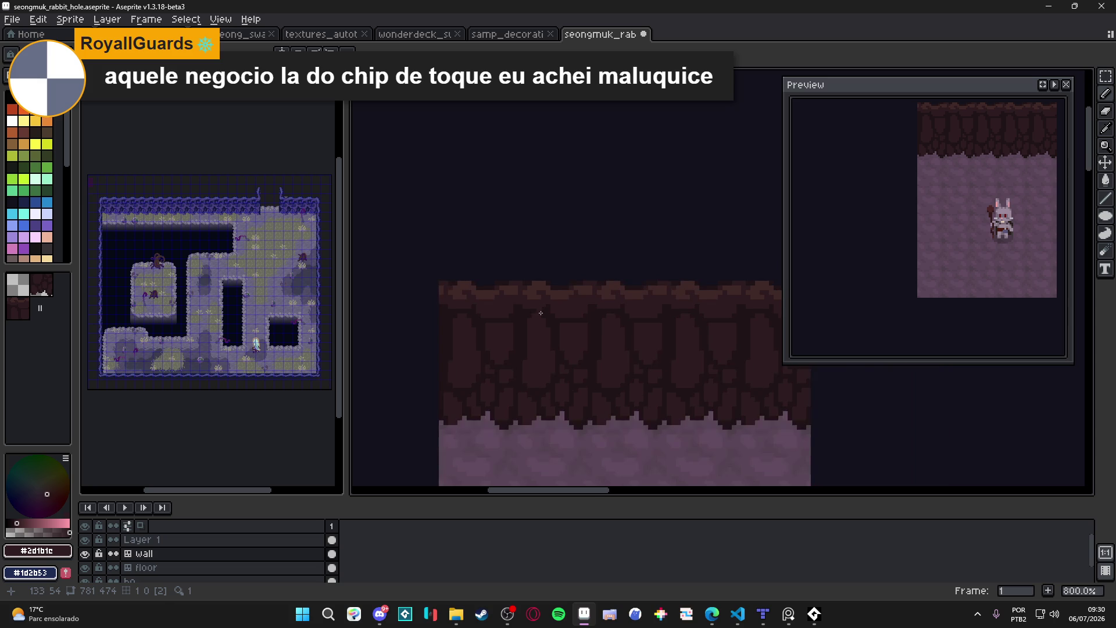
scroll(490, 296, up, 2)
Resample the lighter and mid wall browns, undo the last pencil edit, and save.
alt+click(490, 296)
scroll(491, 298, up, 1)
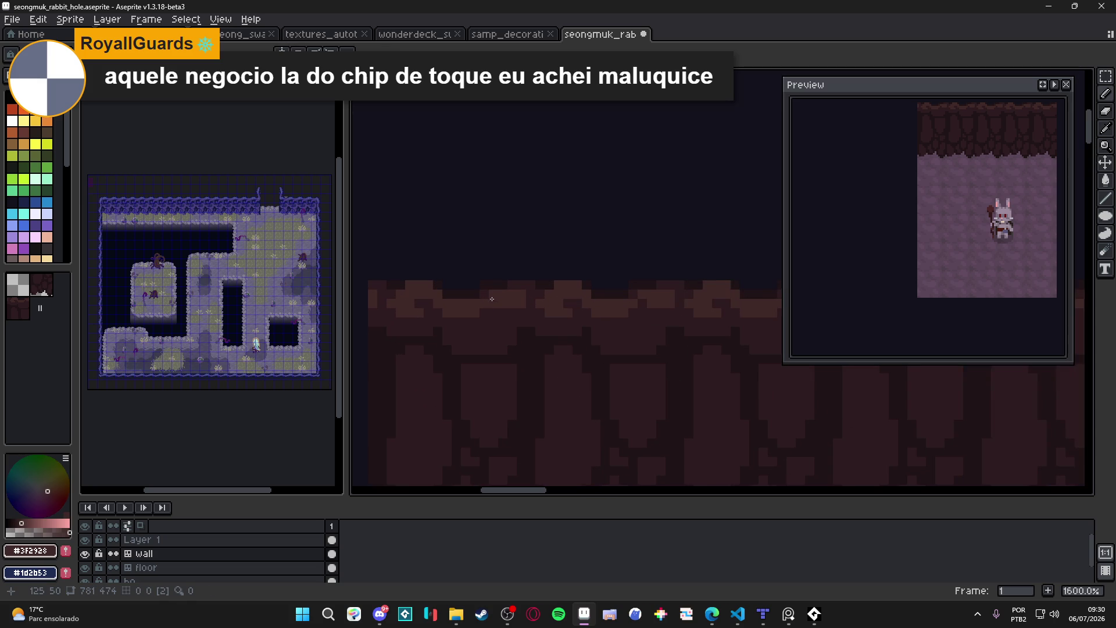
scroll(531, 296, down, 1)
scroll(530, 290, up, 1)
alt+click(530, 283)
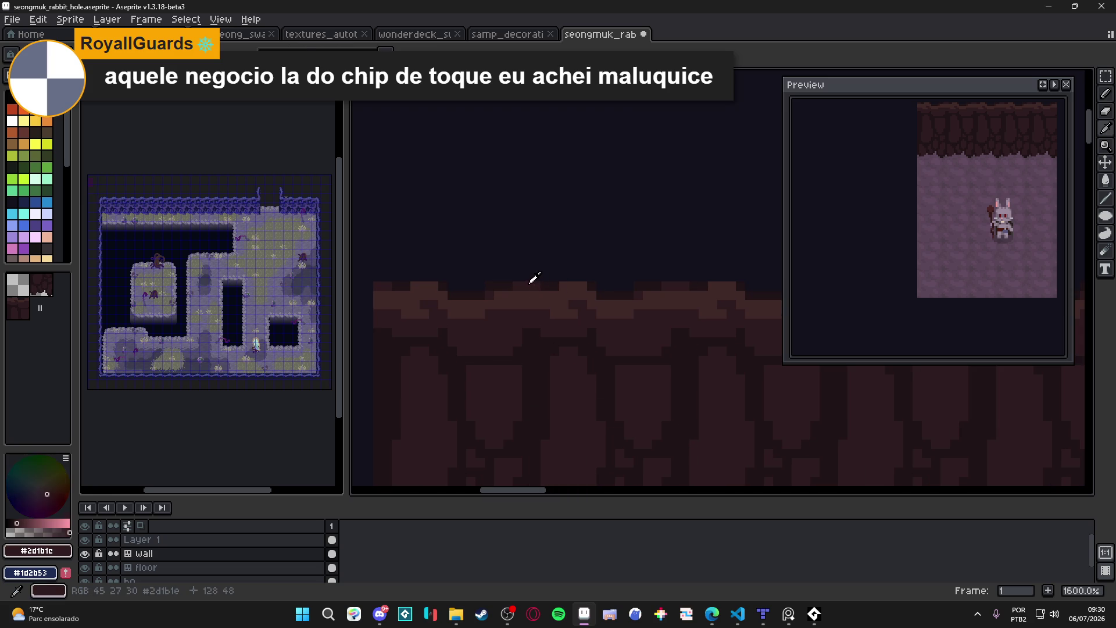
key(ctrl+z)
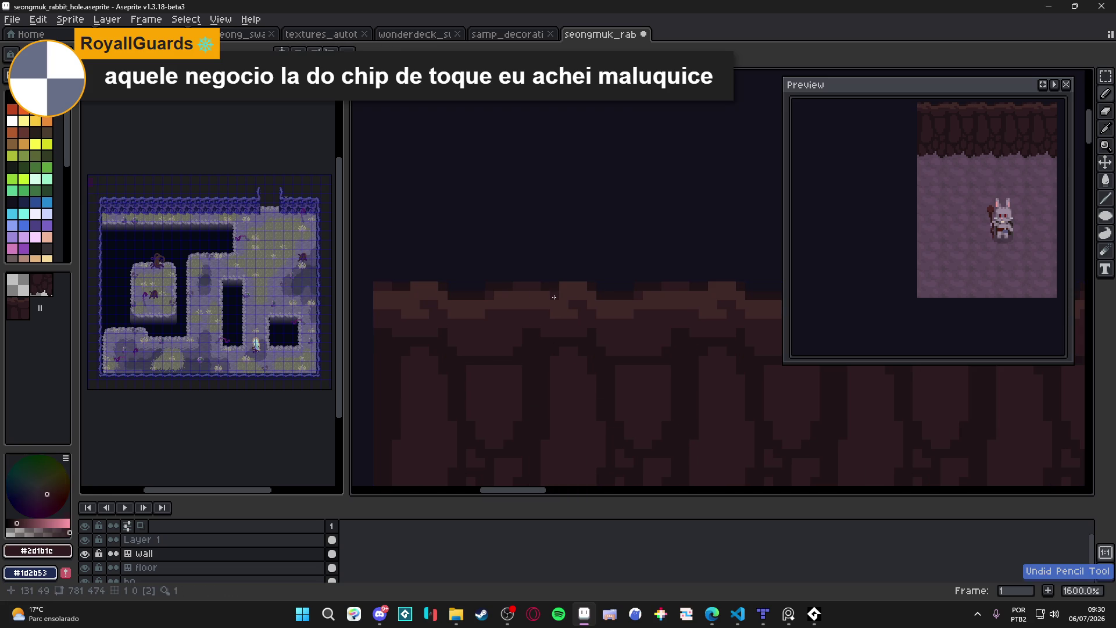
key(ctrl+s)
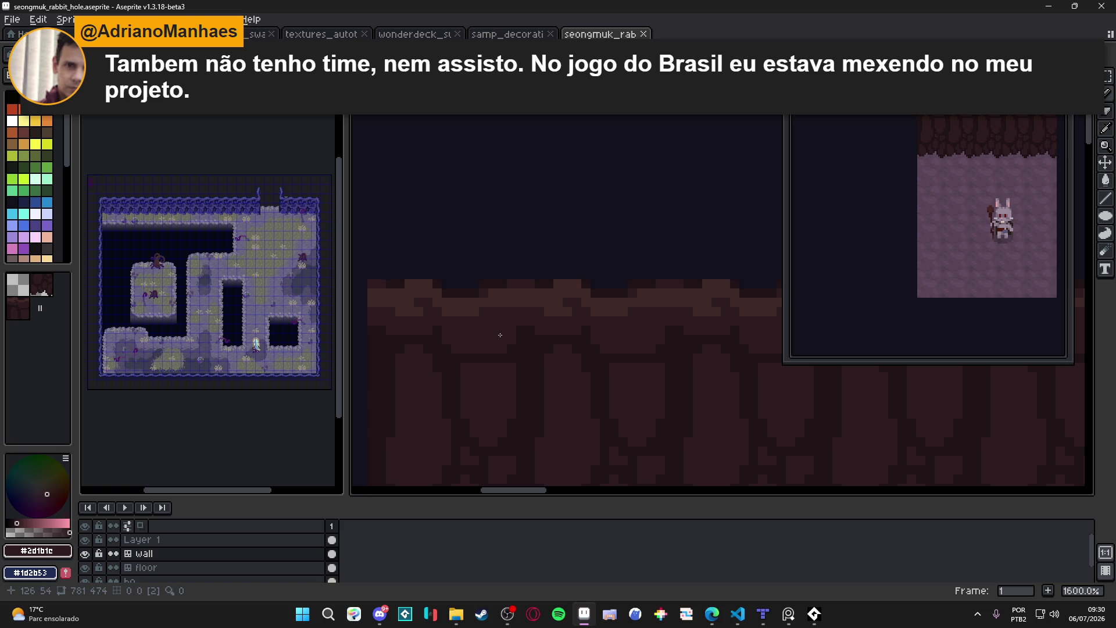
Sample the darkest wall brown and paint a small dark block on the wall tile.
scroll(508, 333, down, 3)
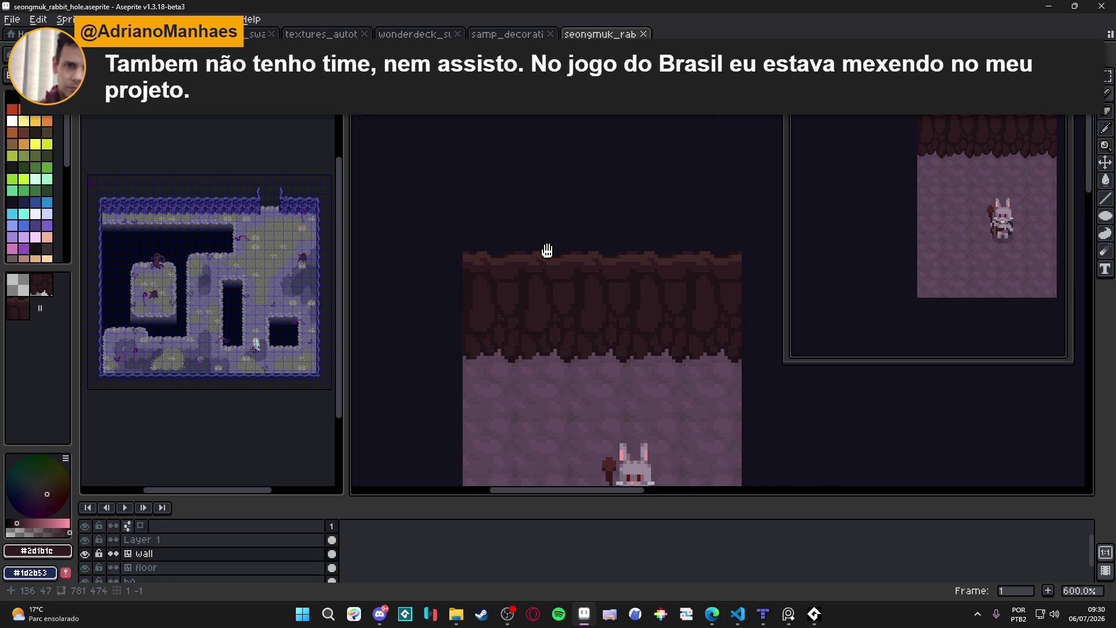
scroll(606, 277, down, 2)
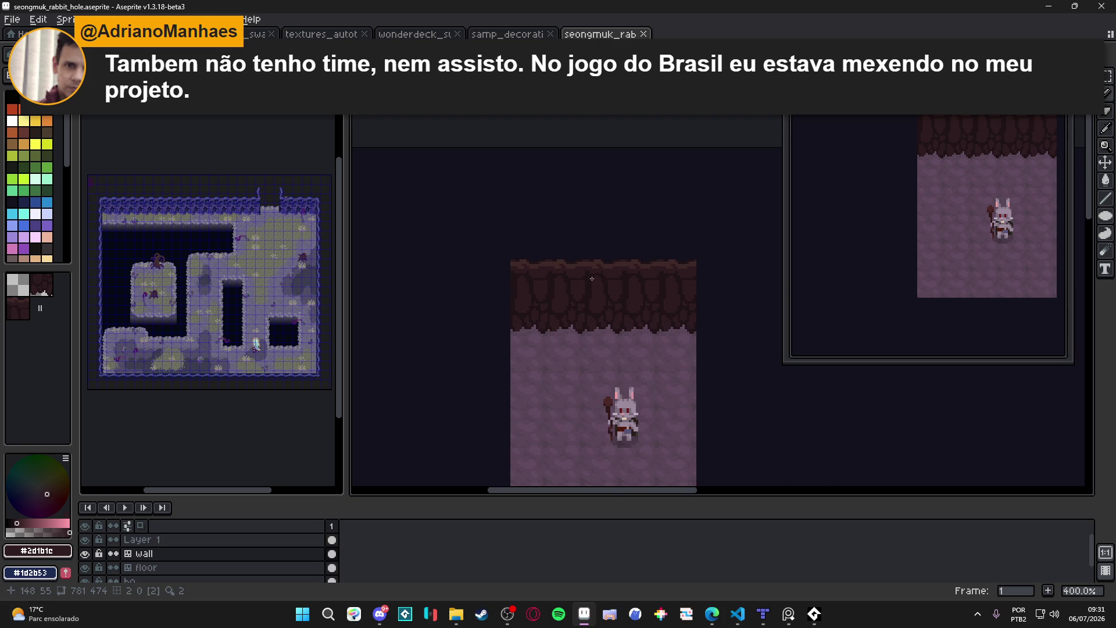
scroll(596, 271, up, 5)
alt+click(591, 267)
click(590, 266)
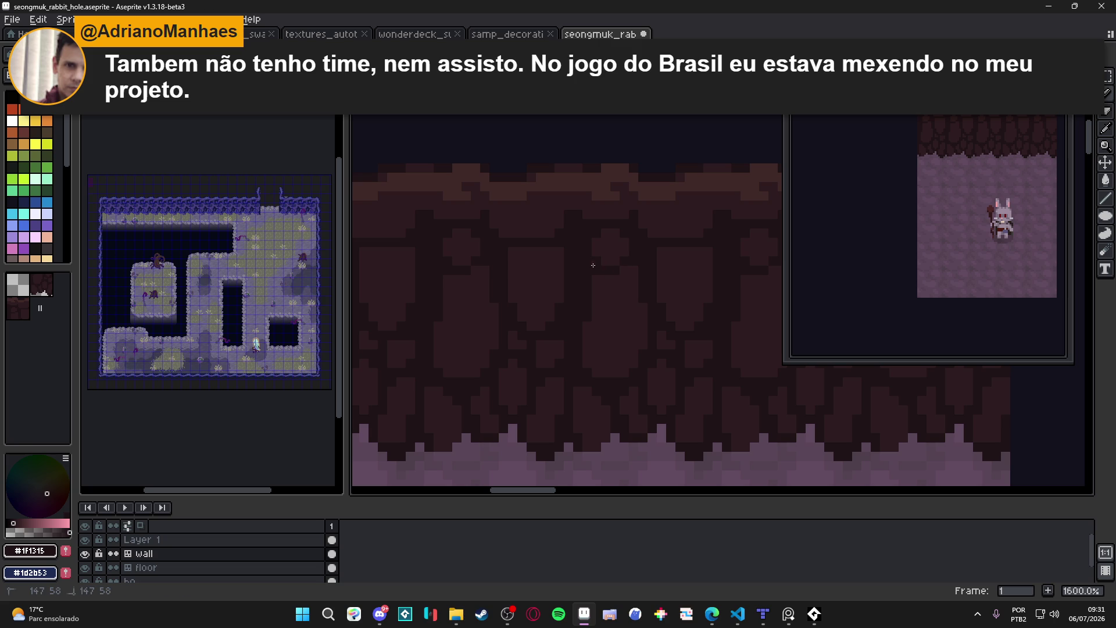
click(628, 288)
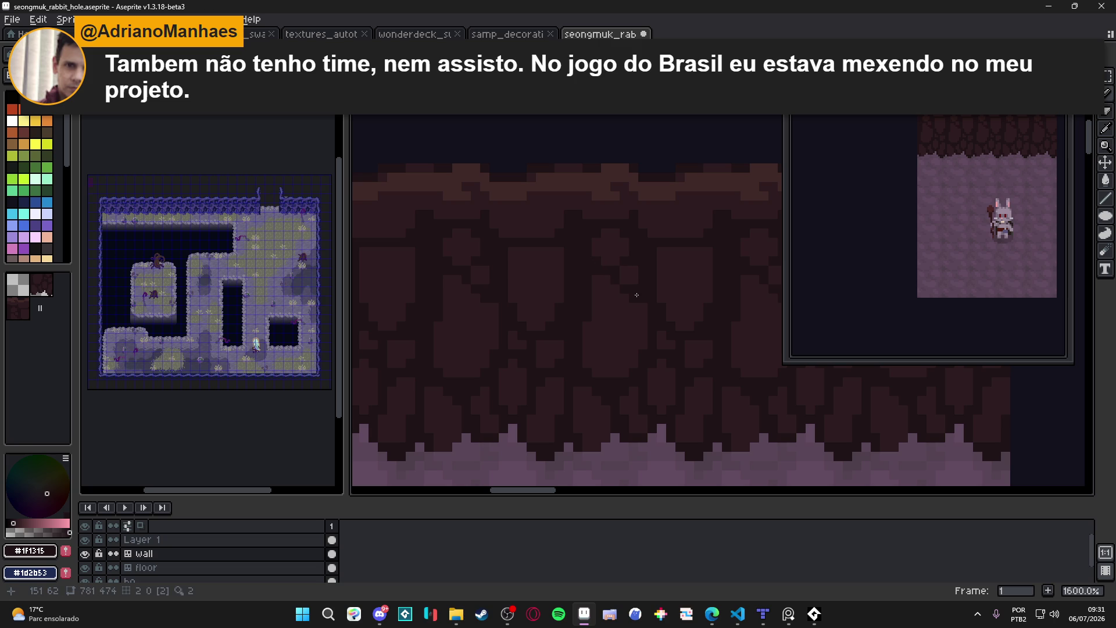
drag(616, 316, 610, 294)
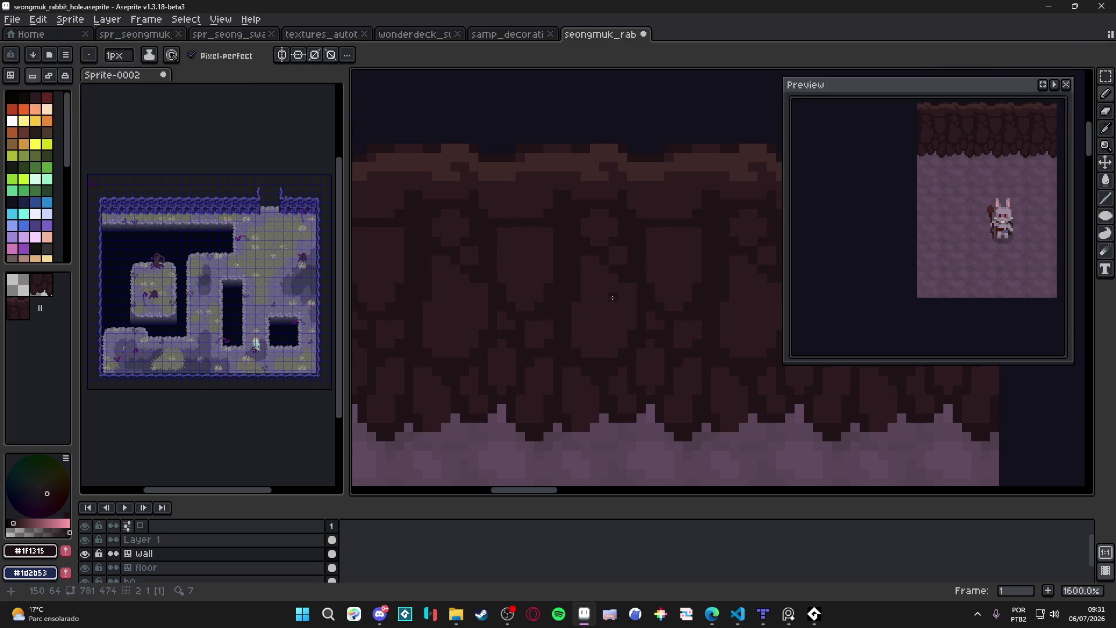
Paint lighter highlight strokes along the wall's top band.
scroll(599, 300, up, 2)
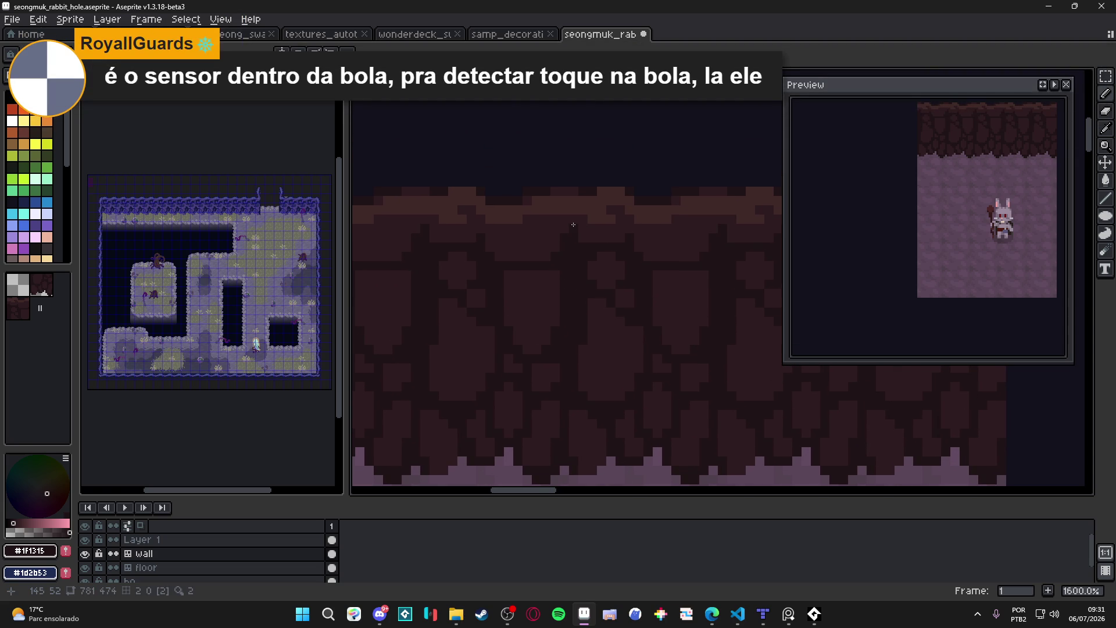
key(i)
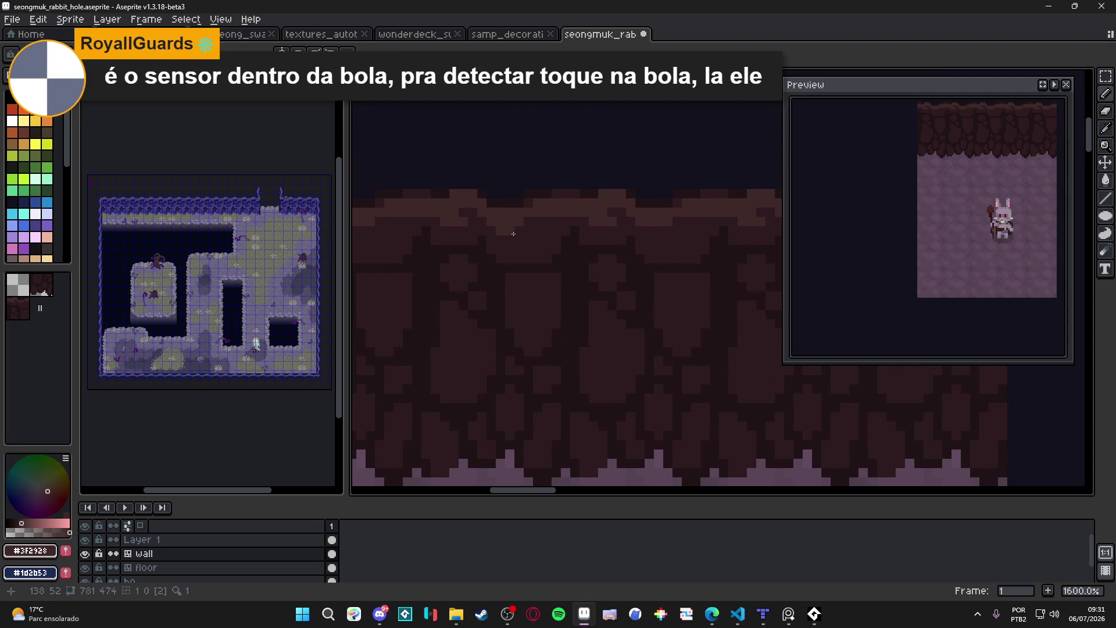
mouse_move(545, 224)
mouse_down()
mouse_move(631, 225)
mouse_move(591, 231)
mouse_up()
drag(679, 241, 689, 239)
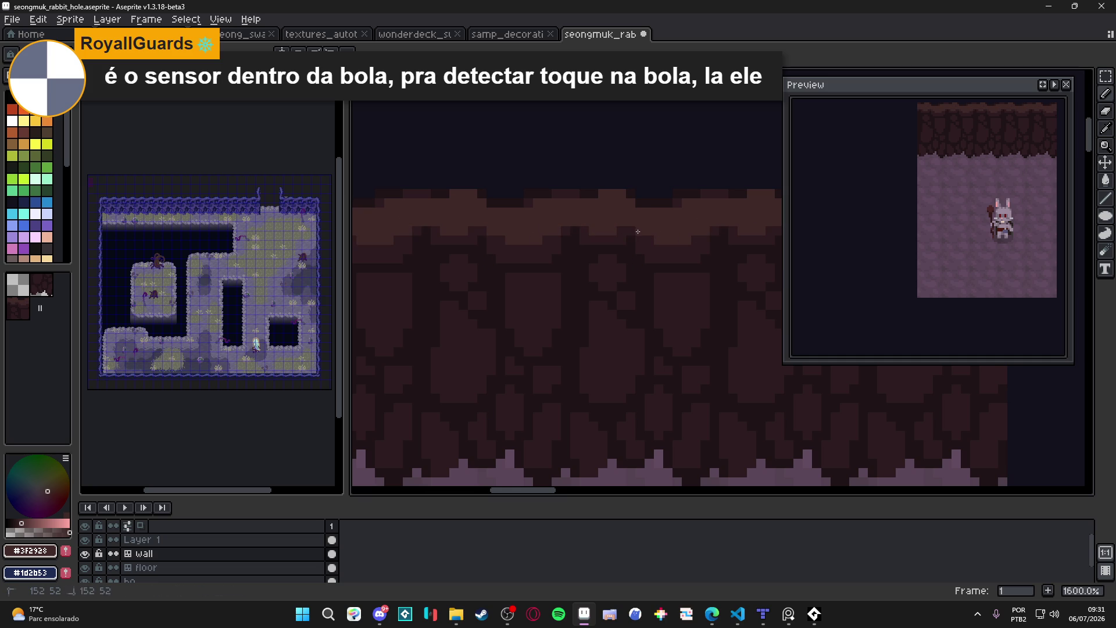
Zoom out to view the tiled wall and save the tileset file.
scroll(637, 231, down, 4)
scroll(643, 264, down, 1)
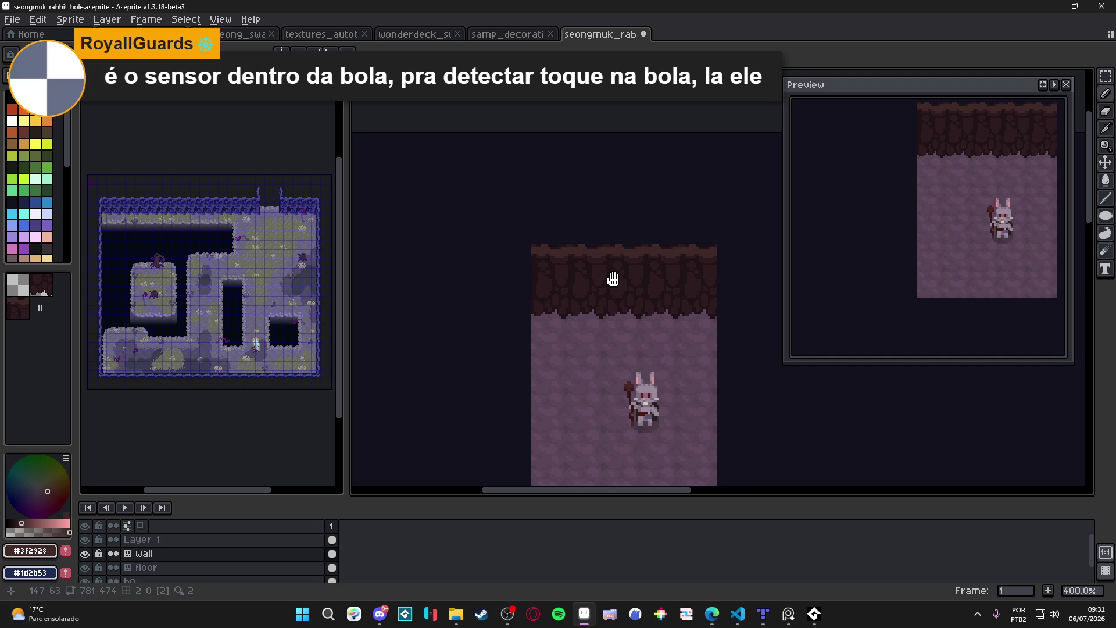
scroll(617, 269, down, 1)
key(ctrl+s)
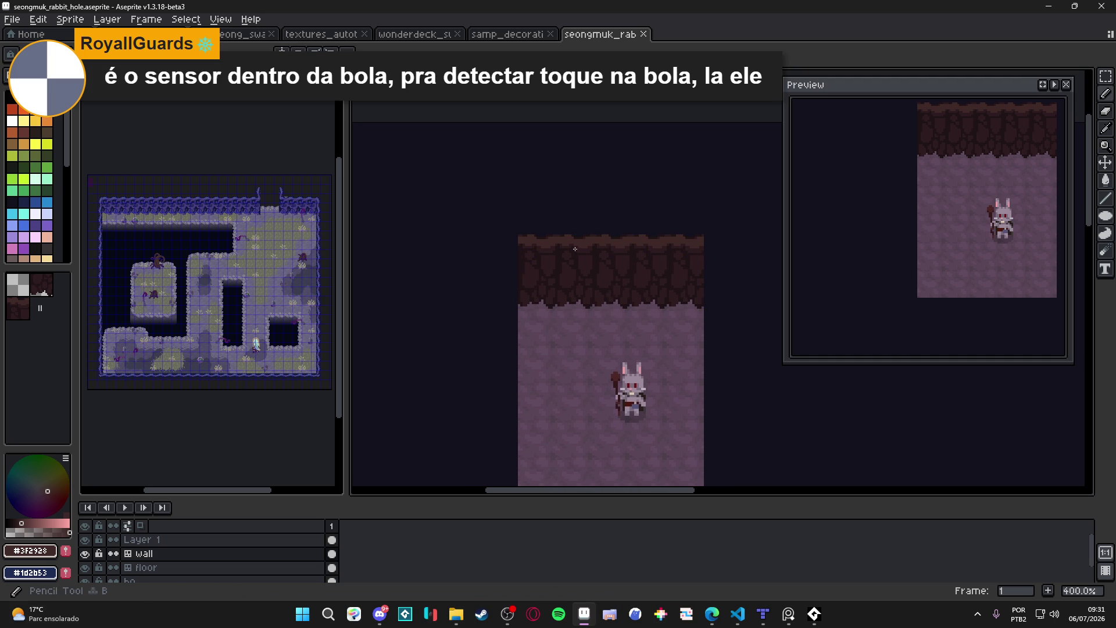
scroll(574, 249, up, 3)
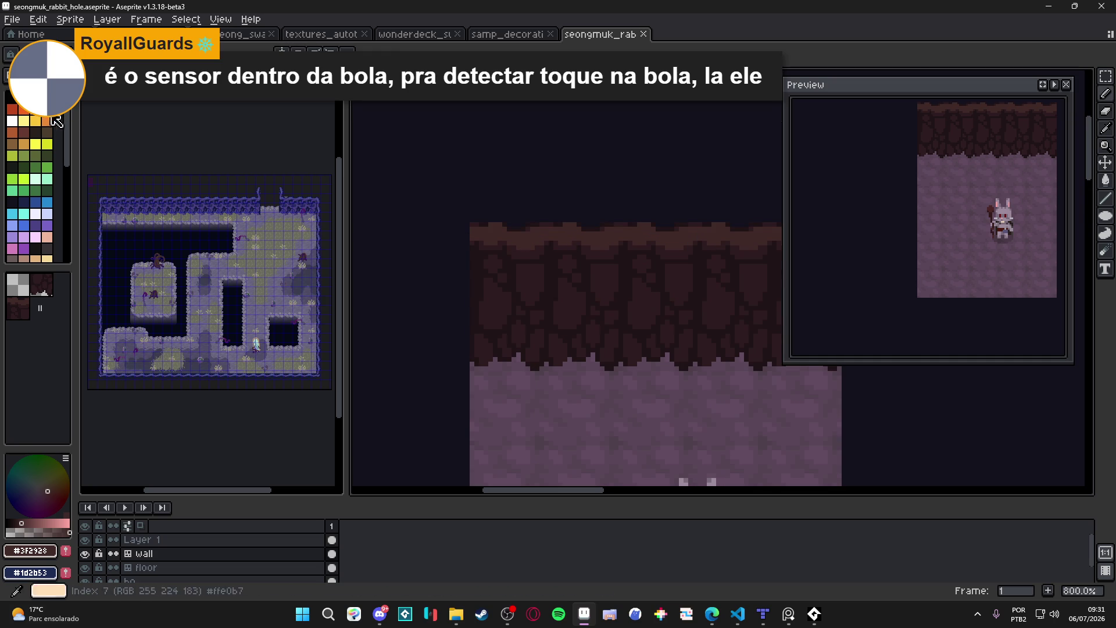
scroll(525, 254, up, 5)
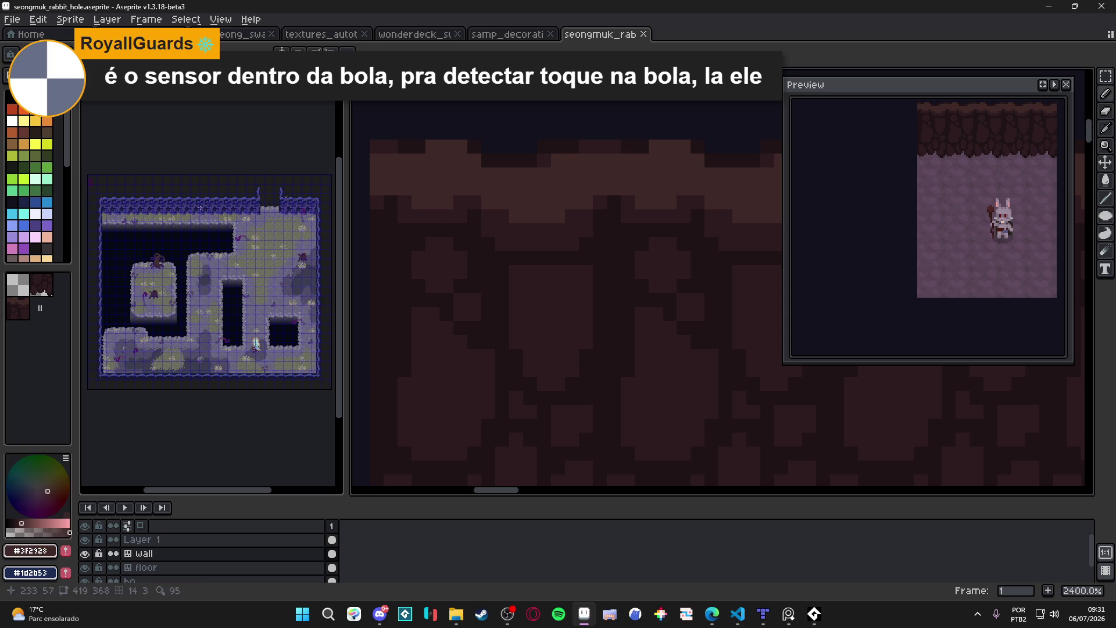
Try lighter brown rim pixels from the palette, undo them, and save.
click(23, 131)
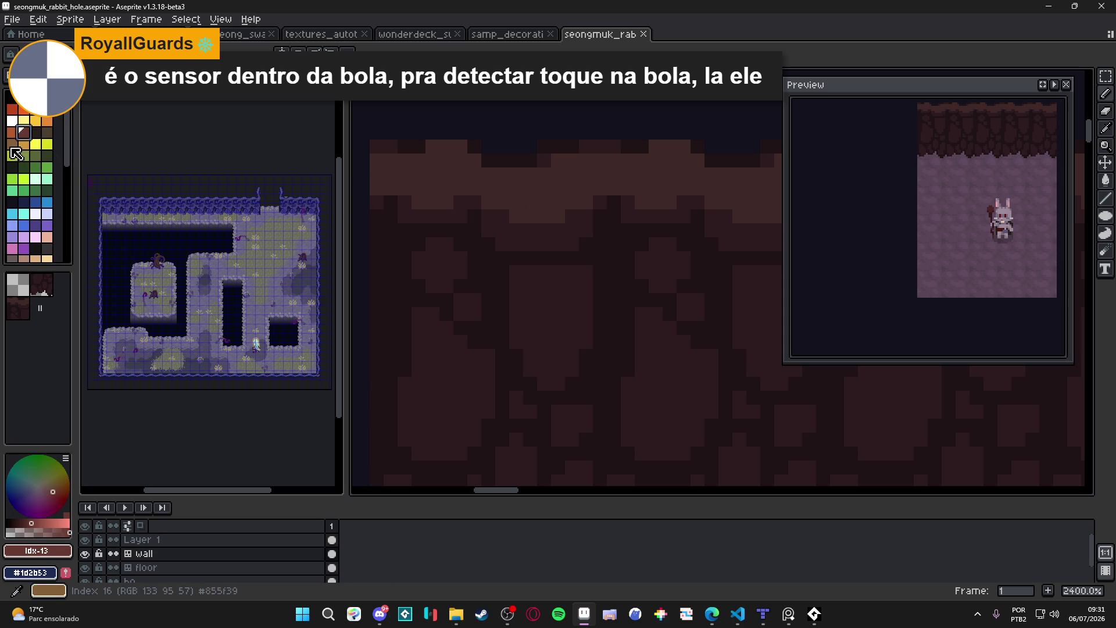
click(19, 153)
click(39, 524)
click(530, 217)
click(516, 216)
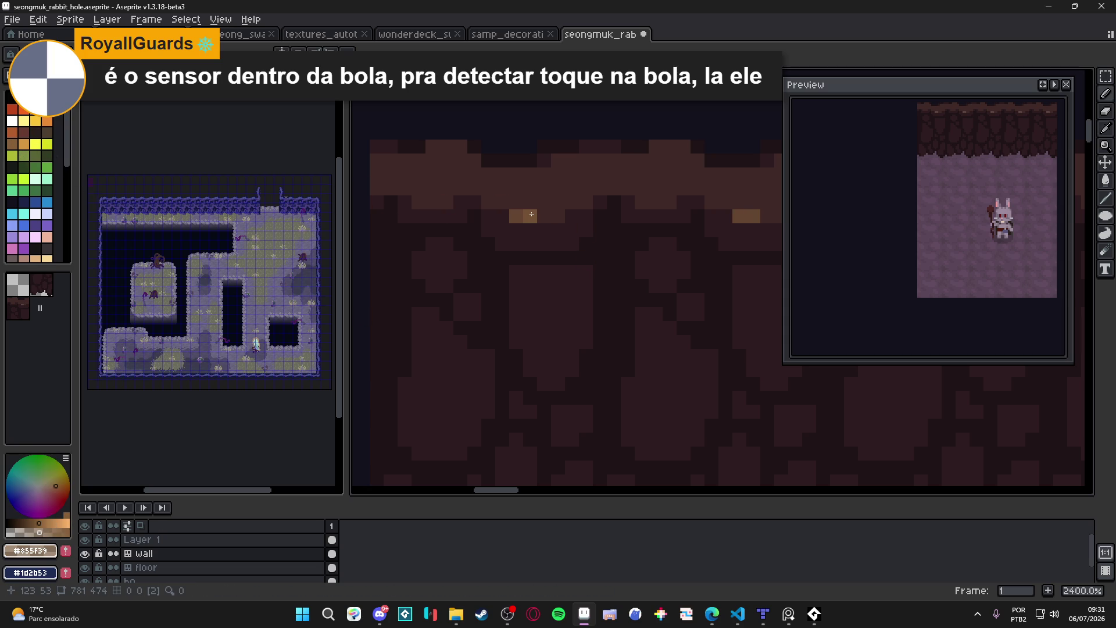
key(ctrl+z)
key(ctrl+z)
drag(484, 295, 506, 312)
key(ctrl+s)
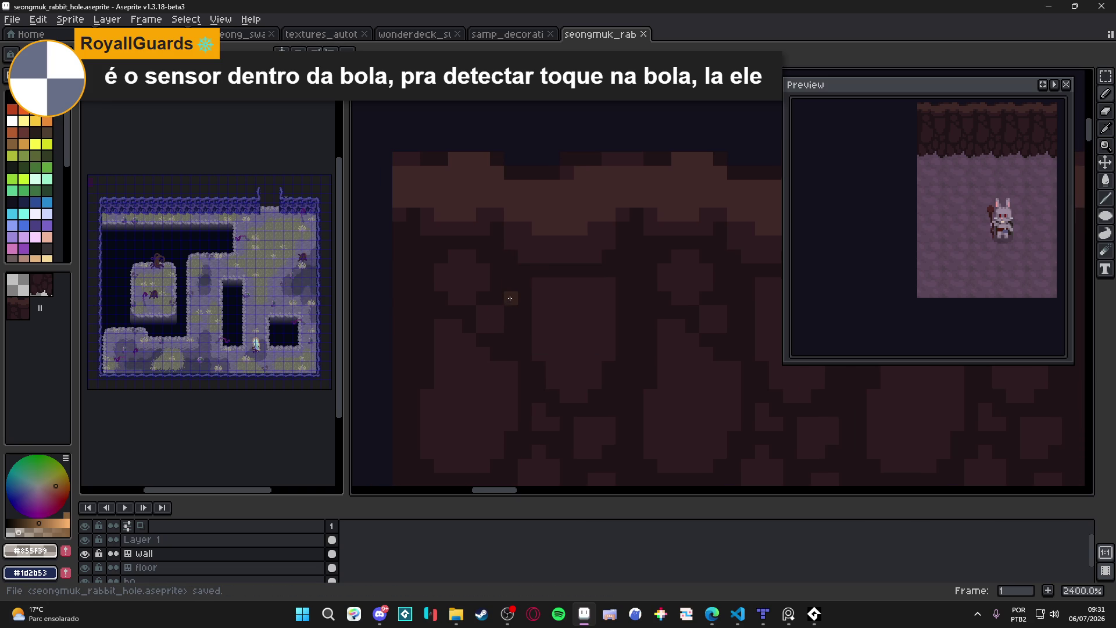
Redo the rim highlight with #4d332b and light brown pixels, then save.
mouse_move(539, 229)
mouse_down()
mouse_move(581, 214)
mouse_move(574, 231)
mouse_move(535, 229)
mouse_move(579, 229)
mouse_up()
key(ctrl+z)
key(ctrl+z)
alt+click(569, 226)
click(526, 216)
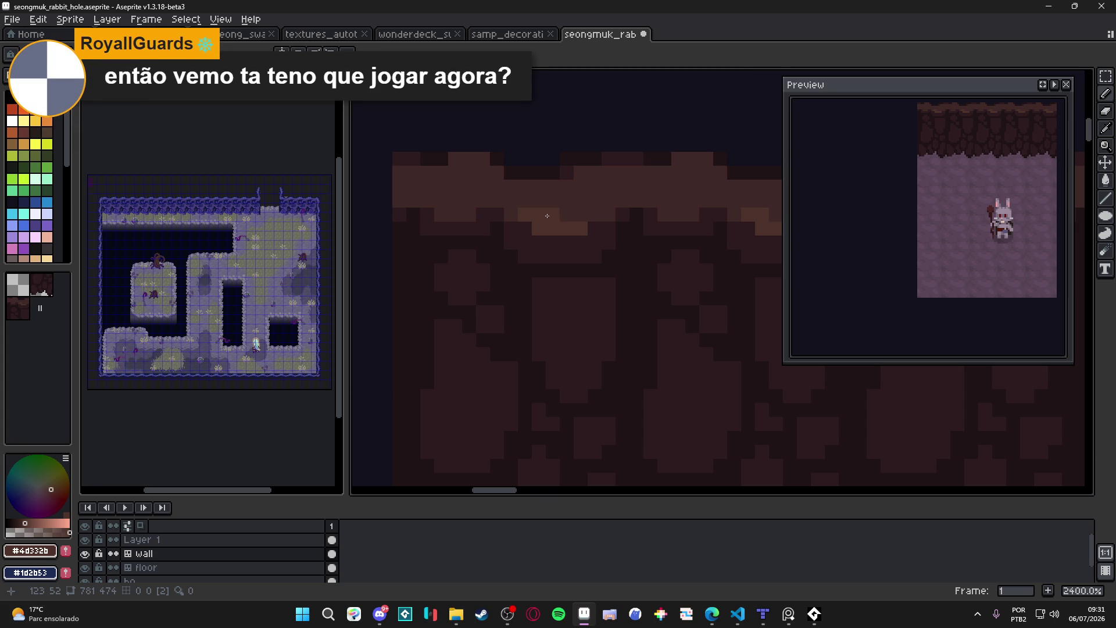
click(609, 216)
click(594, 217)
scroll(611, 221, right, 2)
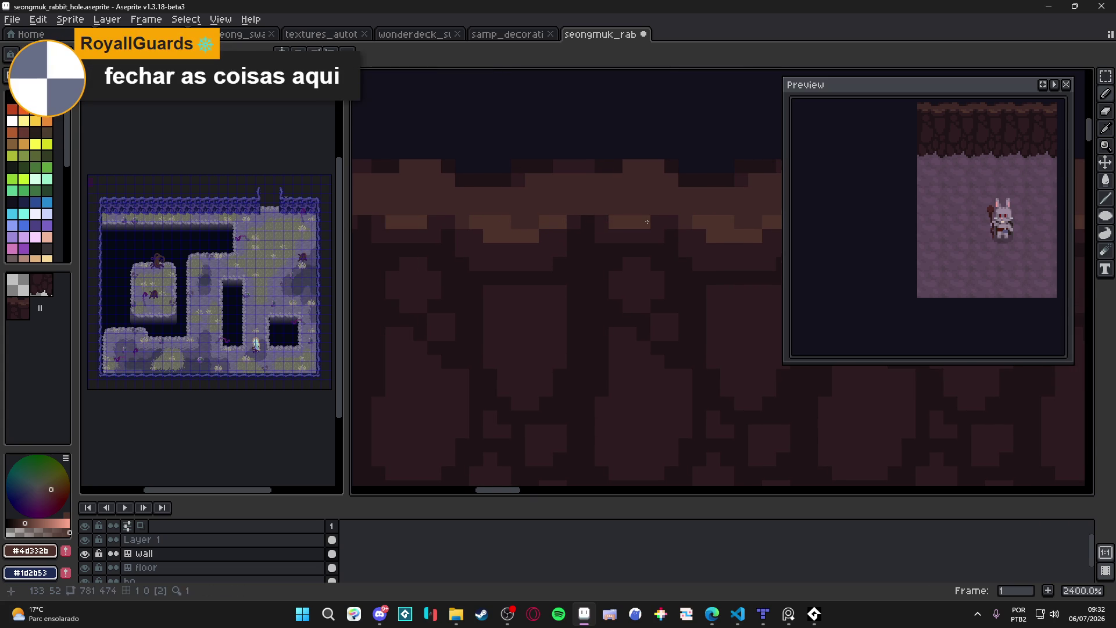
scroll(647, 222, down, 3)
key(ctrl+s)
Sample the dark, mid and darkest wall browns along the top and save again.
scroll(525, 234, down, 2)
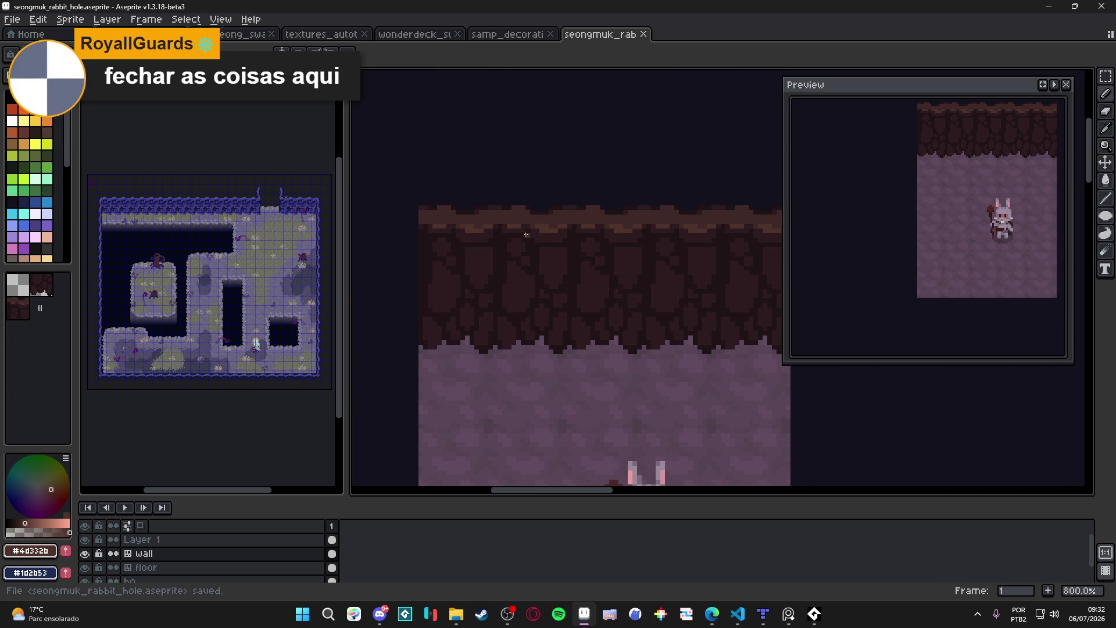
scroll(526, 234, up, 3)
alt+click(548, 190)
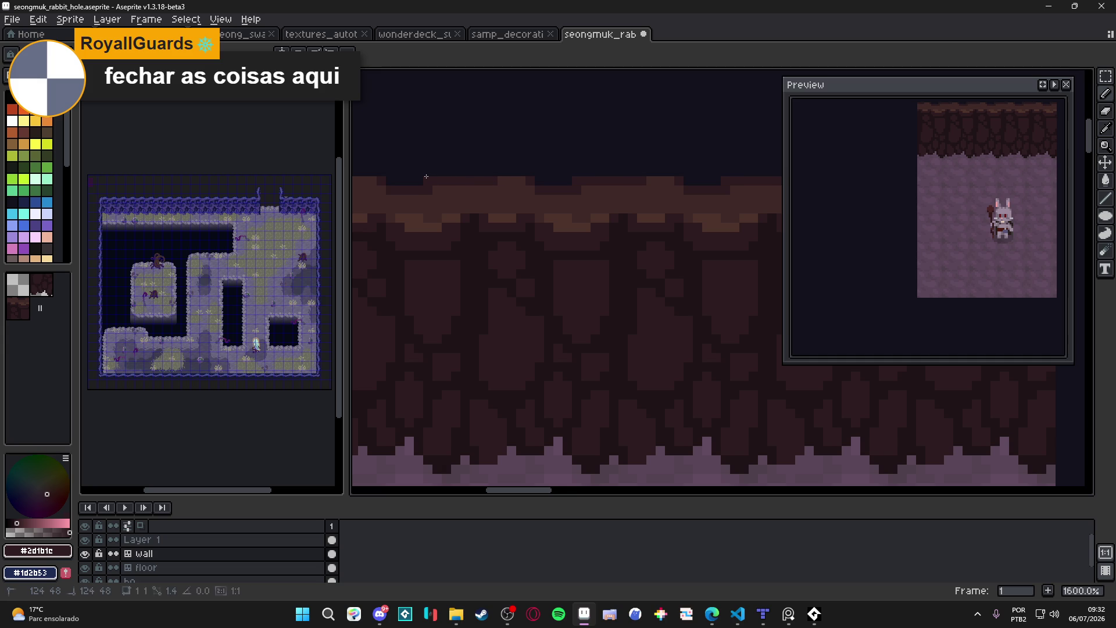
drag(492, 176, 502, 201)
alt+click(477, 212)
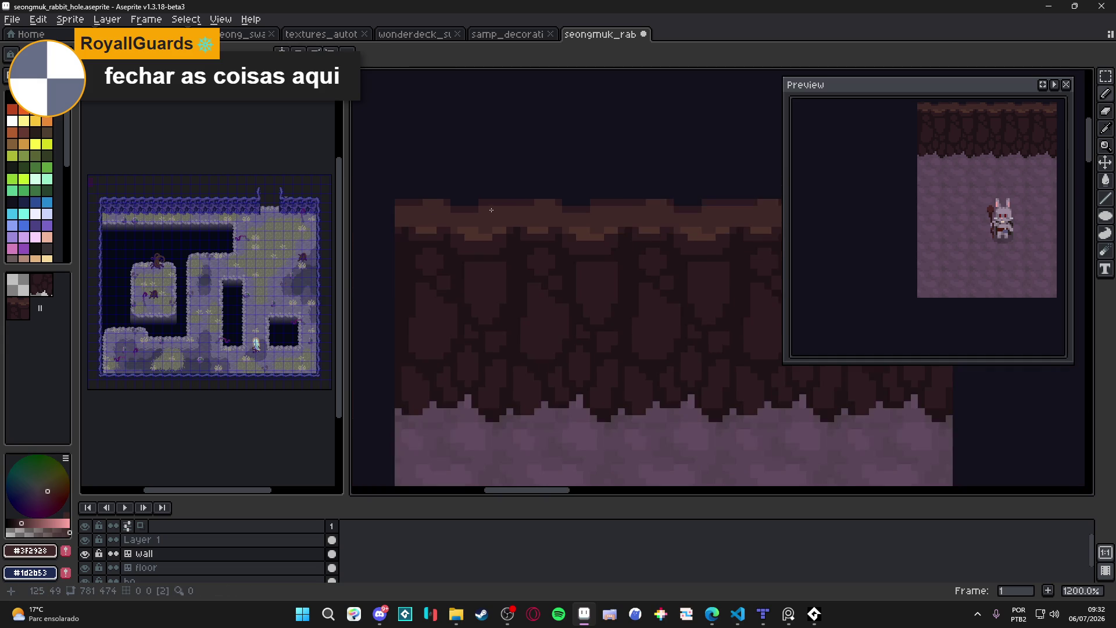
alt+click(594, 201)
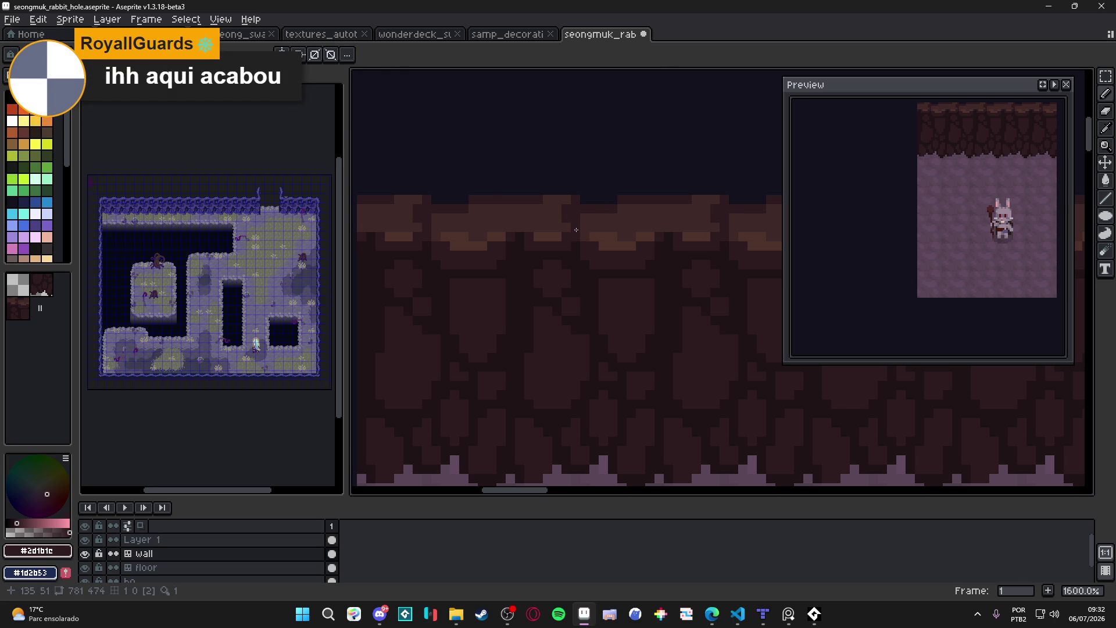
scroll(575, 229, down, 6)
key(ctrl+s)
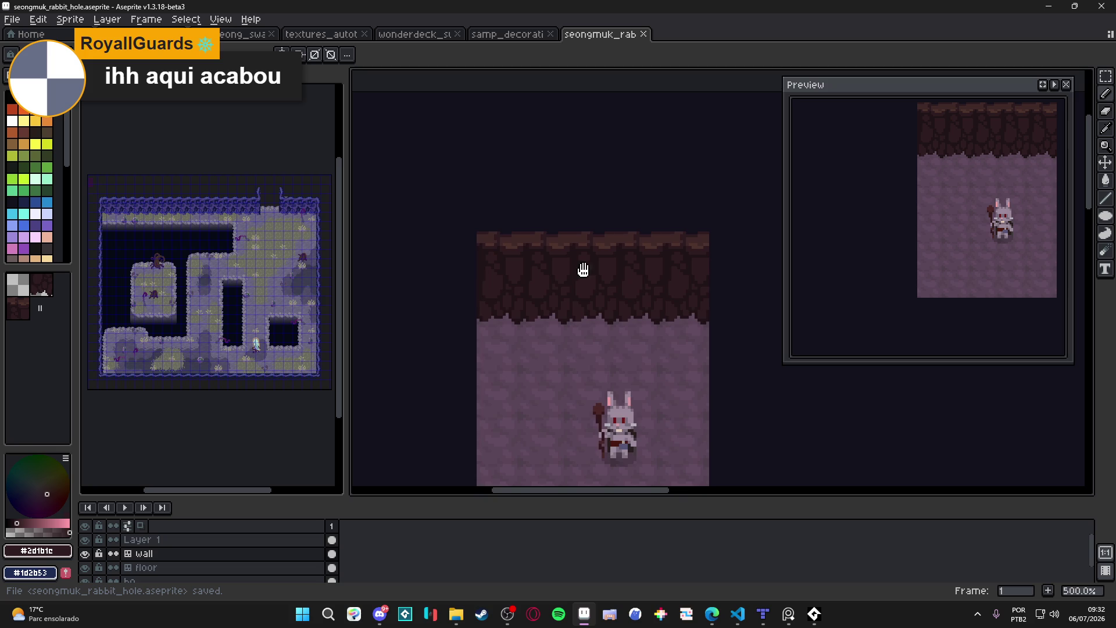
scroll(583, 269, down, 1)
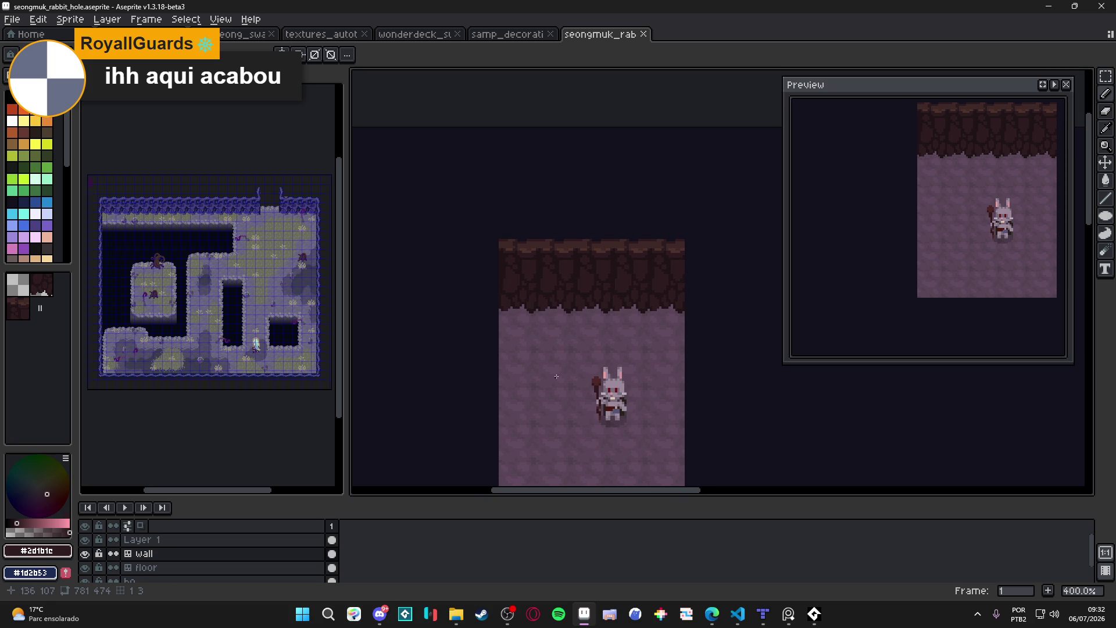
scroll(261, 212, up, 5)
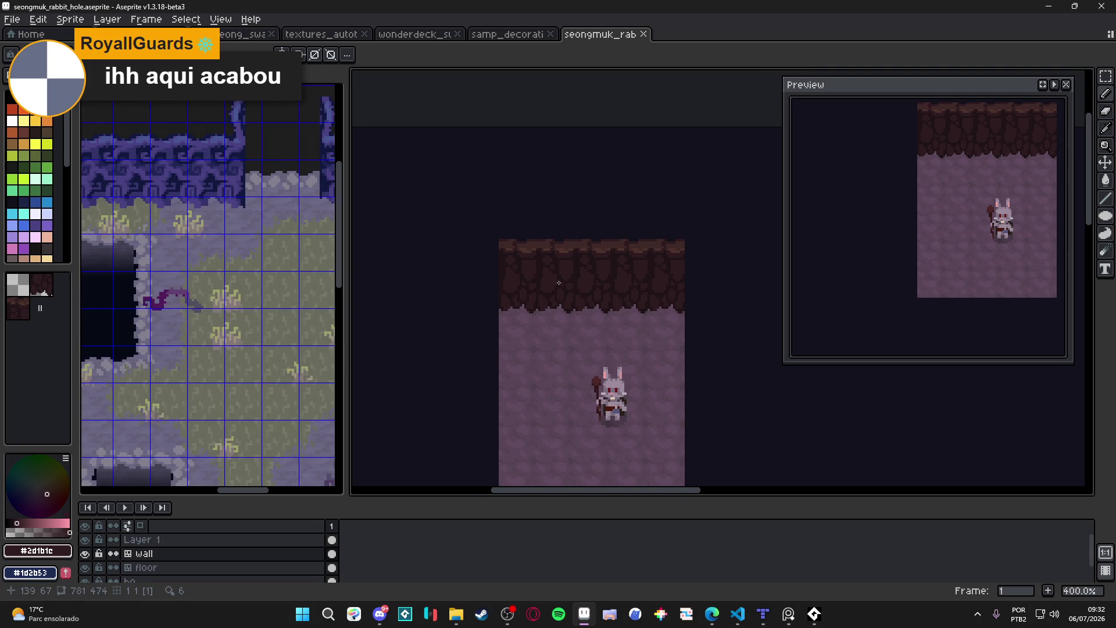
Save, then try several palette greens before settling on an olive for the drips.
drag(562, 285, 570, 281)
key(ctrl+s)
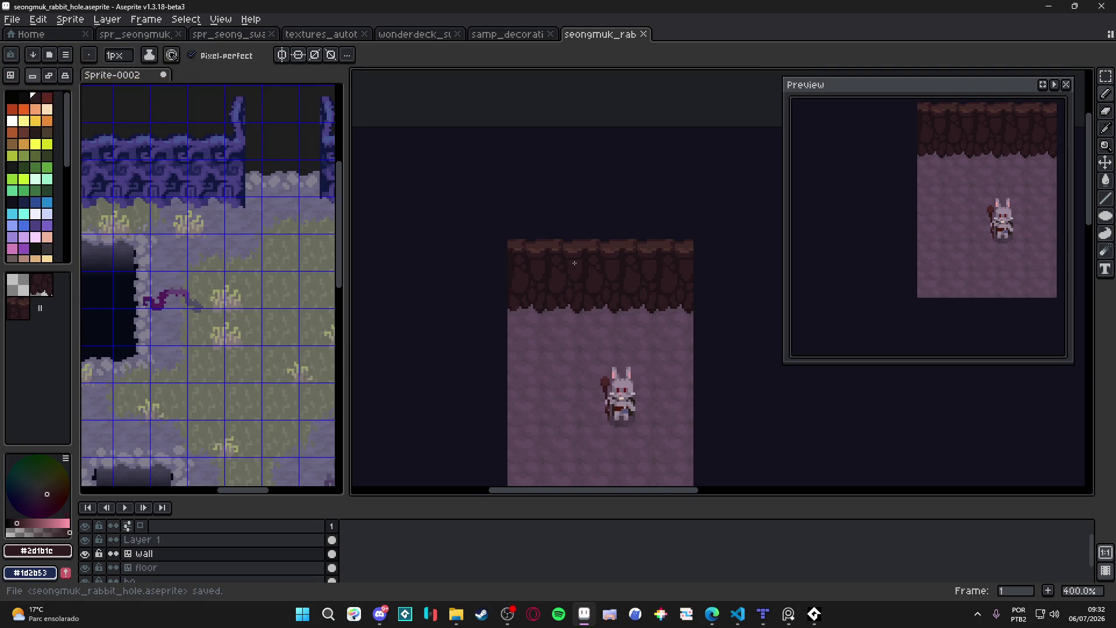
scroll(531, 253, up, 3)
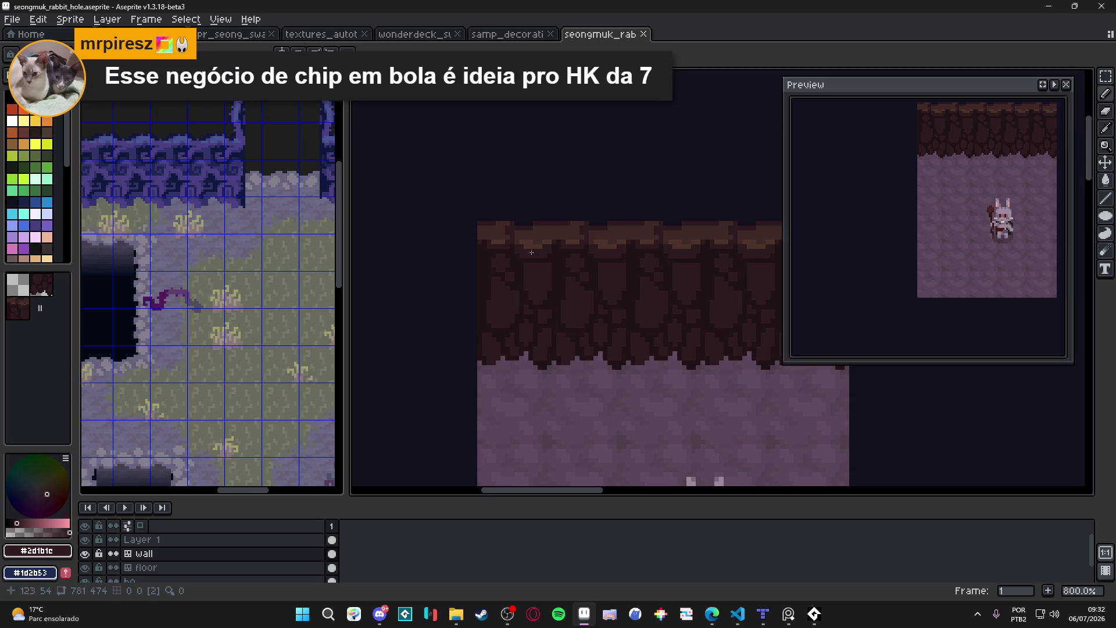
click(35, 155)
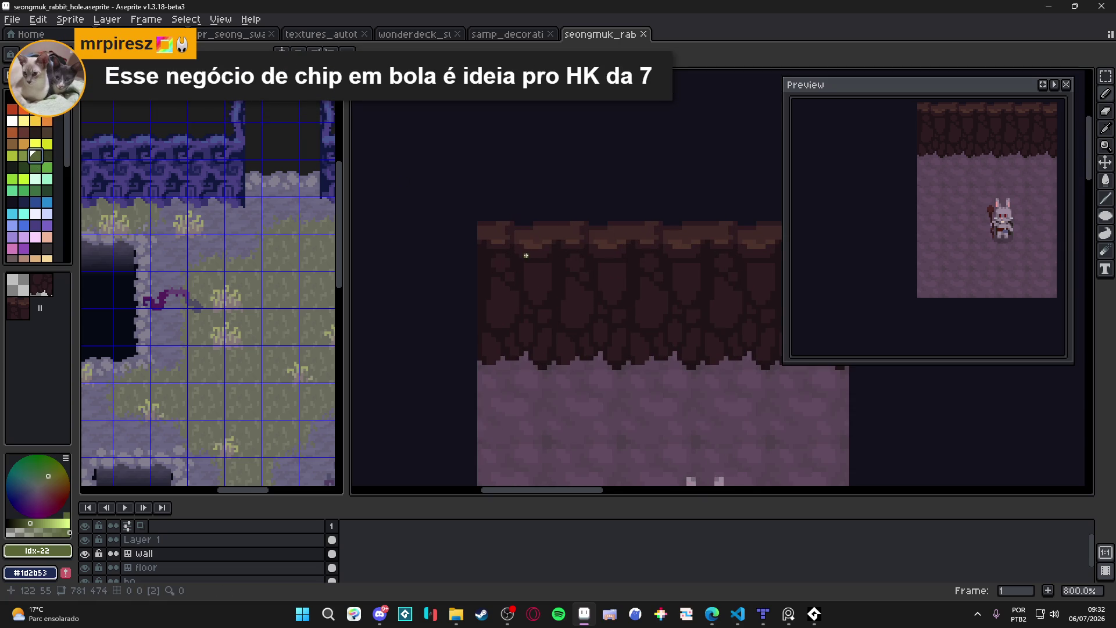
scroll(526, 254, up, 3)
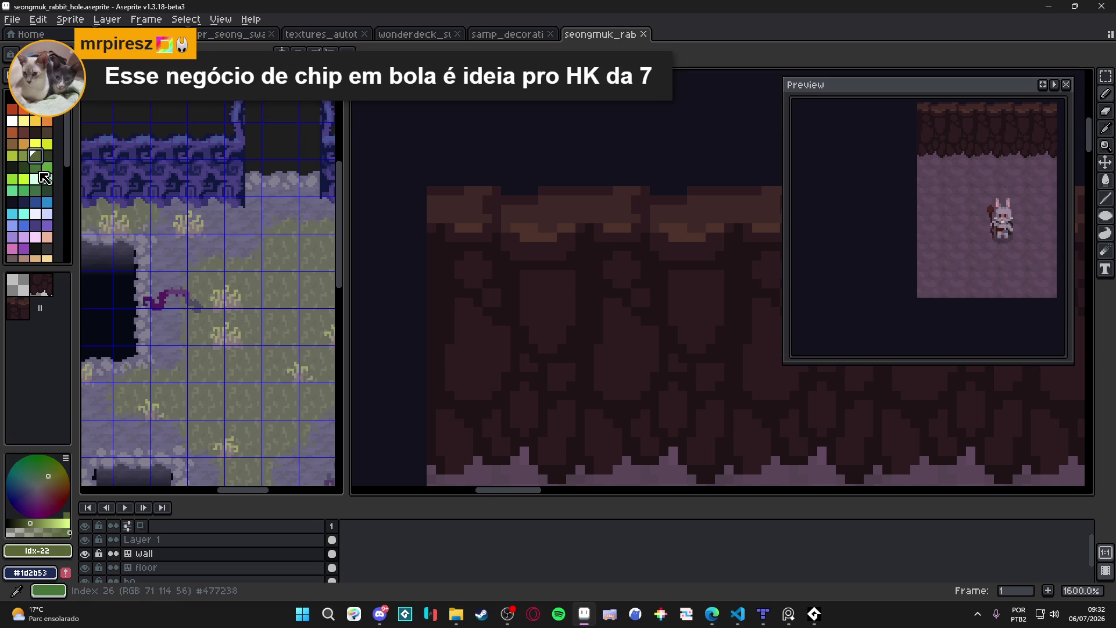
click(40, 172)
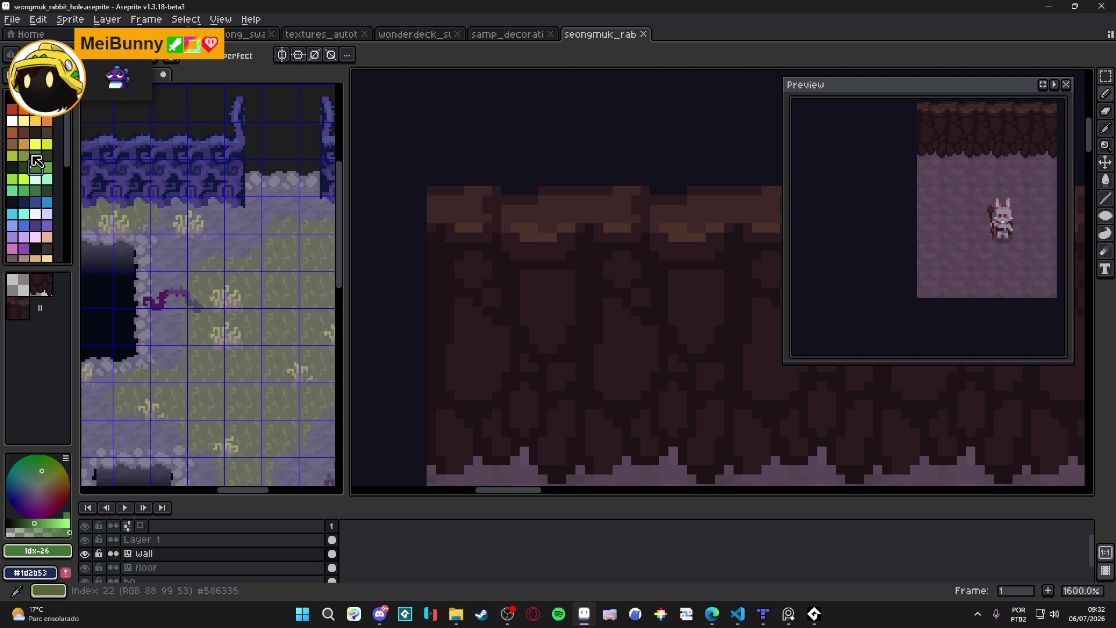
click(23, 156)
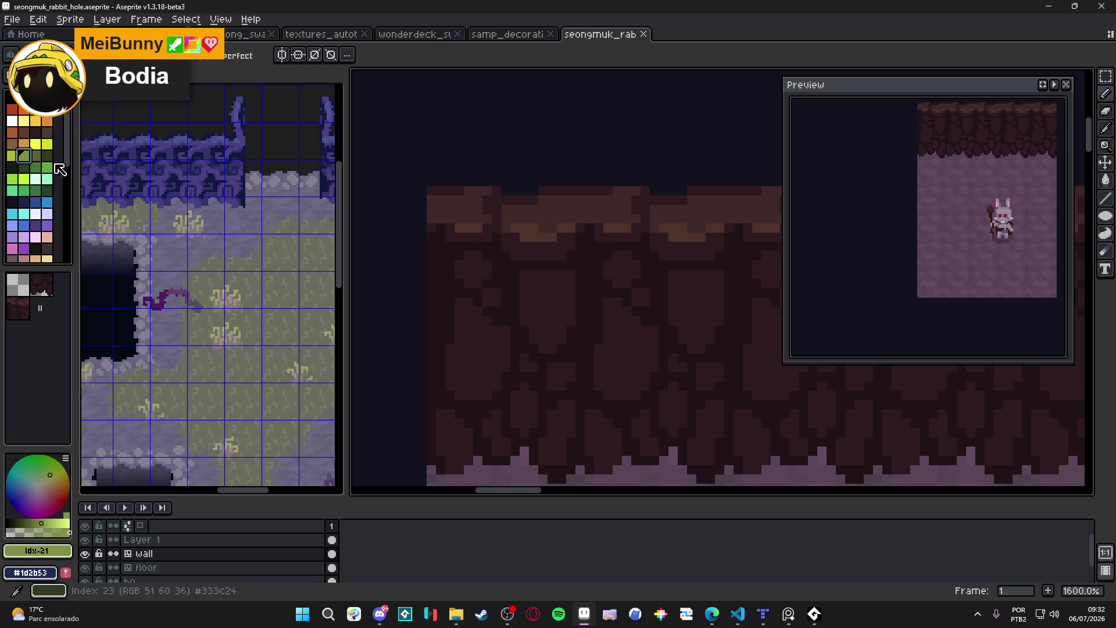
scroll(55, 168, down, 5)
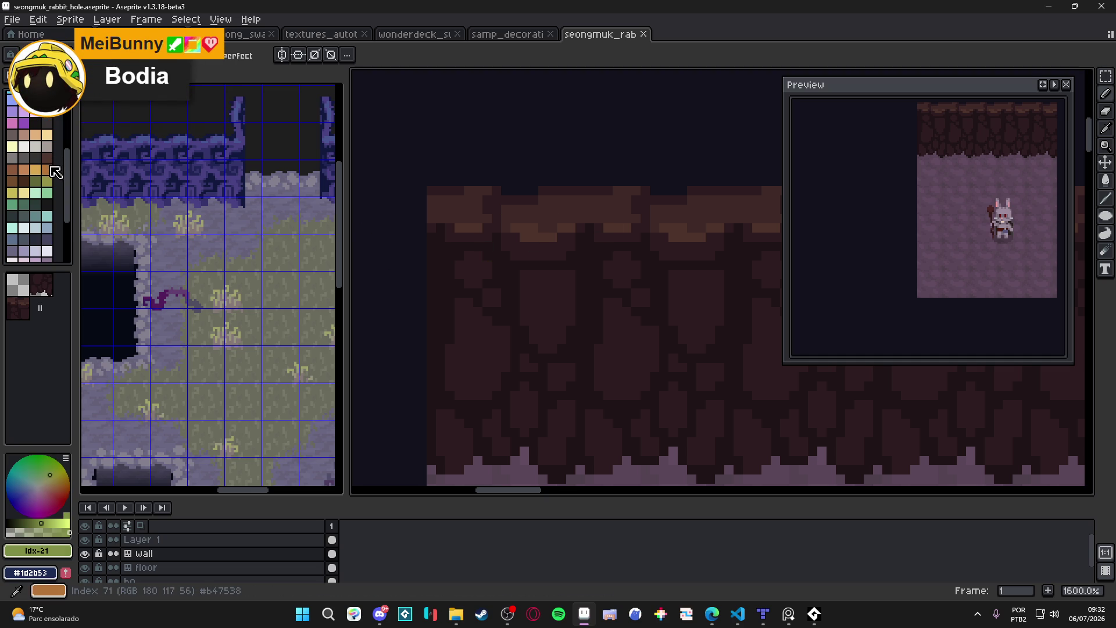
scroll(55, 172, down, 3)
click(47, 150)
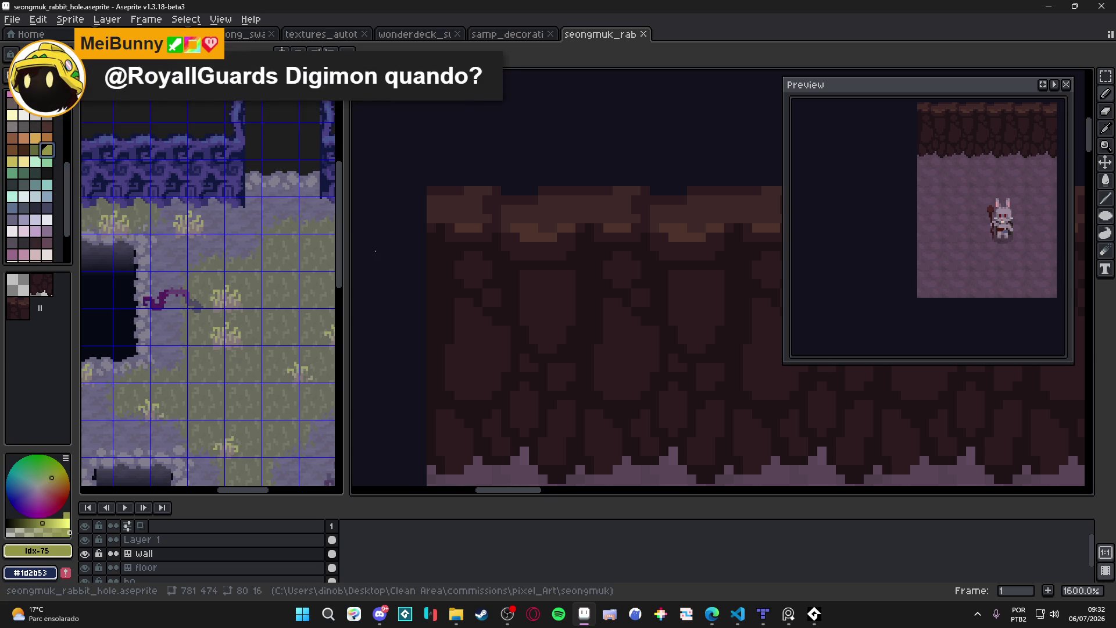
drag(596, 313, 589, 311)
key(ctrl+s)
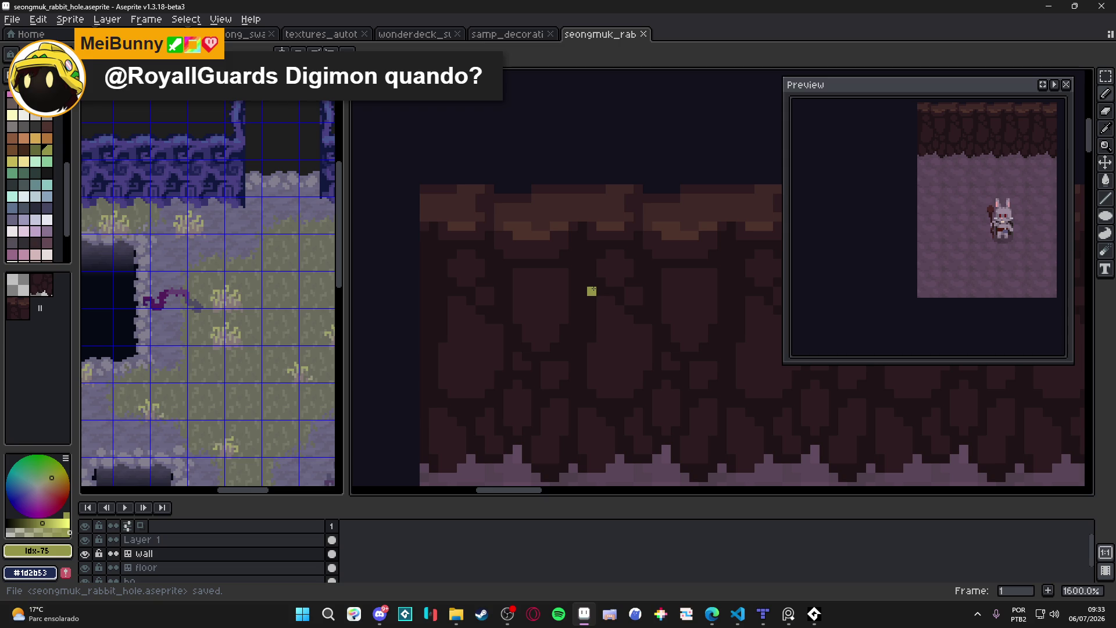
Pick a yellow-green shade and pencil two vertical drips hanging below the rim.
click(16, 531)
click(545, 256)
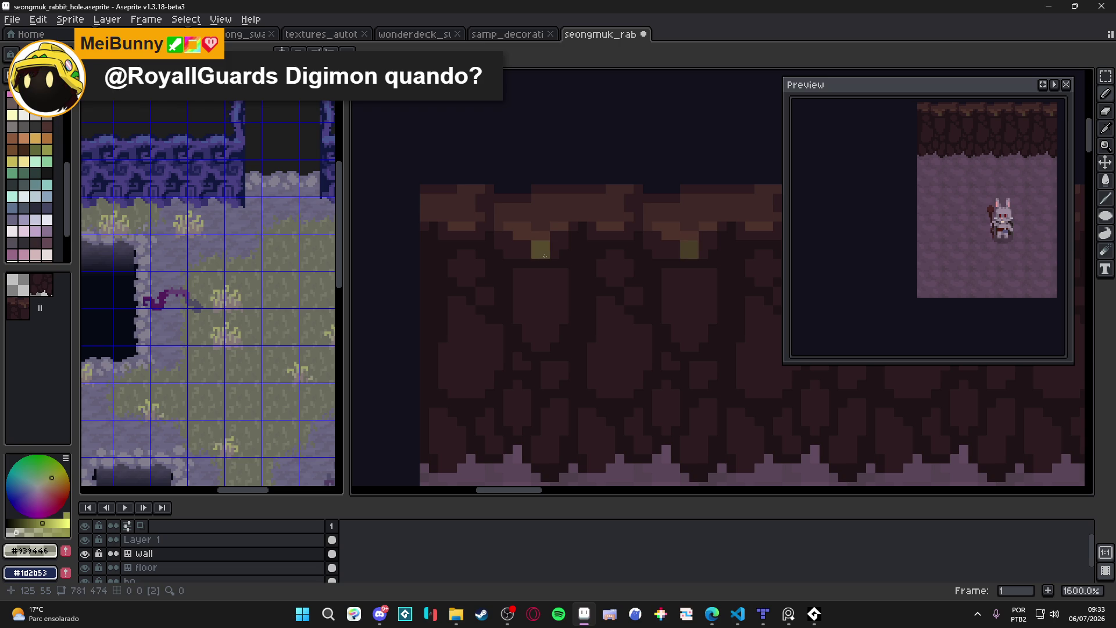
click(546, 263)
shift+click(538, 285)
shift+click(545, 283)
drag(517, 245, 517, 275)
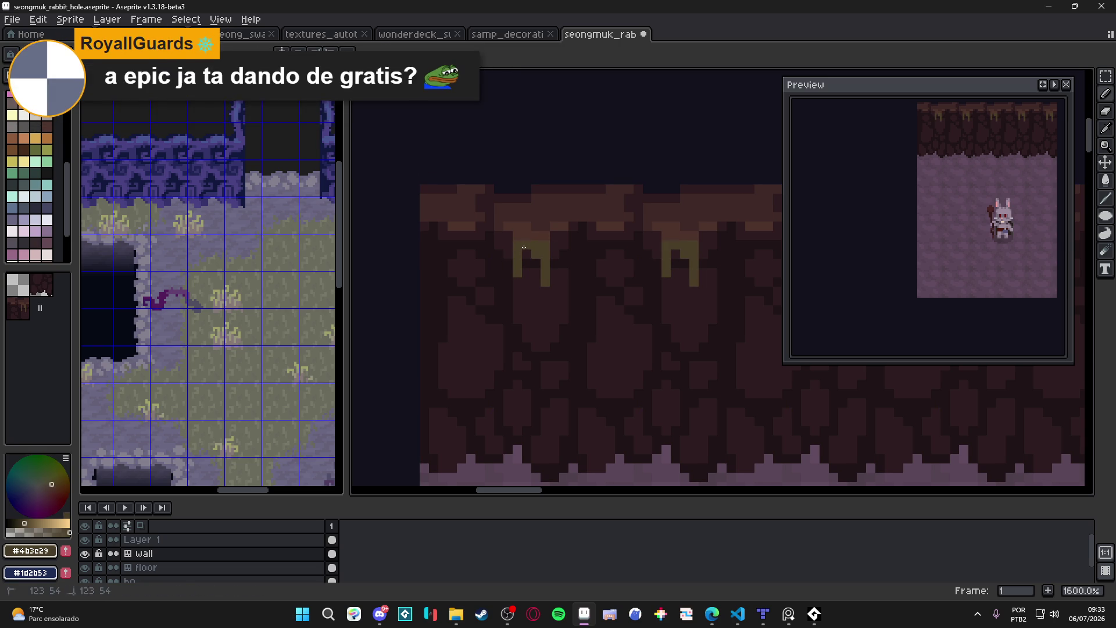